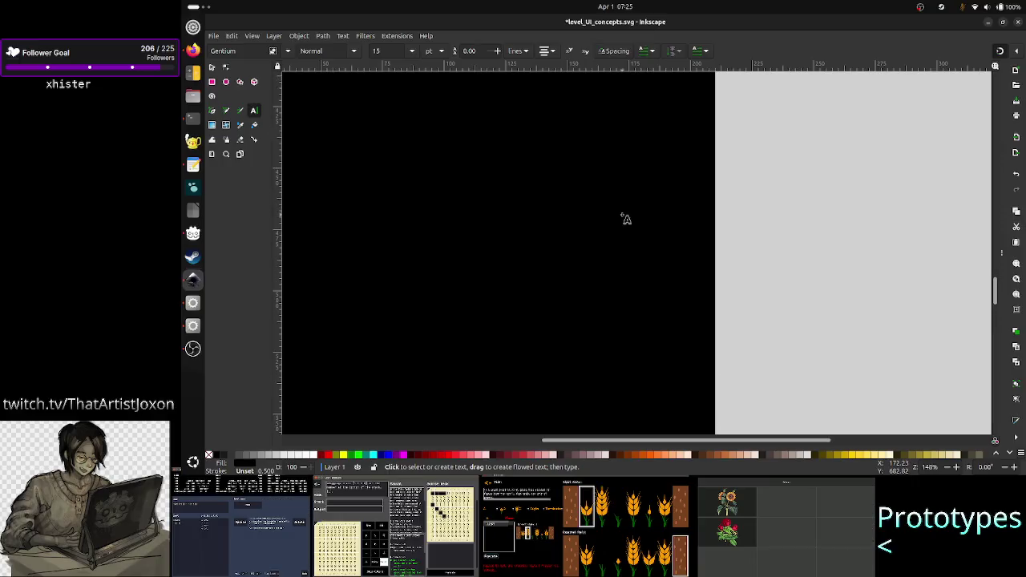
pyautogui.scroll(7, 626, 218)
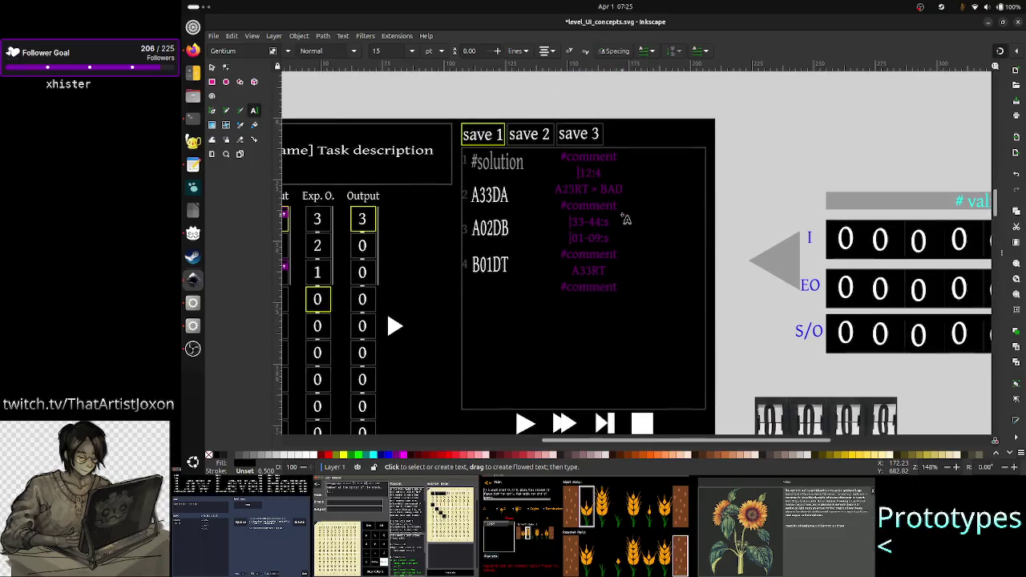
# - Select the thin marker rectangle beside the Output column
pyautogui.hscroll(-3, 625, 218)
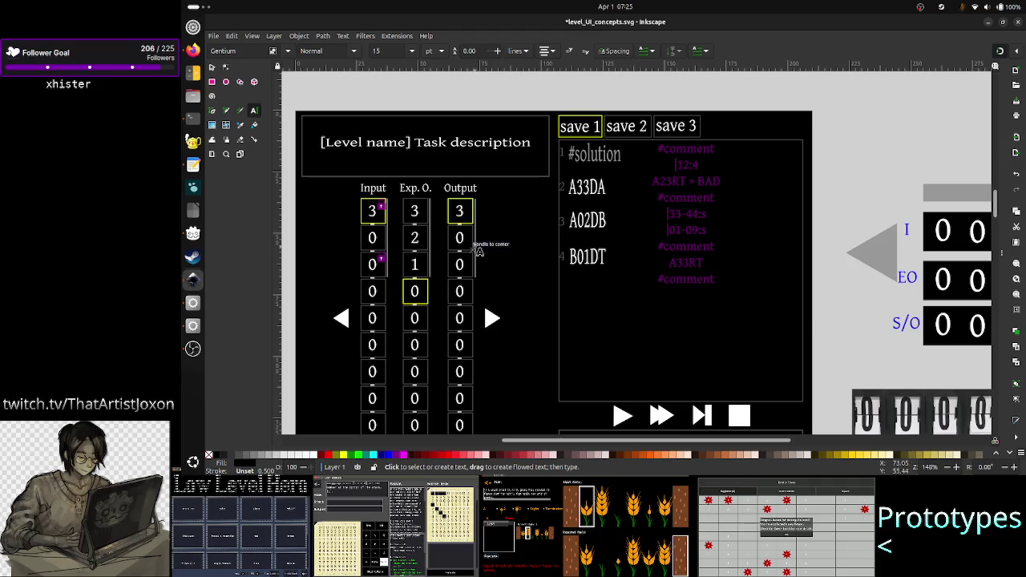
pyautogui.click(212, 68)
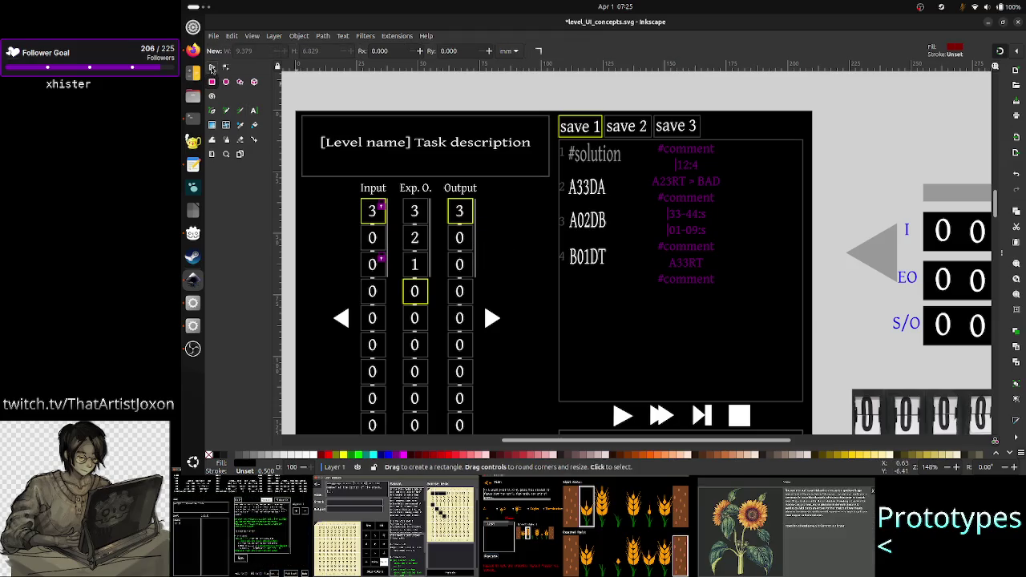
pyautogui.click(475, 241)
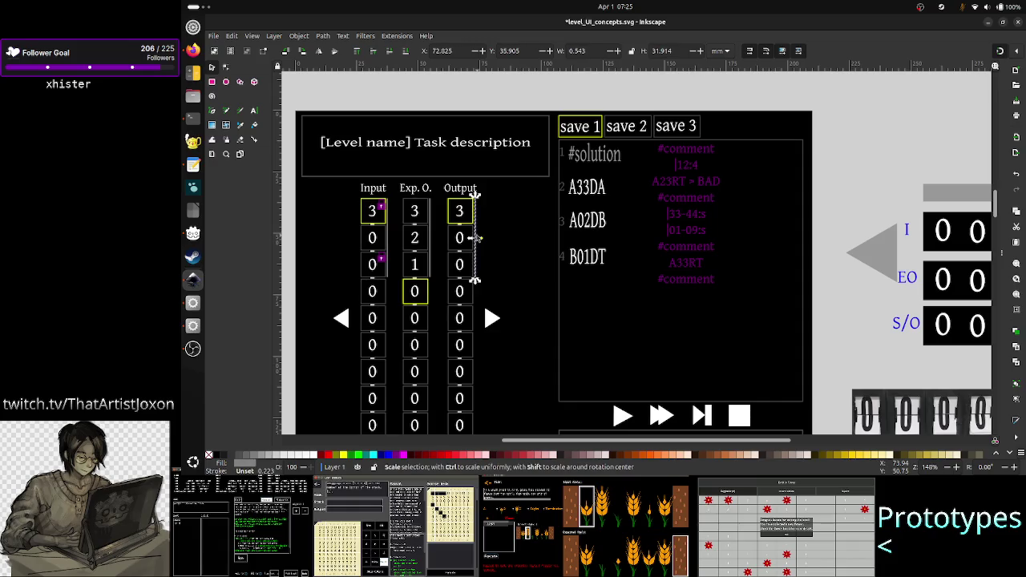
# - Scroll down to the 1D tape mockup with its red cells and index notes
pyautogui.scroll(-5, 545, 251)
pyautogui.scroll(-3, 545, 251)
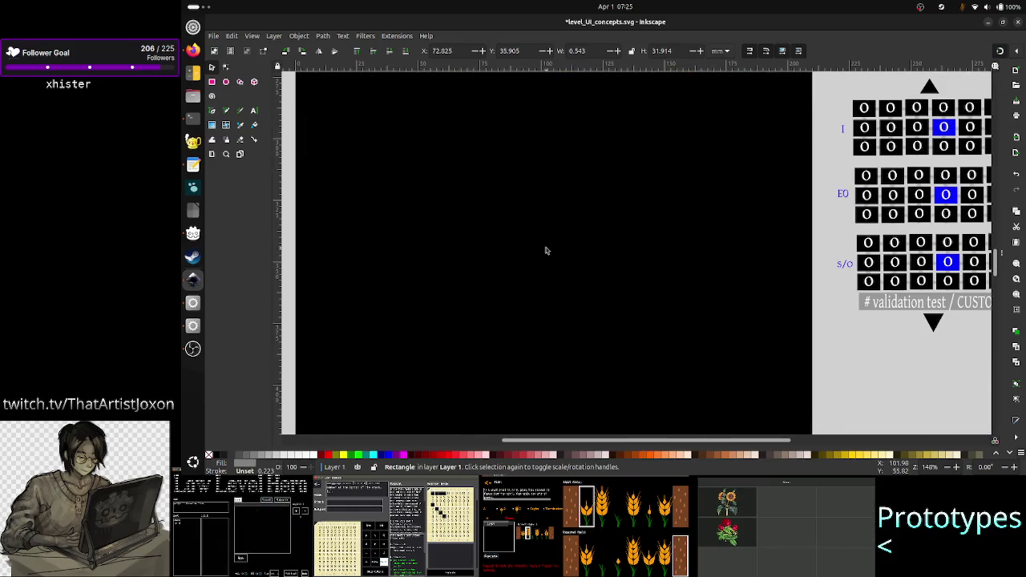
pyautogui.scroll(-3, 545, 250)
pyautogui.scroll(-3, 545, 251)
pyautogui.scroll(-1, 545, 251)
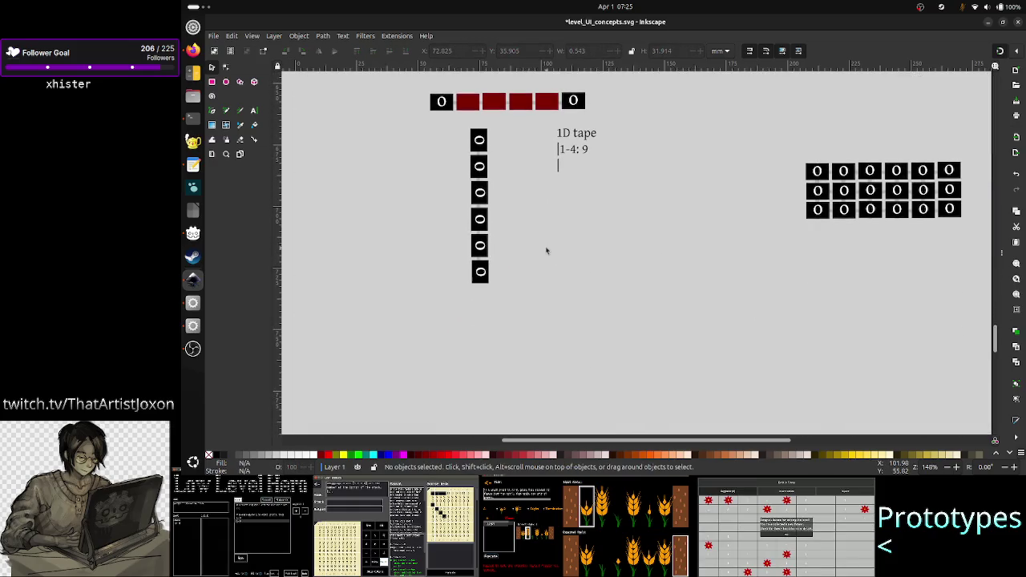
# - Paste a copy of the marker, rotate it 90° clockwise, and place it under the red tape row
pyautogui.hotkey('ctrl', 'v')
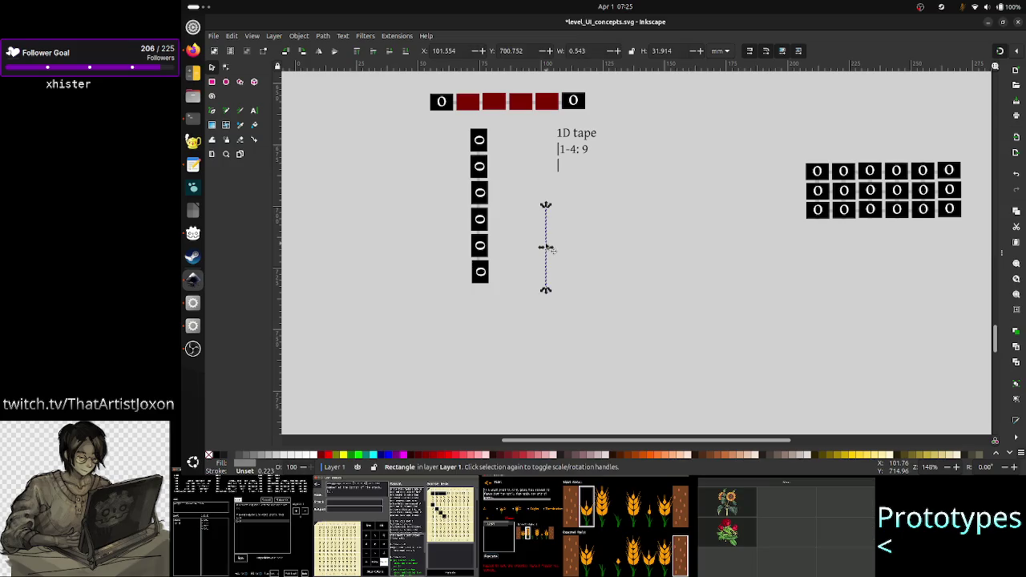
pyautogui.moveTo(548, 247)
pyautogui.mouseDown()
pyautogui.moveTo(494, 163)
pyautogui.moveTo(535, 228)
pyautogui.mouseUp()
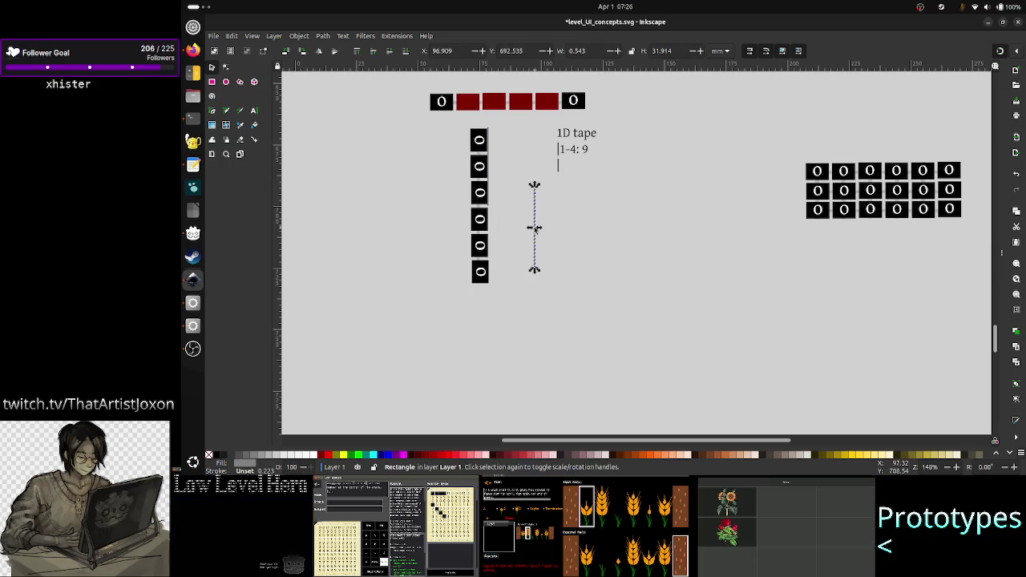
pyautogui.click(280, 35)
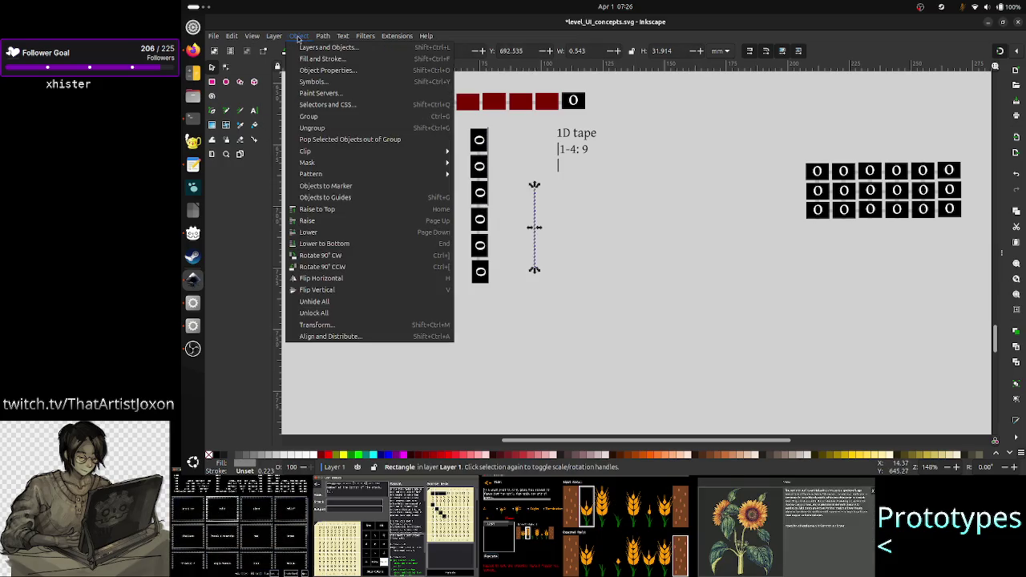
pyautogui.click(333, 257)
pyautogui.moveTo(548, 232); pyautogui.dragTo(481, 118)
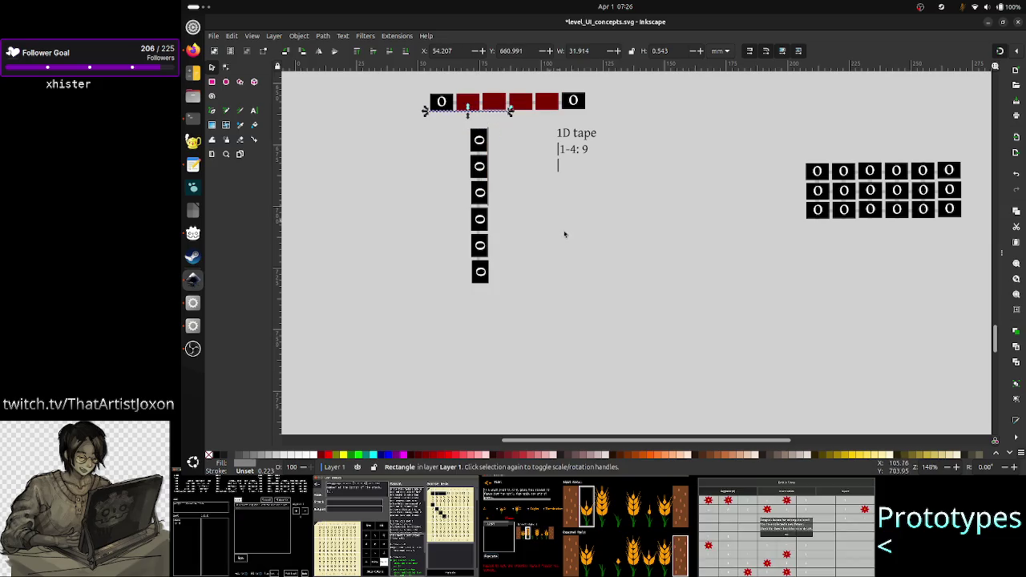
# - Check the horizontal and vertical marker placement, then clear the selection
pyautogui.click(566, 233)
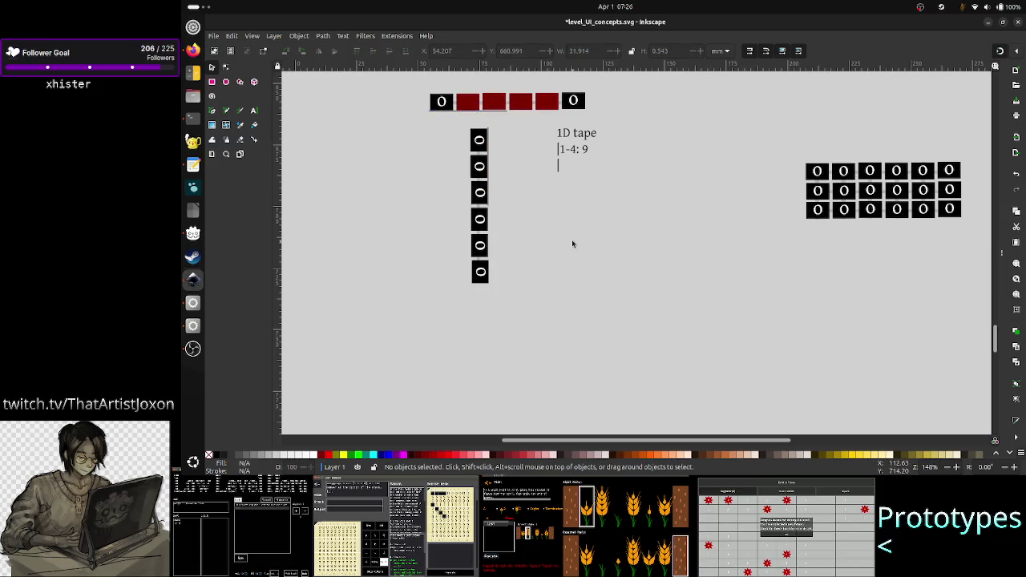
pyautogui.click(498, 114)
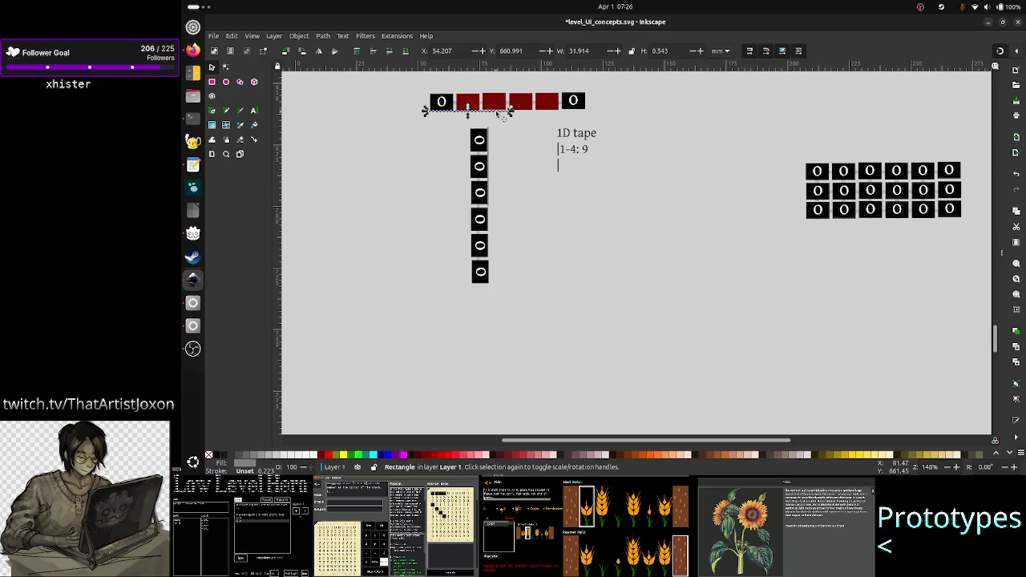
pyautogui.click(491, 202)
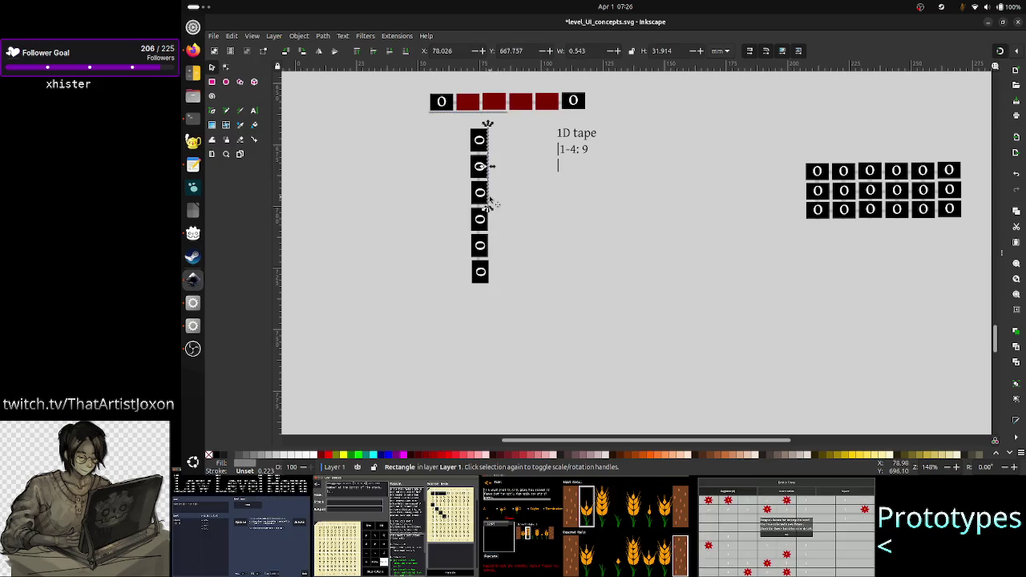
pyautogui.click(526, 223)
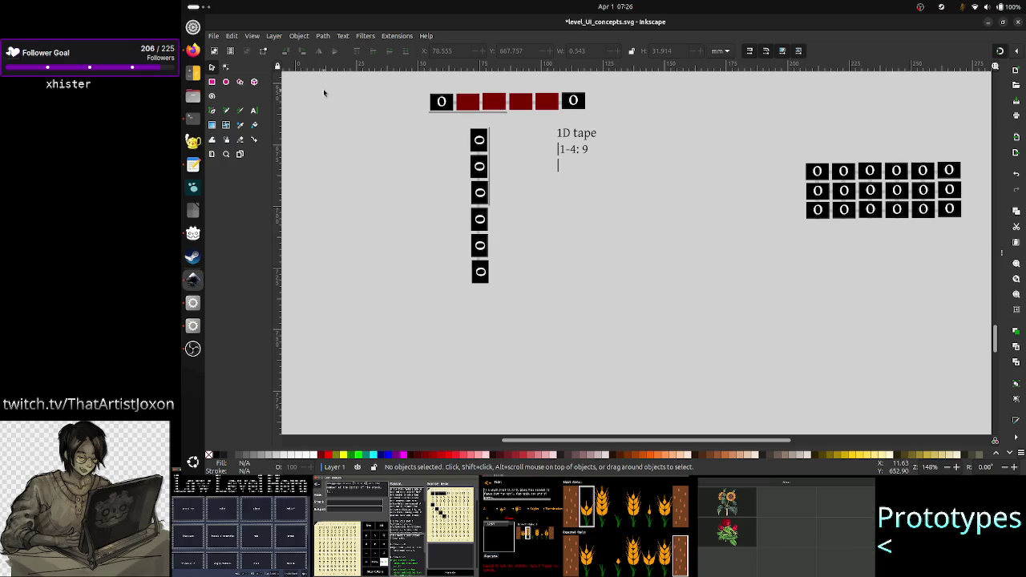
pyautogui.click(254, 111)
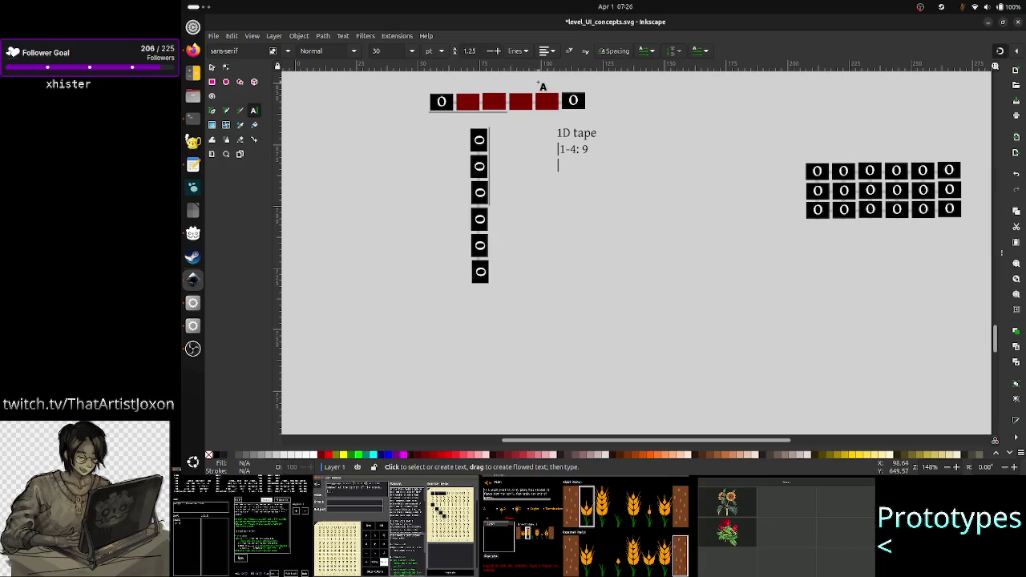
# - Add a red index label '4' above the fourth red cell of the 1D tape
pyautogui.moveTo(543, 84); pyautogui.dragTo(596, 93)
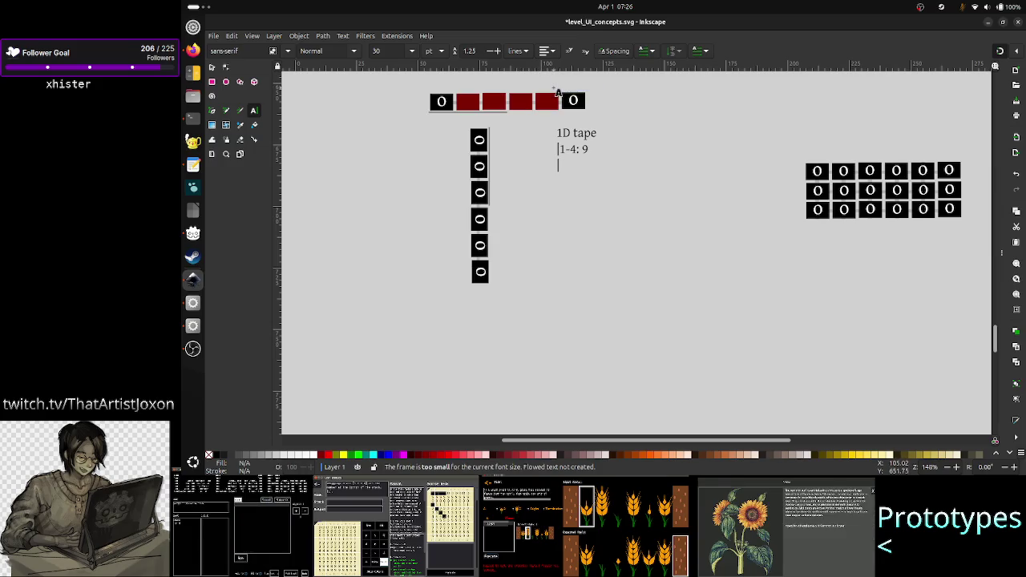
pyautogui.moveTo(554, 83); pyautogui.dragTo(600, 112)
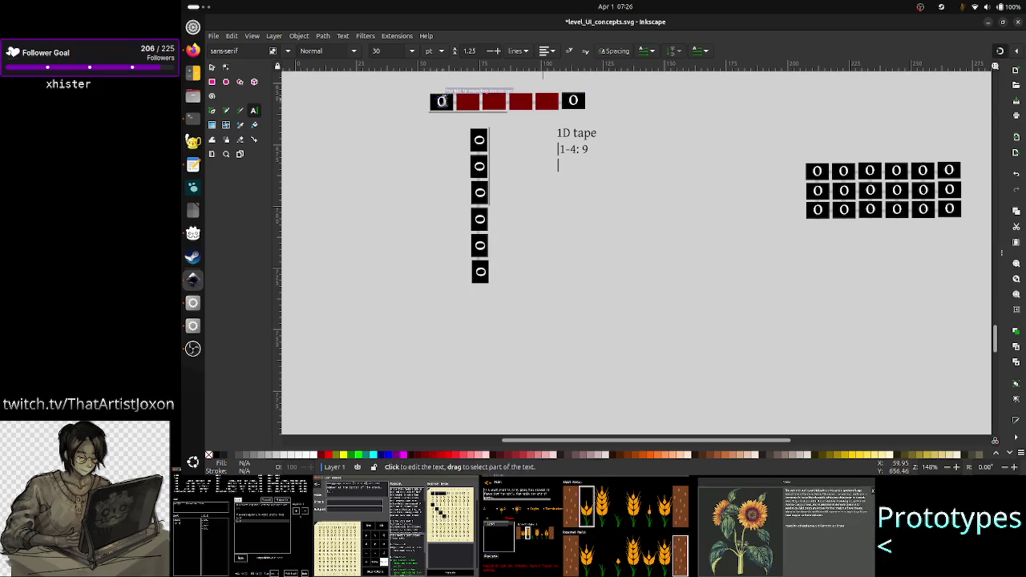
pyautogui.click(546, 77)
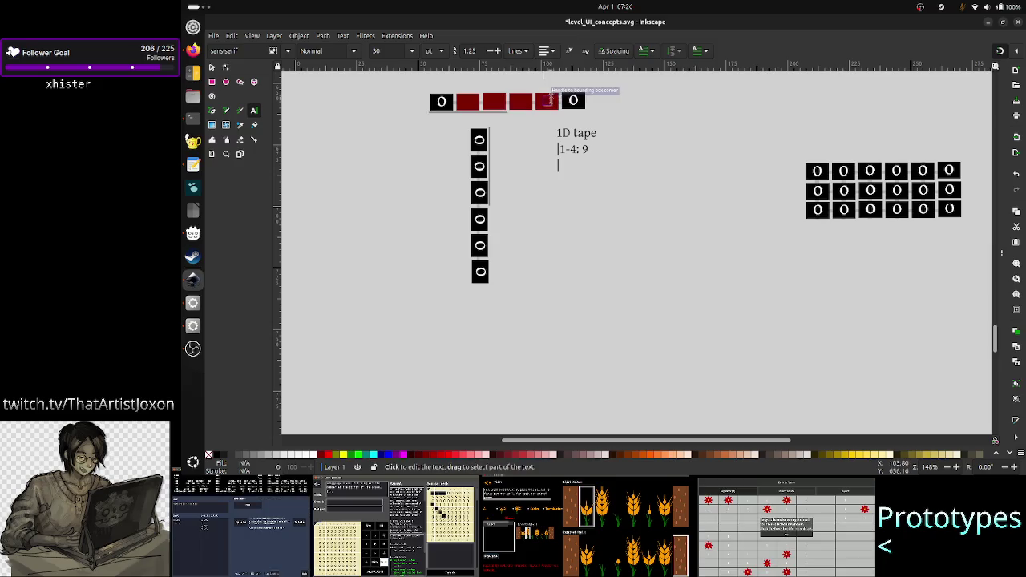
pyautogui.click(628, 174)
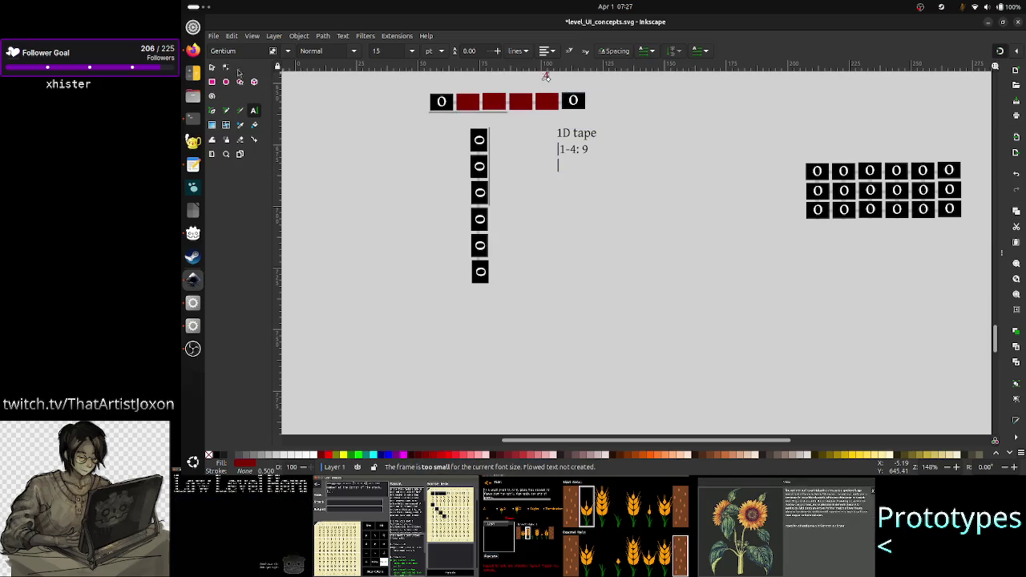
pyautogui.click(213, 67)
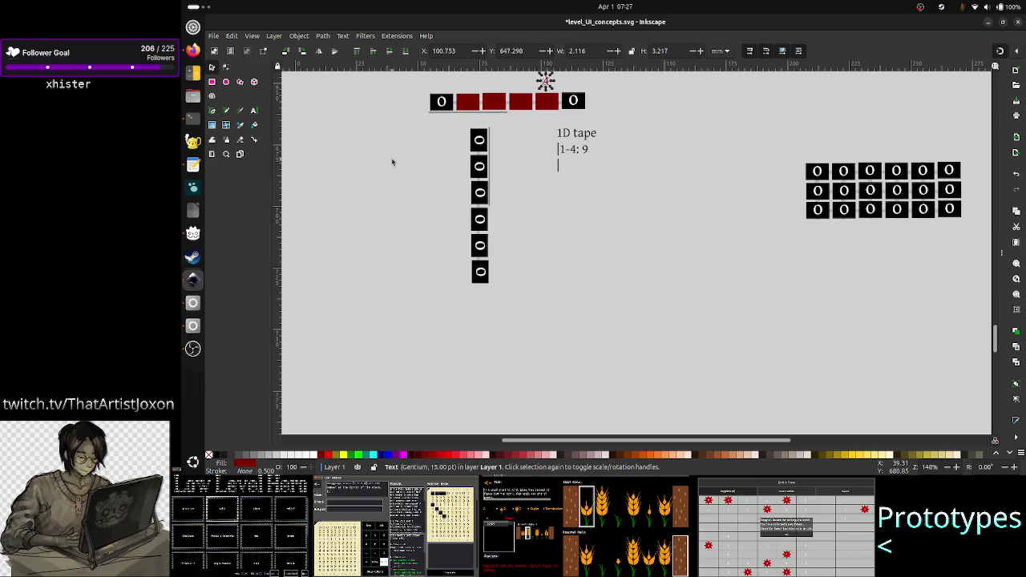
pyautogui.press('Escape')
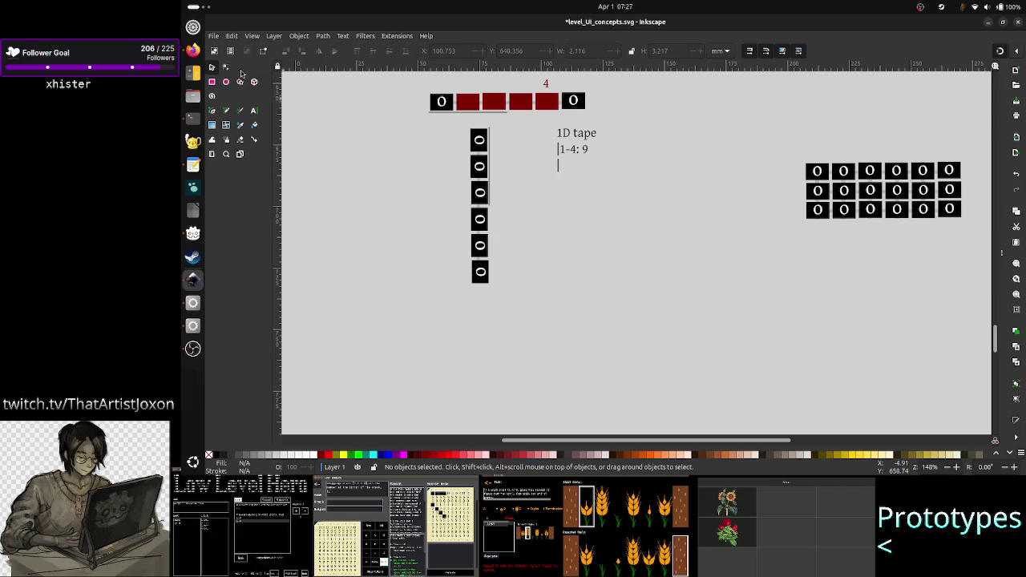
pyautogui.click(258, 116)
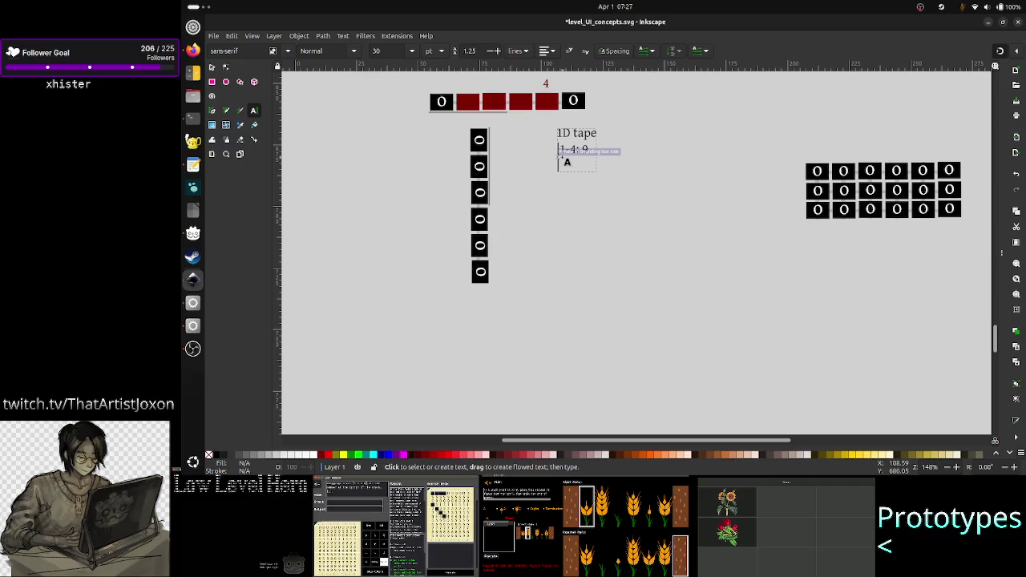
# - Add a third line '5: 8' below '1-4: 9' in the 1D tape note
pyautogui.click(570, 166)
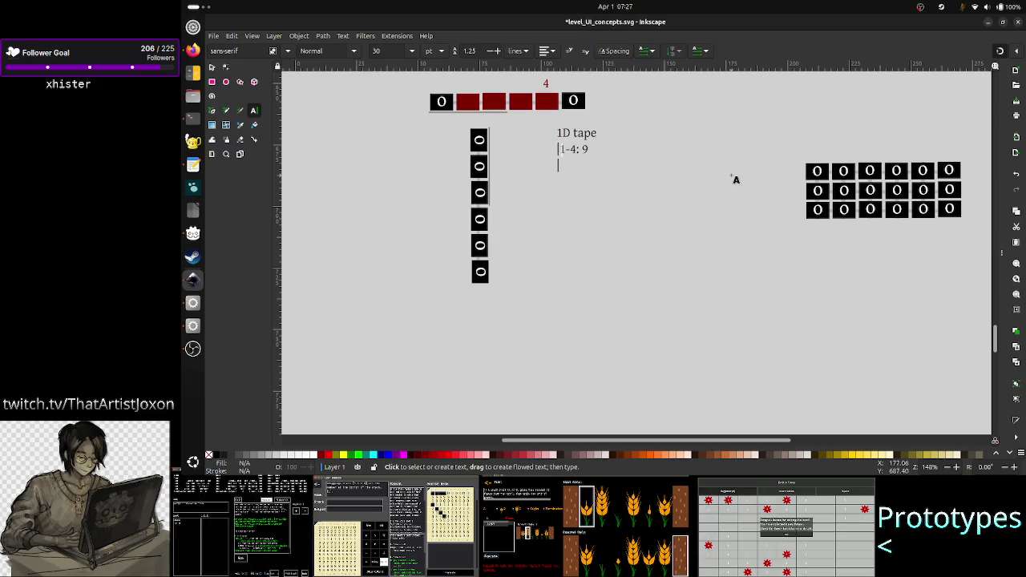
pyautogui.click(561, 151)
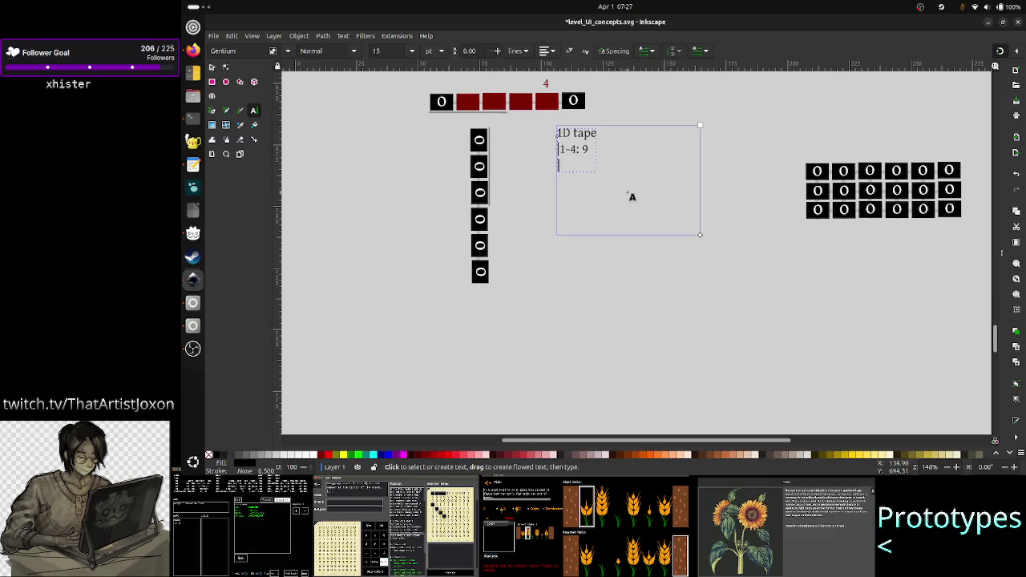
pyautogui.write('5-8')
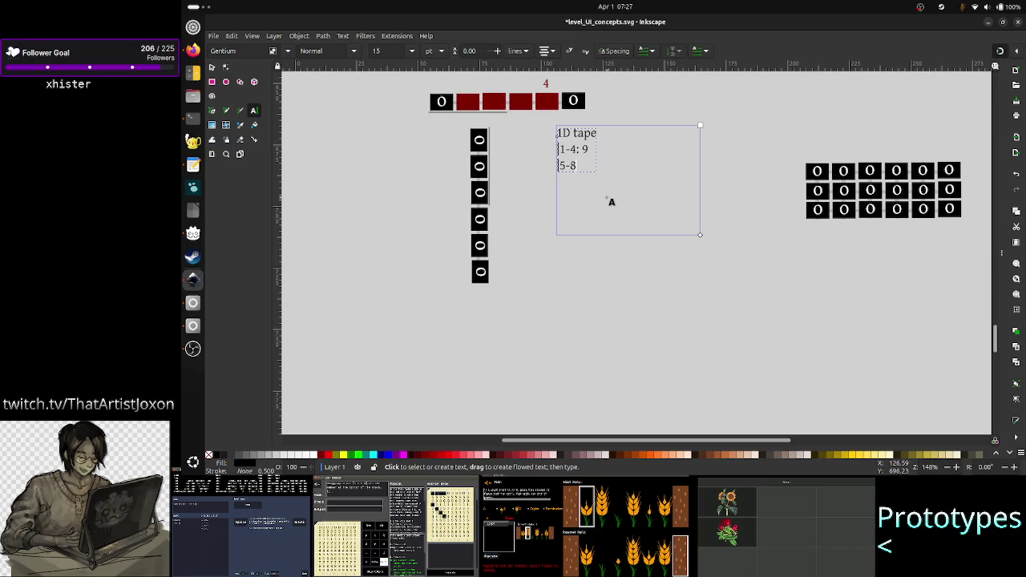
pyautogui.click(611, 201)
pyautogui.hotkey('shift', 'Left')
pyautogui.hotkey('shift', 'Left')
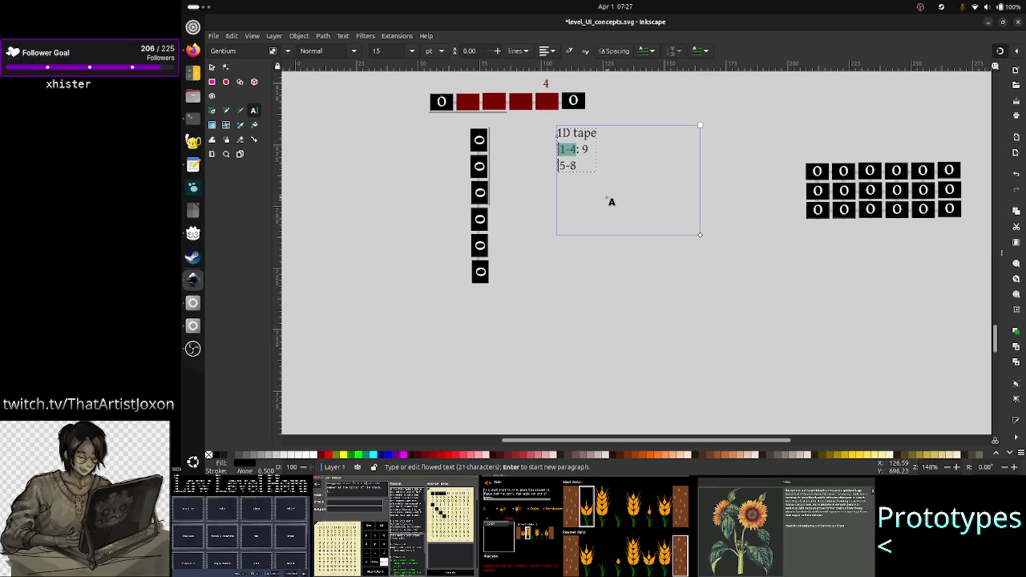
pyautogui.press('Left')
pyautogui.press('Left')
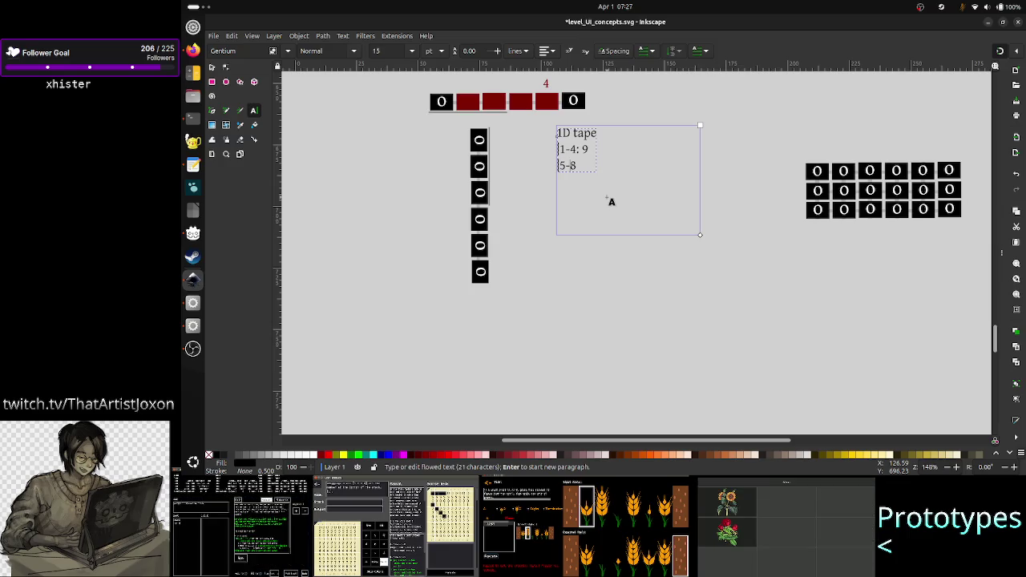
pyautogui.press('Delete')
pyautogui.write(':')
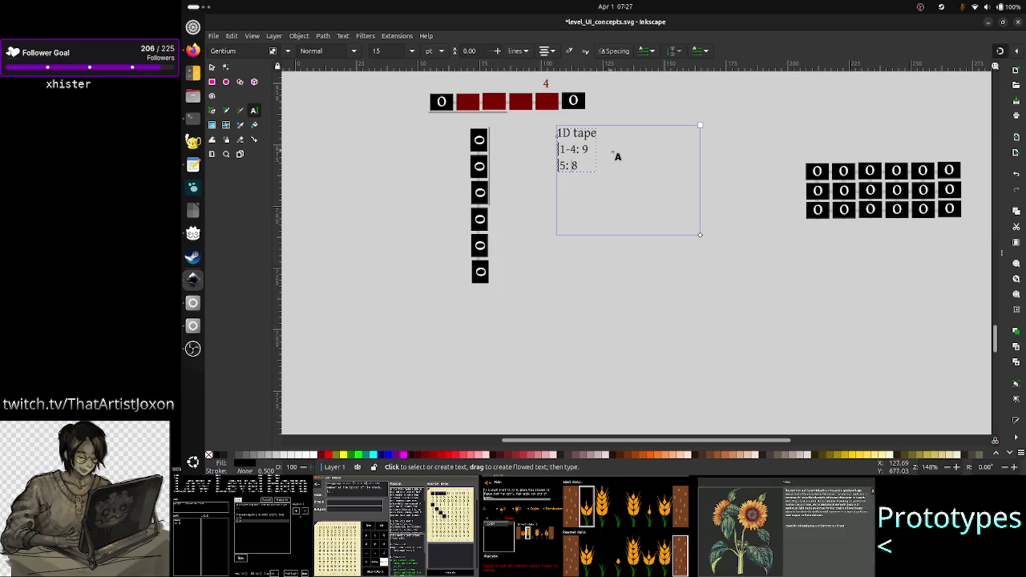
pyautogui.click(218, 69)
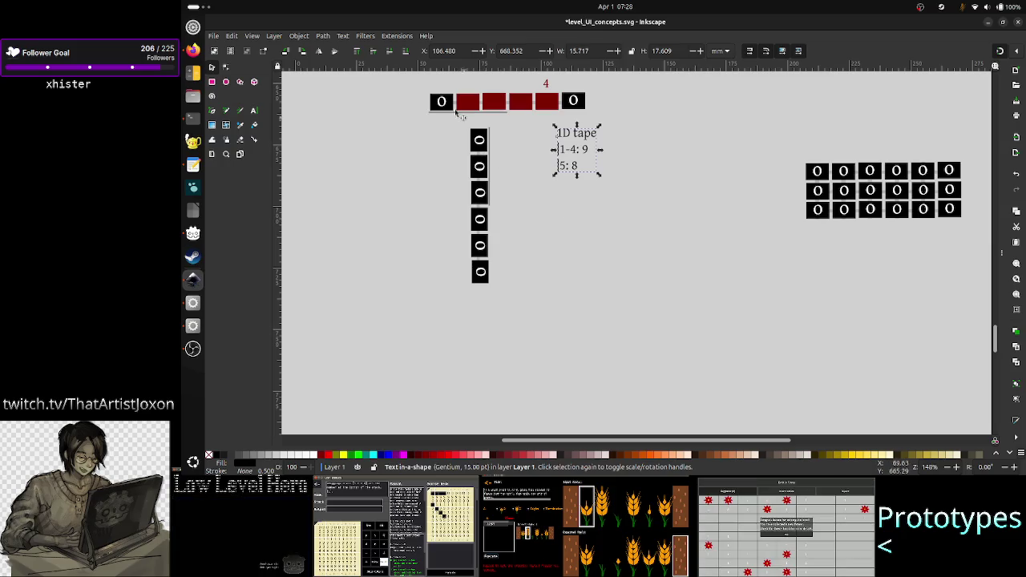
# - Place a copy of the red '4' label beside the fifth cell of the vertical column
pyautogui.click(546, 84)
pyautogui.moveTo(550, 90); pyautogui.dragTo(552, 93)
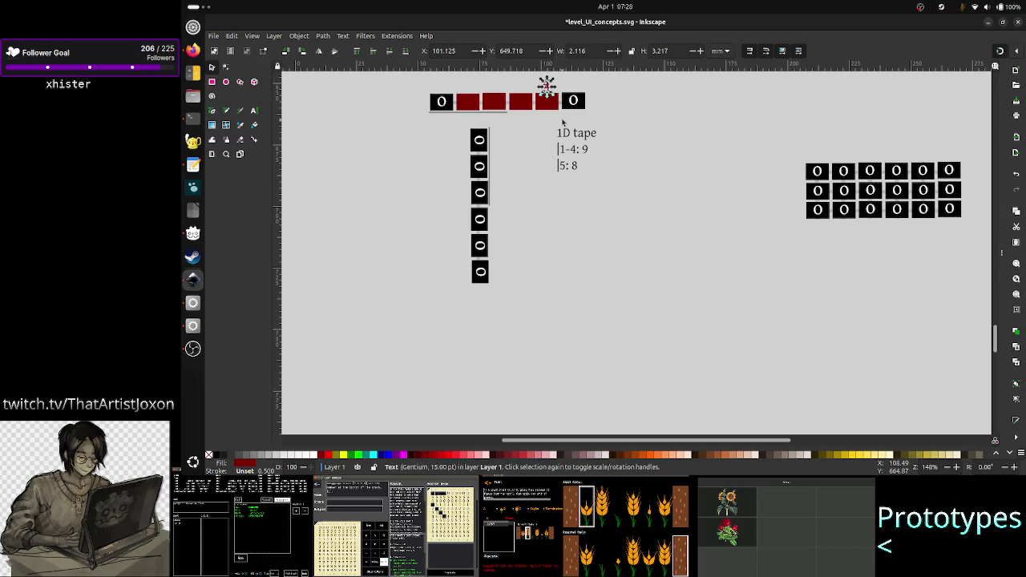
pyautogui.moveTo(558, 97)
pyautogui.mouseDown()
pyautogui.moveTo(562, 121)
pyautogui.moveTo(481, 169)
pyautogui.moveTo(463, 247)
pyautogui.mouseUp()
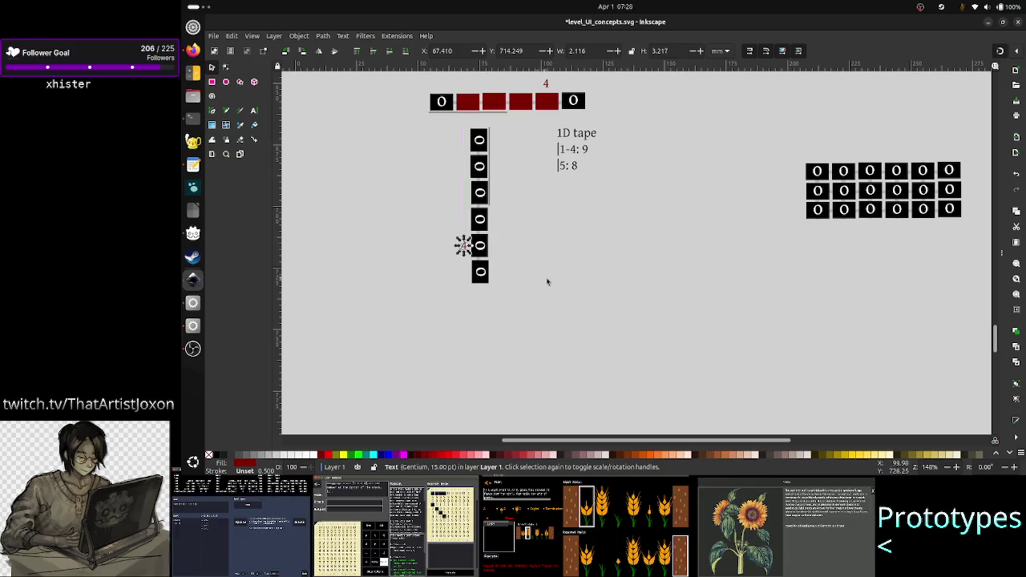
pyautogui.click(548, 282)
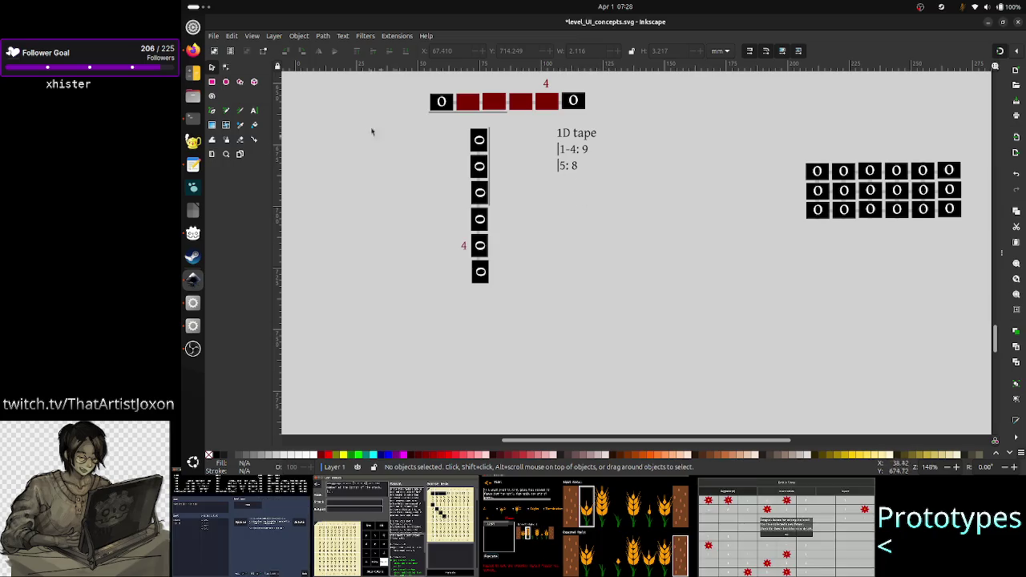
pyautogui.click(254, 112)
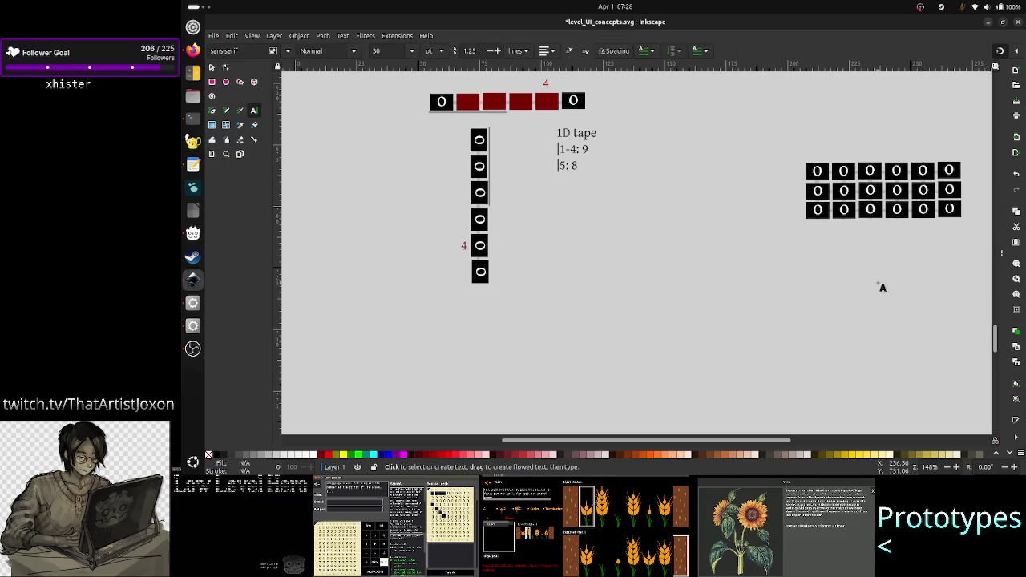
# - Create a text frame below the 2D grid holding the heading '2D tape'
pyautogui.moveTo(810, 235); pyautogui.dragTo(969, 321)
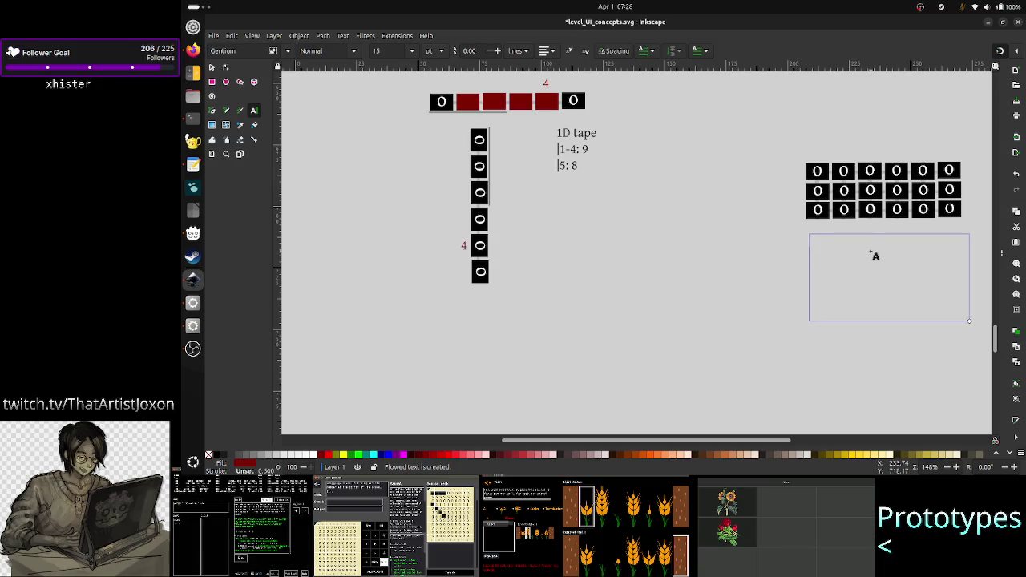
pyautogui.write('2D tape')
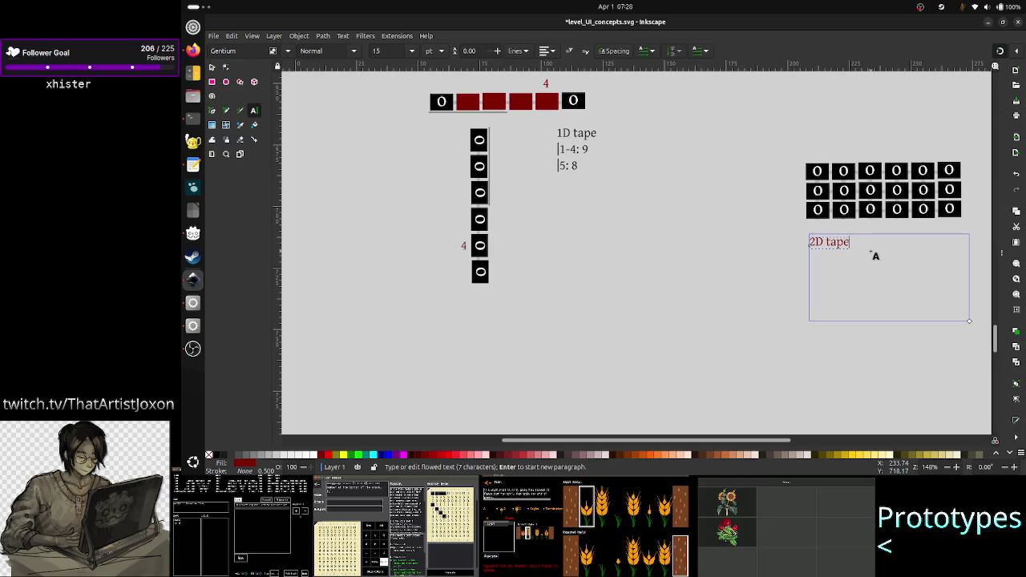
pyautogui.hotkey('ctrl', 'a')
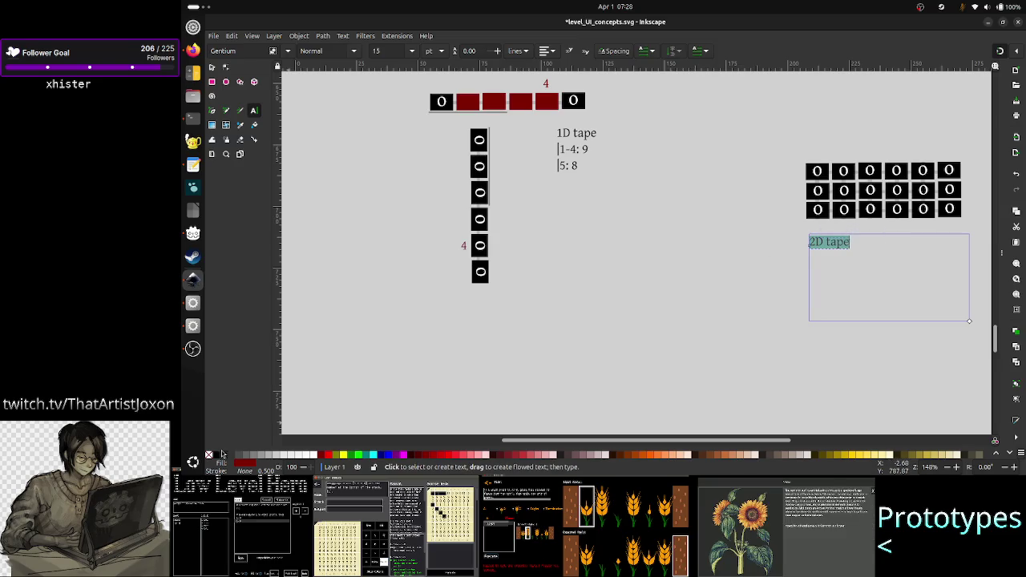
pyautogui.click(221, 456)
pyautogui.click(860, 255)
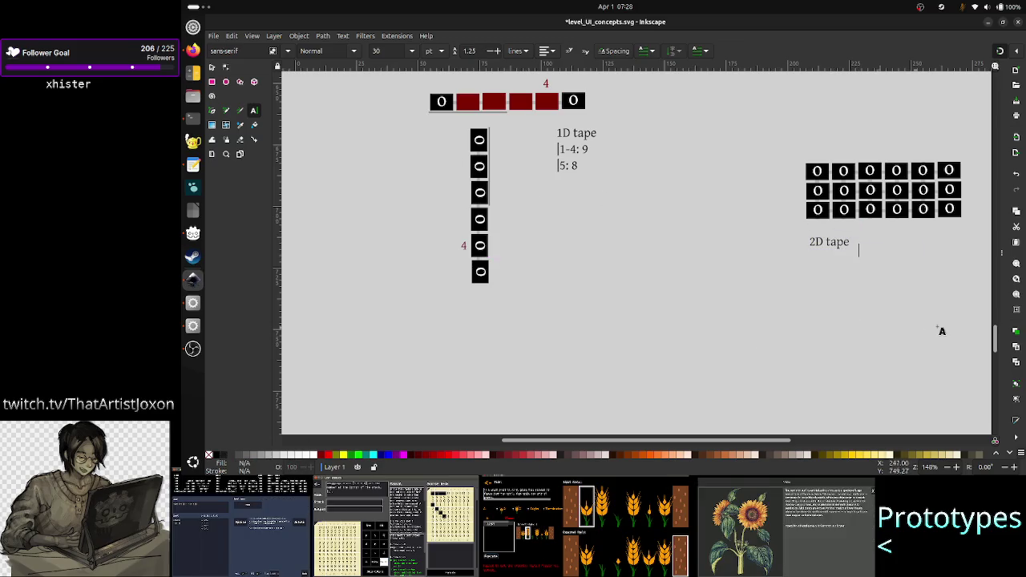
pyautogui.moveTo(848, 234); pyautogui.dragTo(969, 321)
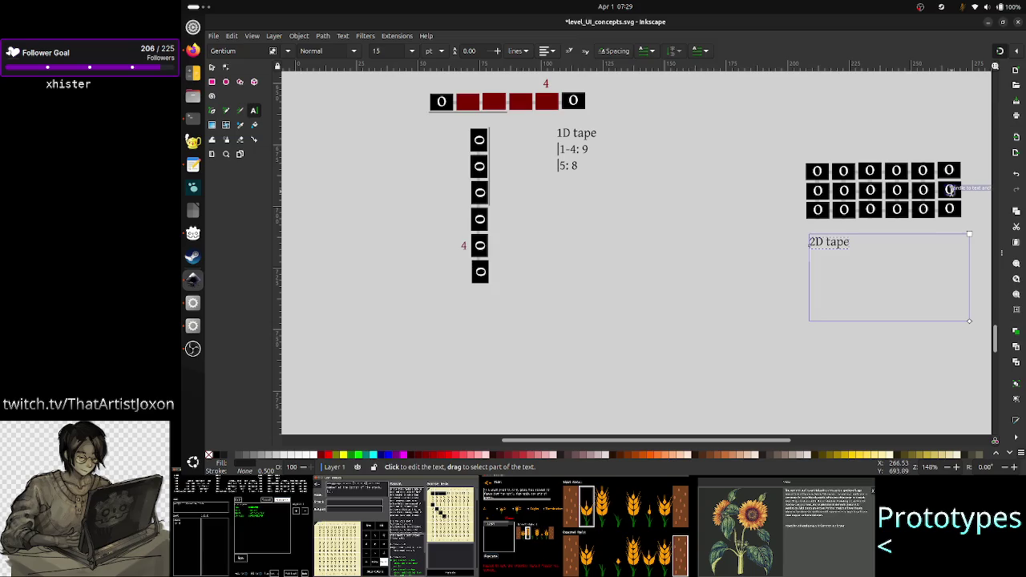
pyautogui.press('Return')
pyautogui.write('row')
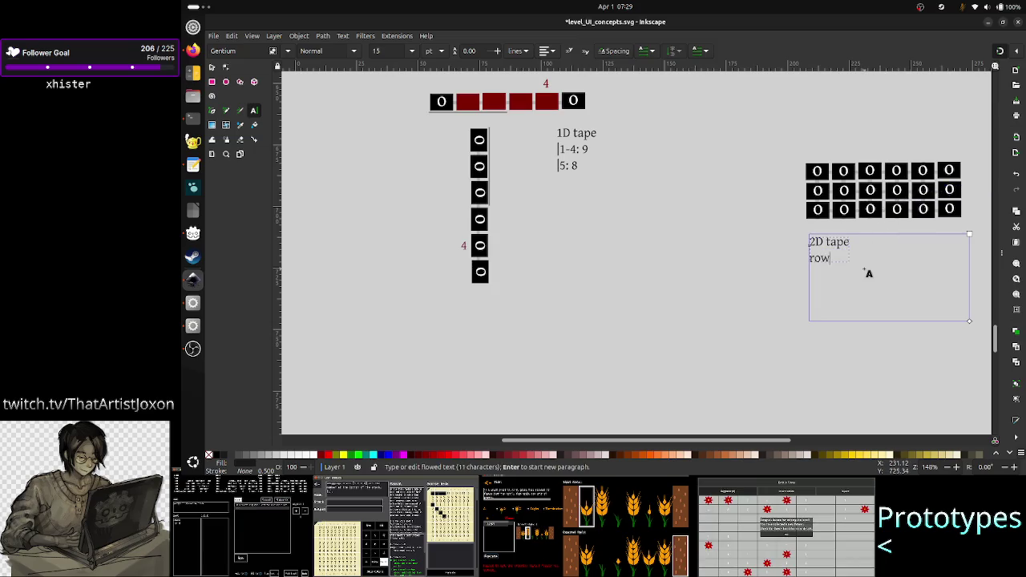
pyautogui.write('/col')
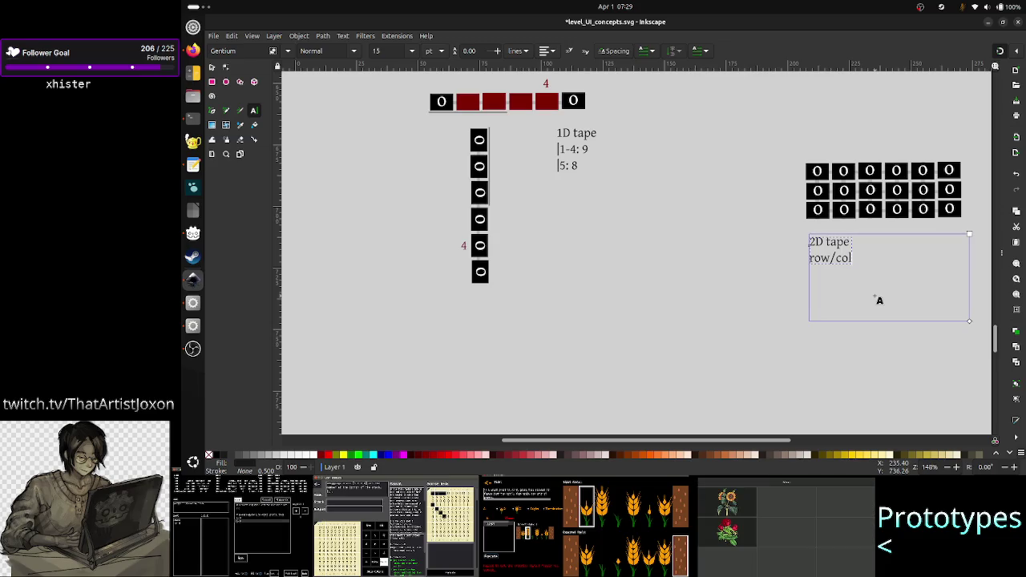
pyautogui.press('BackSpace')
pyautogui.press('BackSpace')
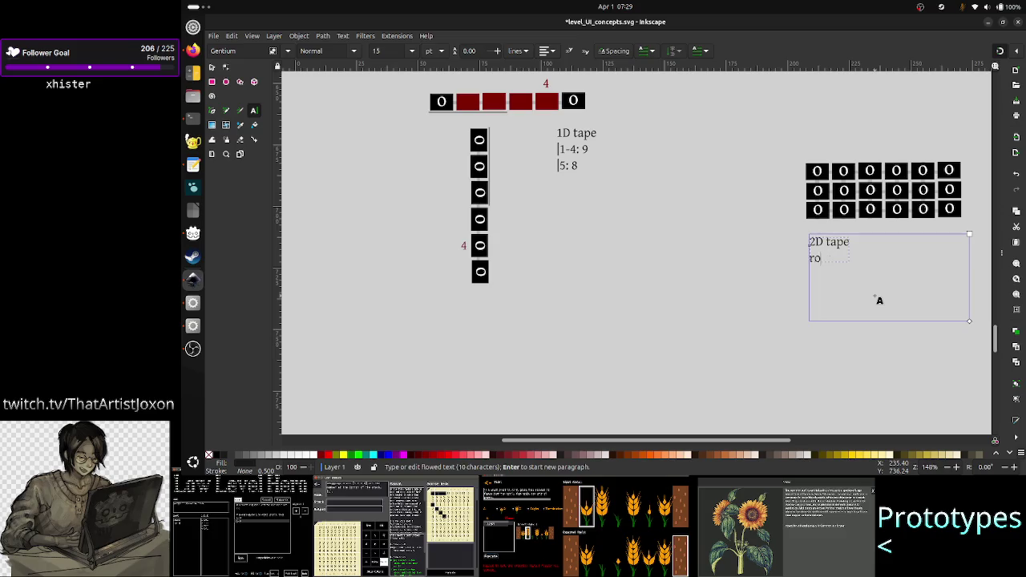
pyautogui.press('BackSpace')
pyautogui.press('BackSpace')
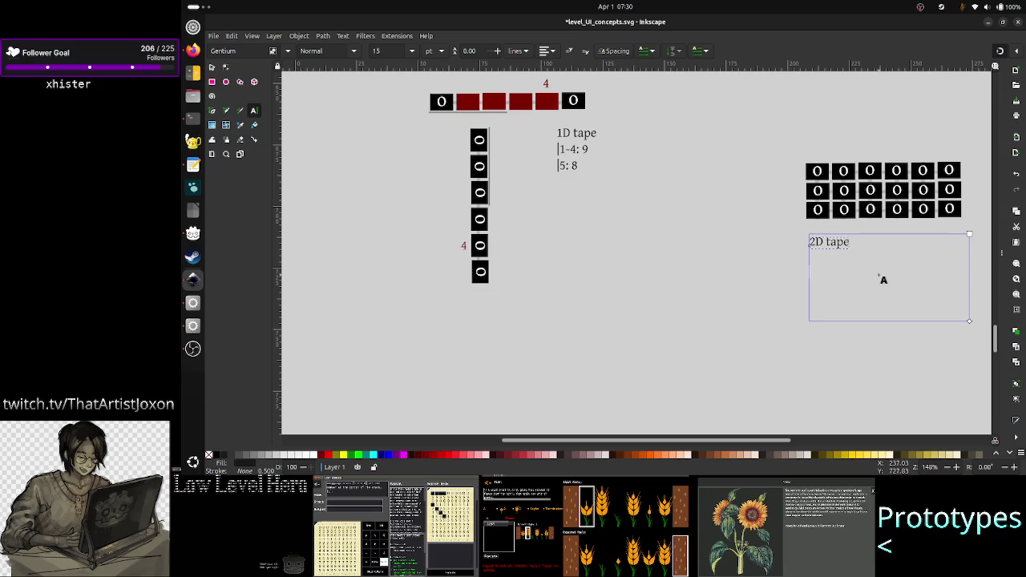
pyautogui.hotkey('ctrl', 'z')
pyautogui.press('BackSpace')
pyautogui.press('BackSpace')
pyautogui.write('row,')
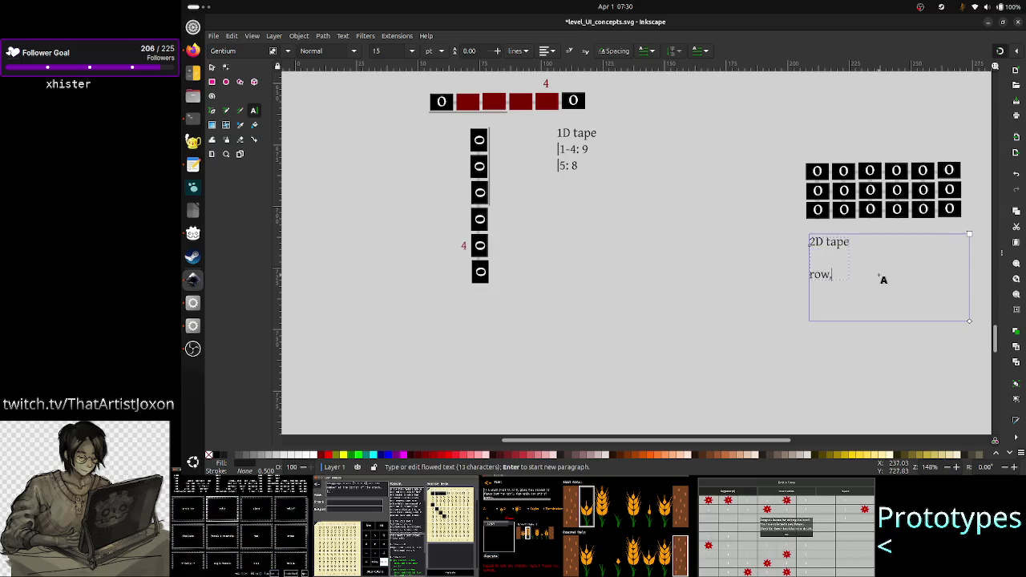
pyautogui.write('col')
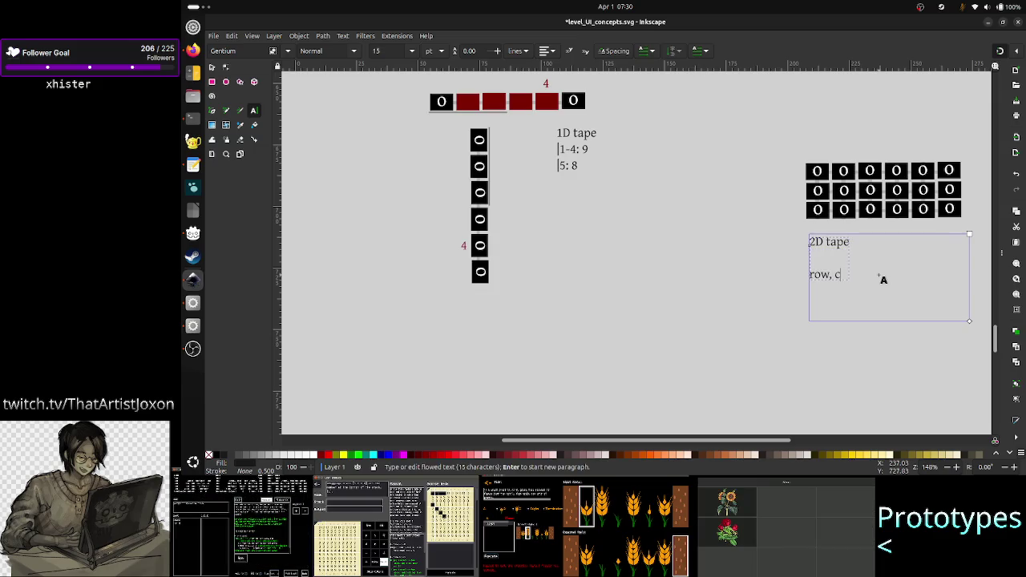
pyautogui.press('BackSpace')
pyautogui.press('BackSpace')
pyautogui.press('BackSpace')
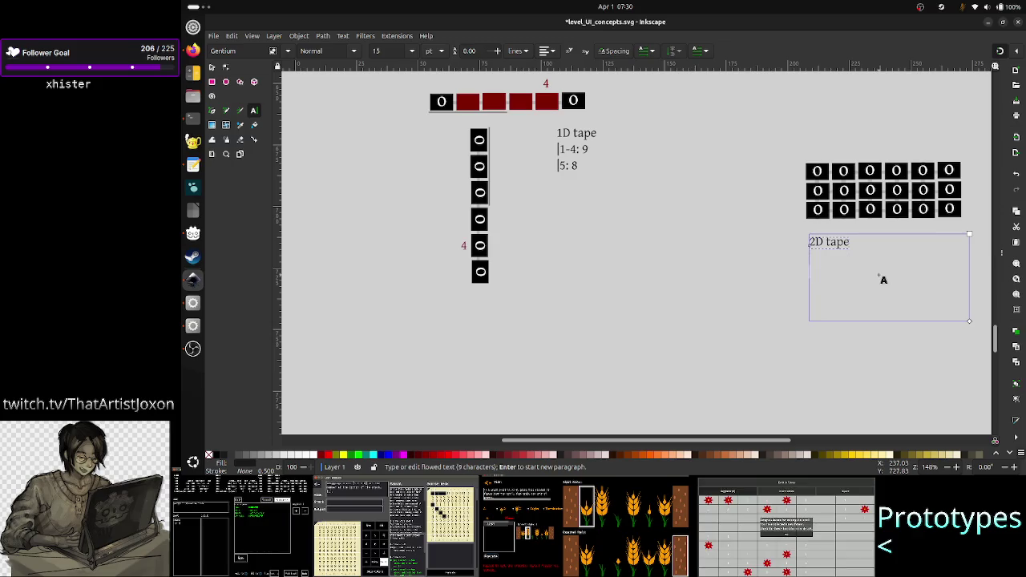
pyautogui.press('Return')
pyautogui.press('Return')
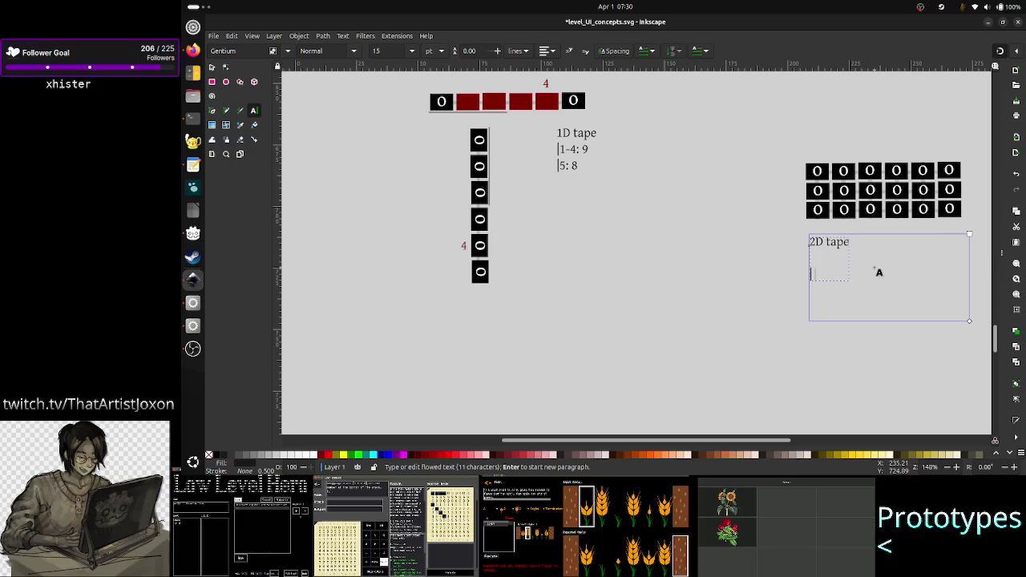
pyautogui.press('BackSpace')
pyautogui.press('BackSpace')
pyautogui.press('BackSpace')
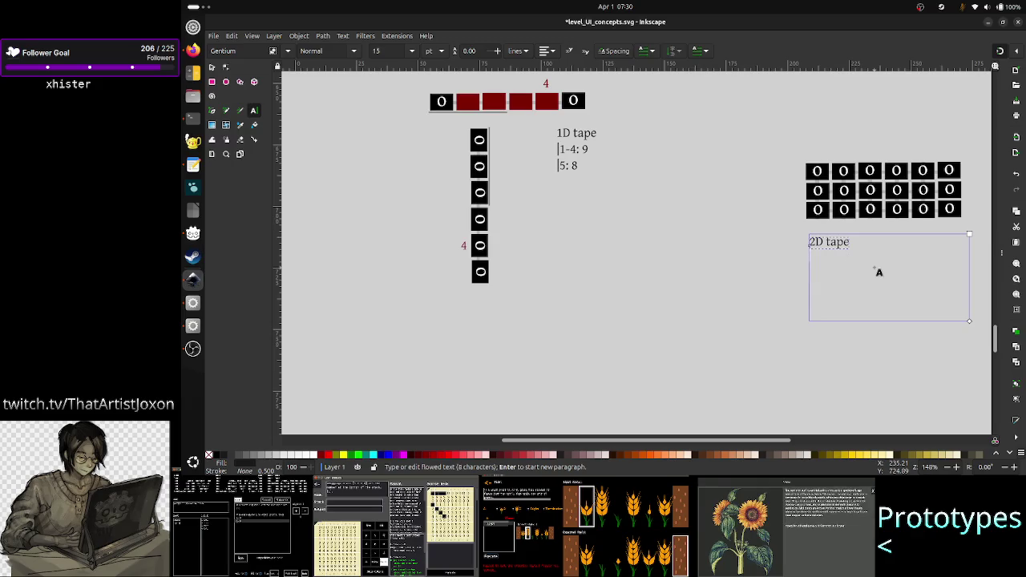
pyautogui.press('Return')
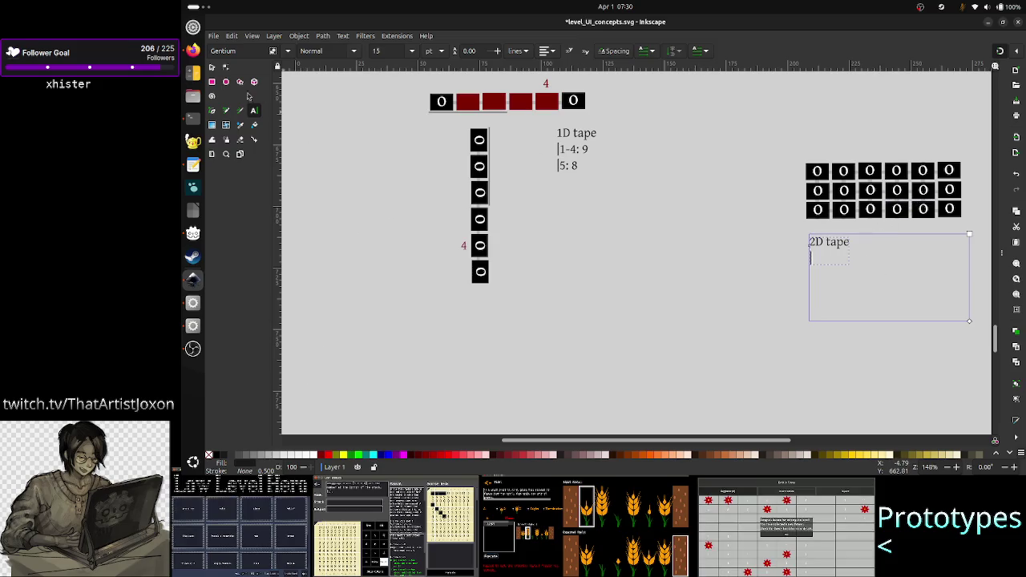
pyautogui.click(212, 67)
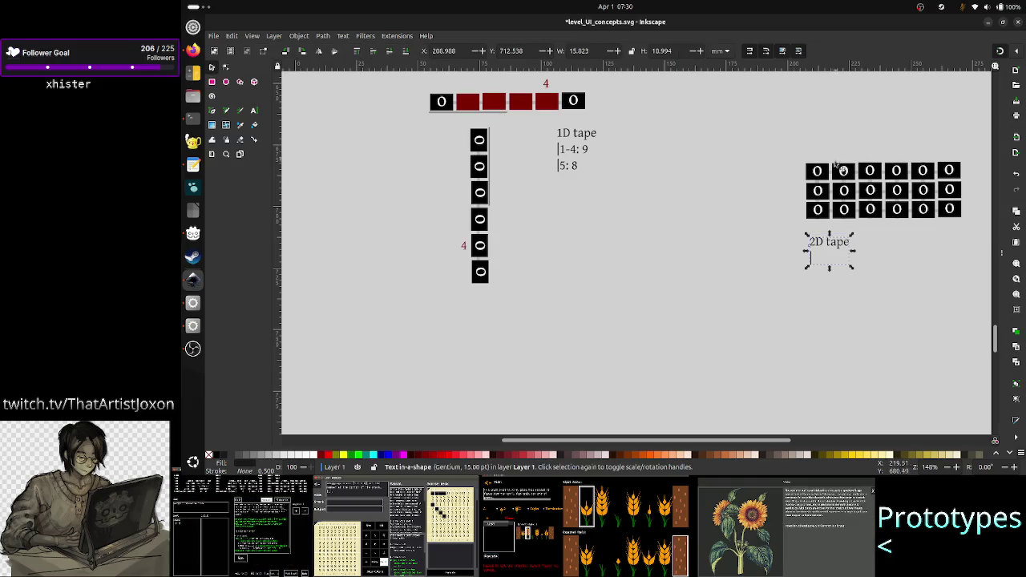
# - Delete the 0 digits from the 2D grid's top row
pyautogui.click(844, 171)
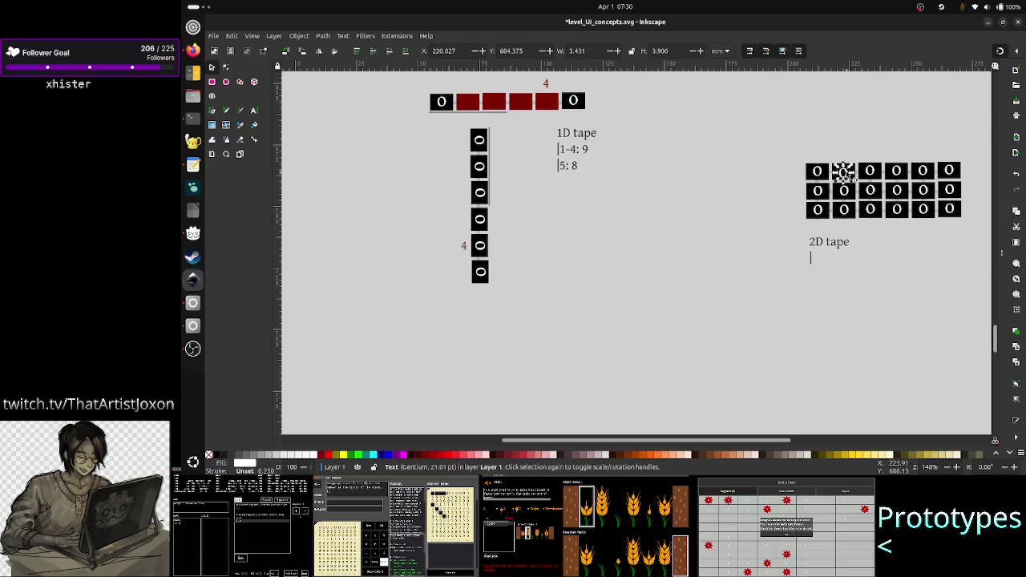
pyautogui.moveTo(846, 173); pyautogui.dragTo(819, 172)
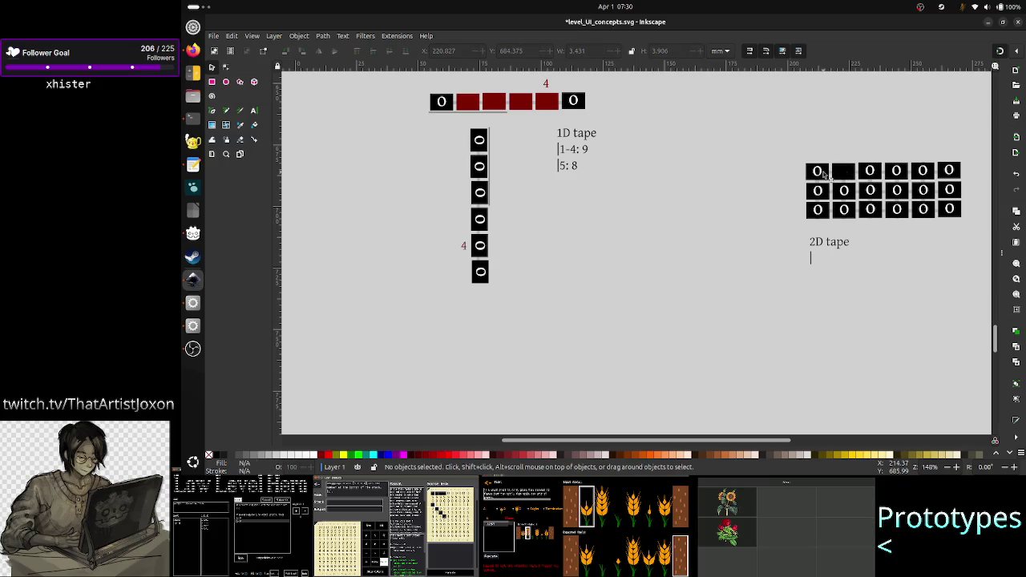
pyautogui.press('Delete')
pyautogui.click(873, 173)
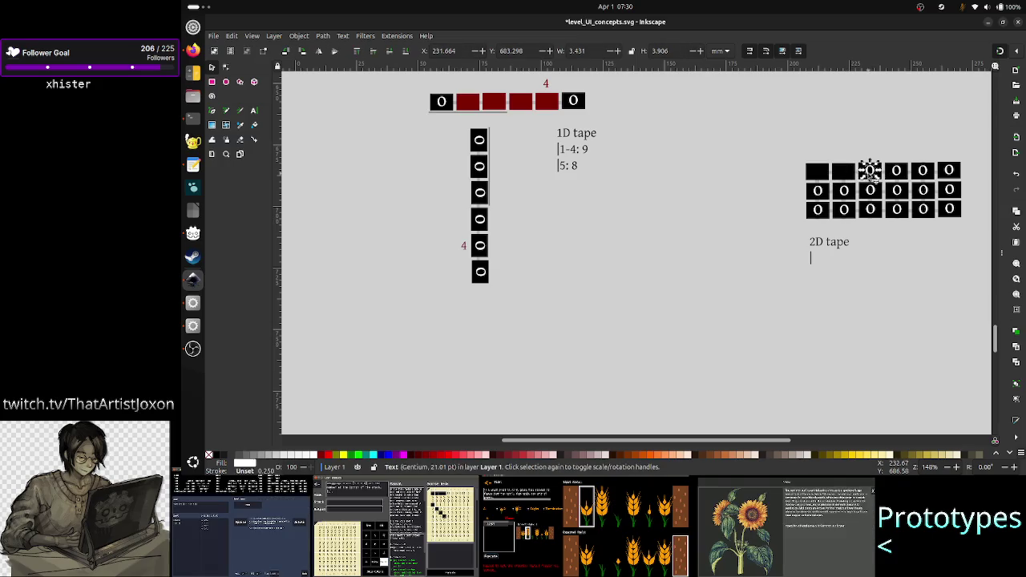
pyautogui.press('Delete')
pyautogui.click(923, 170)
pyautogui.press('Delete')
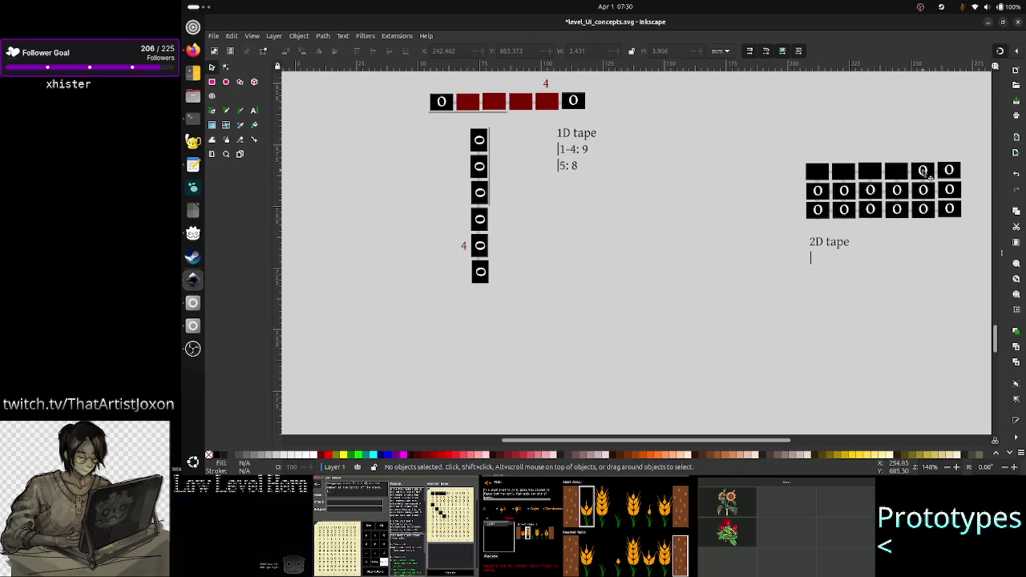
pyautogui.click(949, 170)
pyautogui.press('Delete')
# - Delete the remaining 0 digits from the grid's second and third rows
pyautogui.click(949, 190)
pyautogui.press('Delete')
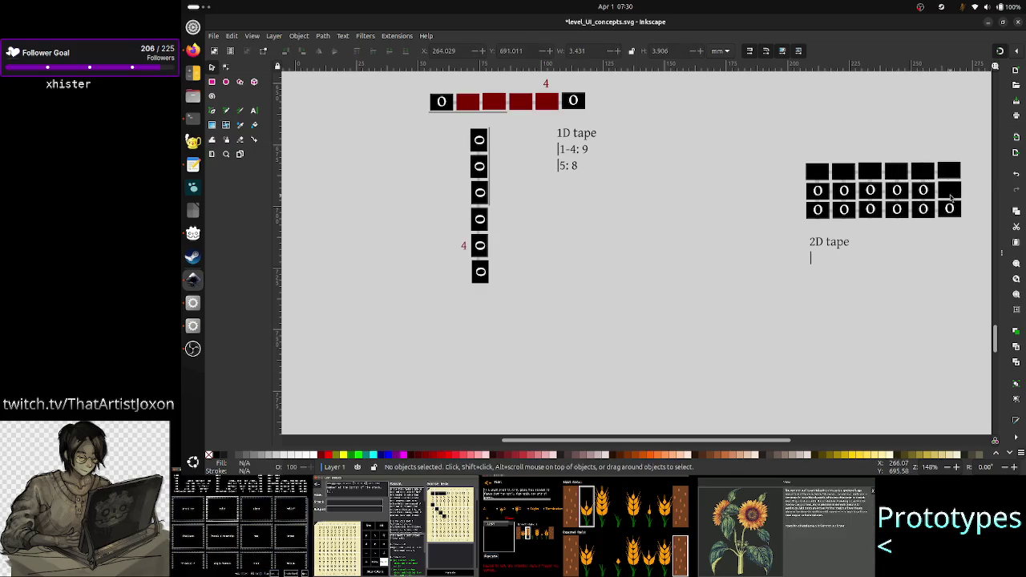
pyautogui.click(949, 208)
pyautogui.press('Delete')
pyautogui.click(923, 190)
pyautogui.press('Delete')
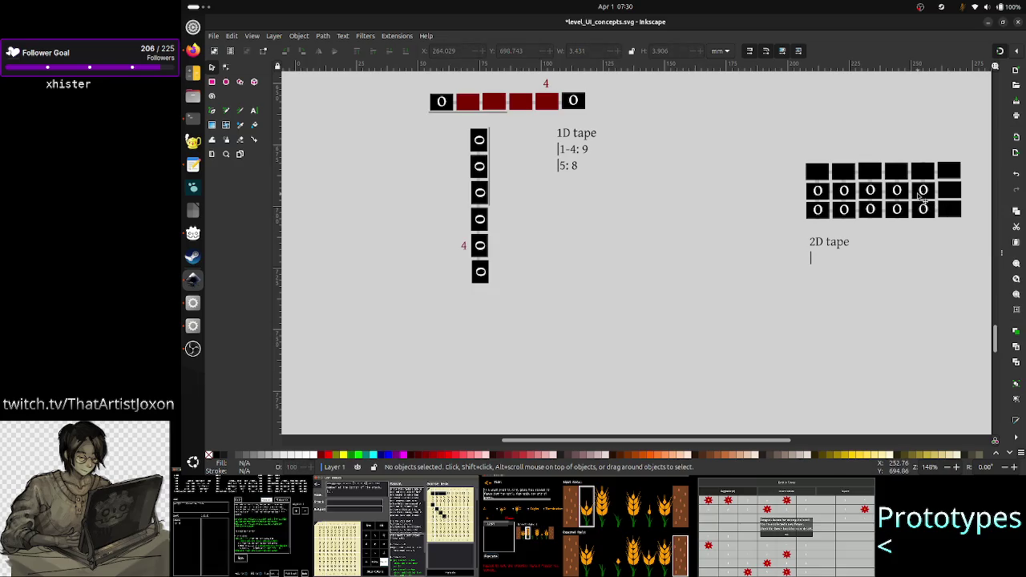
pyautogui.click(923, 209)
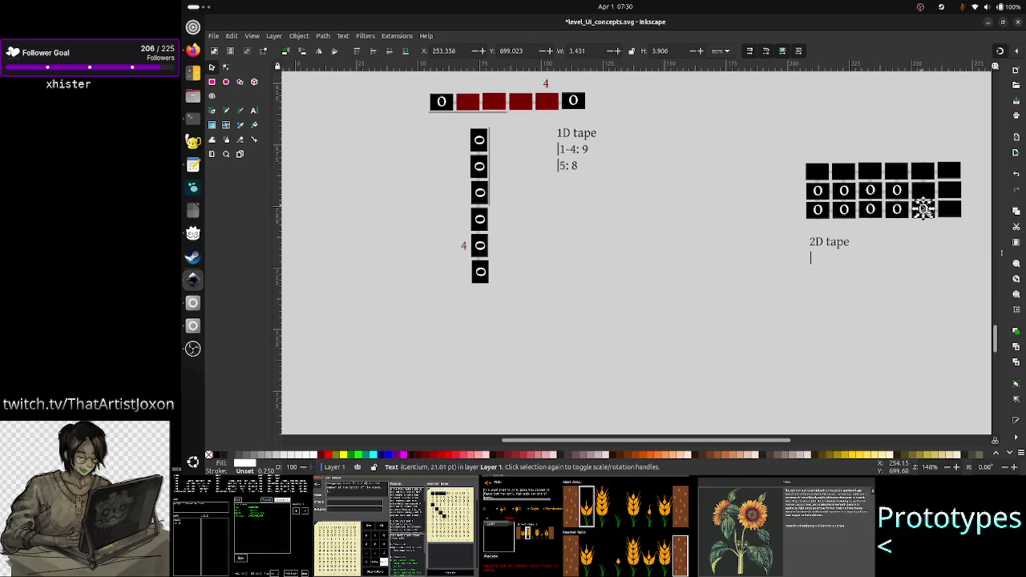
pyautogui.press('Delete')
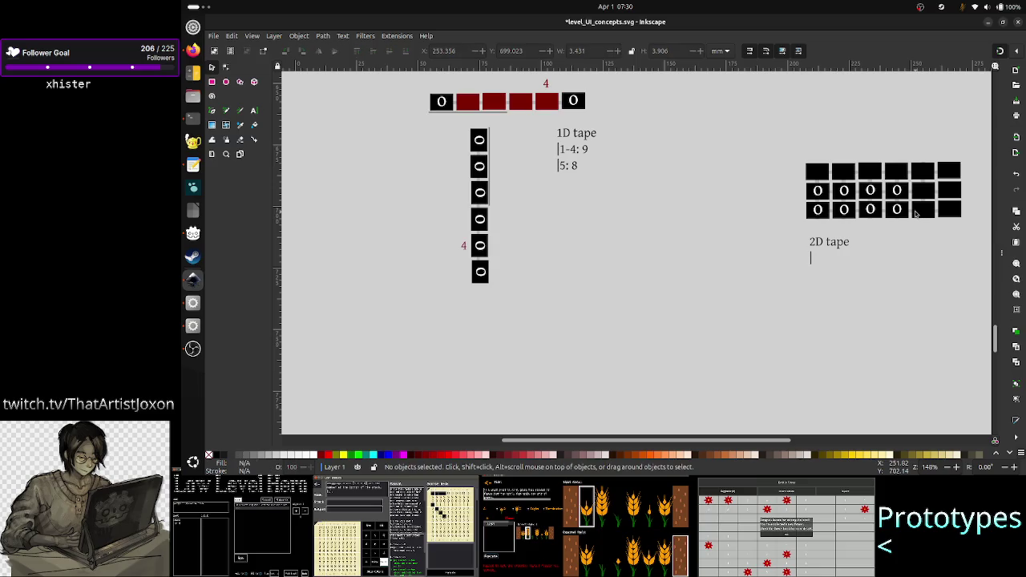
pyautogui.click(897, 210)
pyautogui.press('Delete')
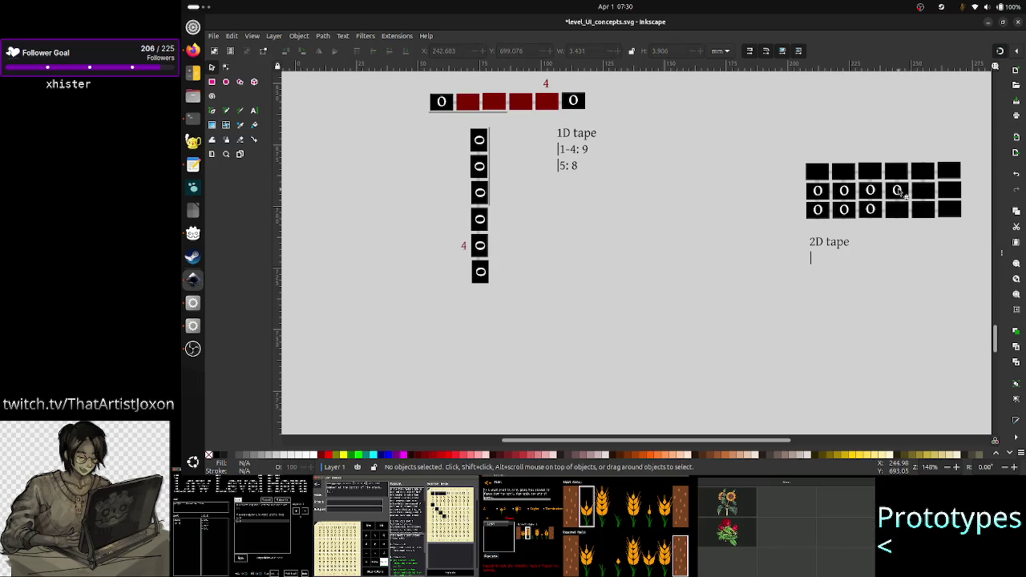
pyautogui.click(897, 191)
pyautogui.press('Delete')
pyautogui.click(870, 190)
pyautogui.press('Delete')
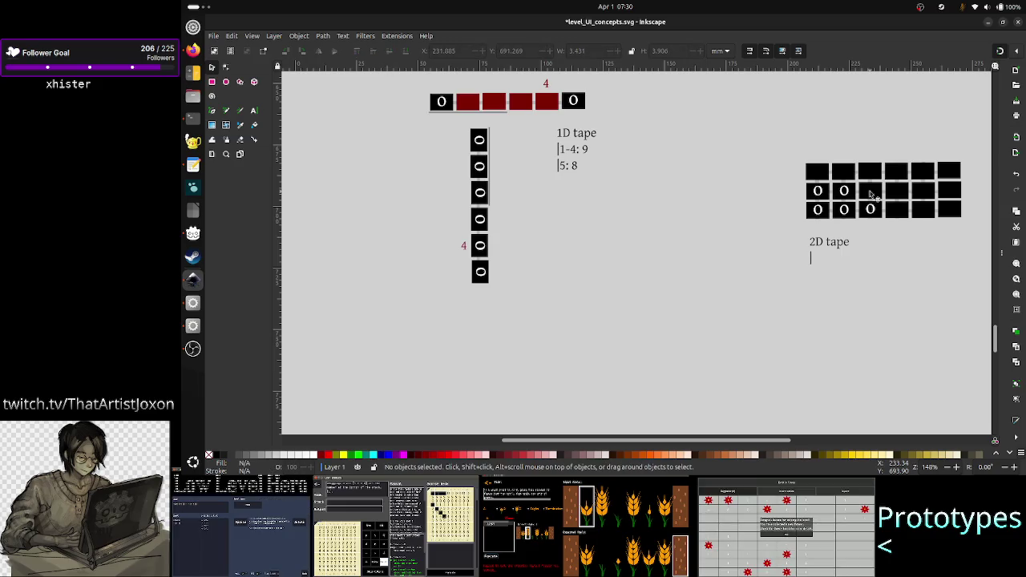
pyautogui.click(872, 210)
pyautogui.press('Delete')
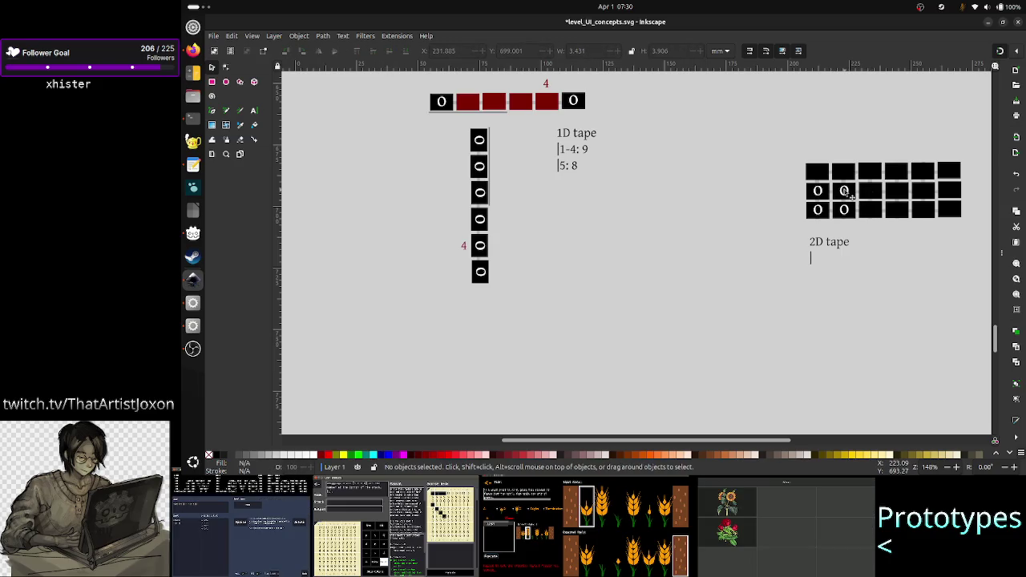
pyautogui.click(846, 192)
pyautogui.press('Delete')
pyautogui.click(845, 212)
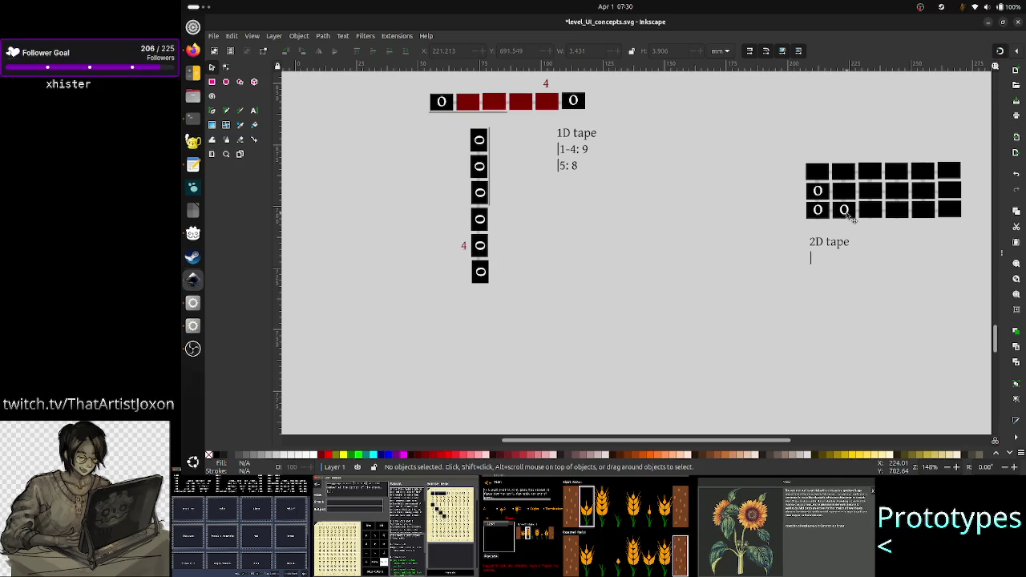
pyautogui.press('Delete')
pyautogui.click(819, 212)
pyautogui.press('Delete')
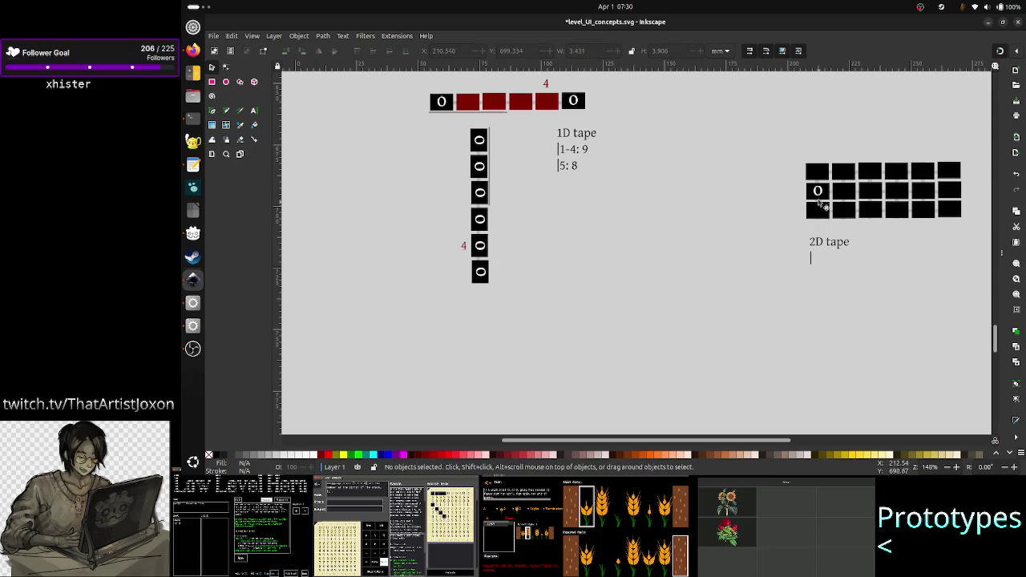
pyautogui.click(818, 191)
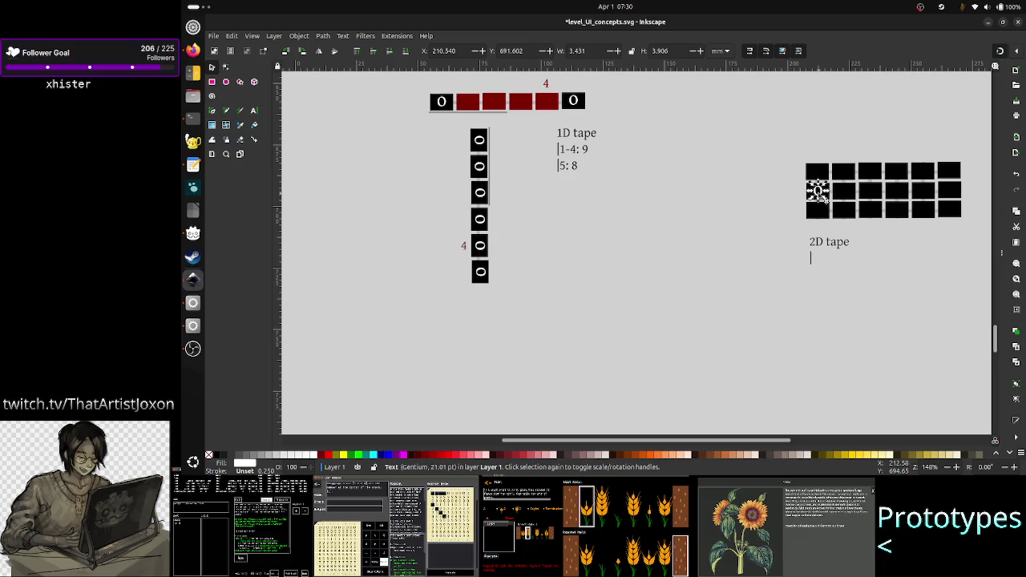
pyautogui.press('Delete')
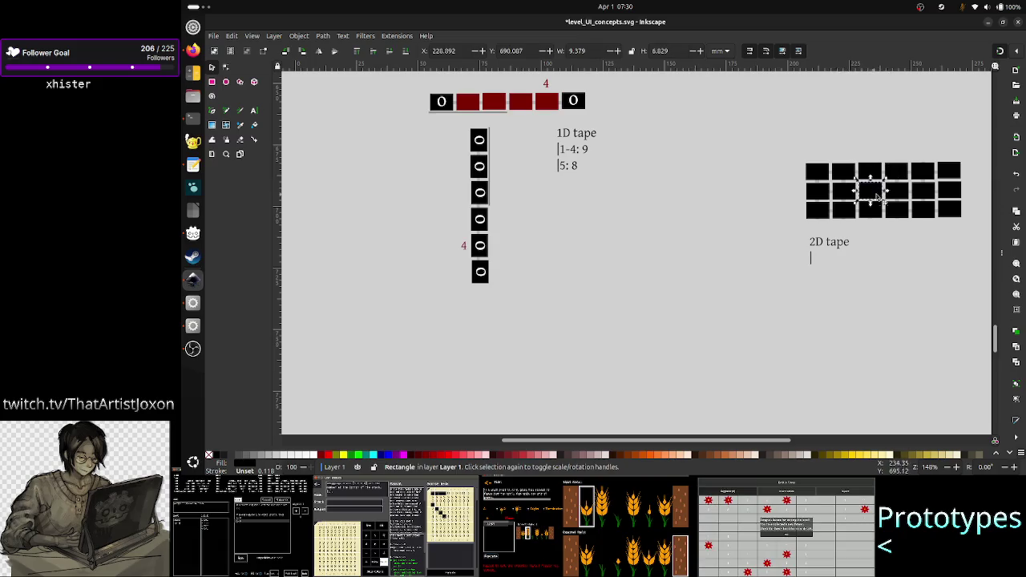
# - Fill the middle row's right four cells and the bottom row's left two cells red
pyautogui.moveTo(871, 194); pyautogui.dragTo(925, 190)
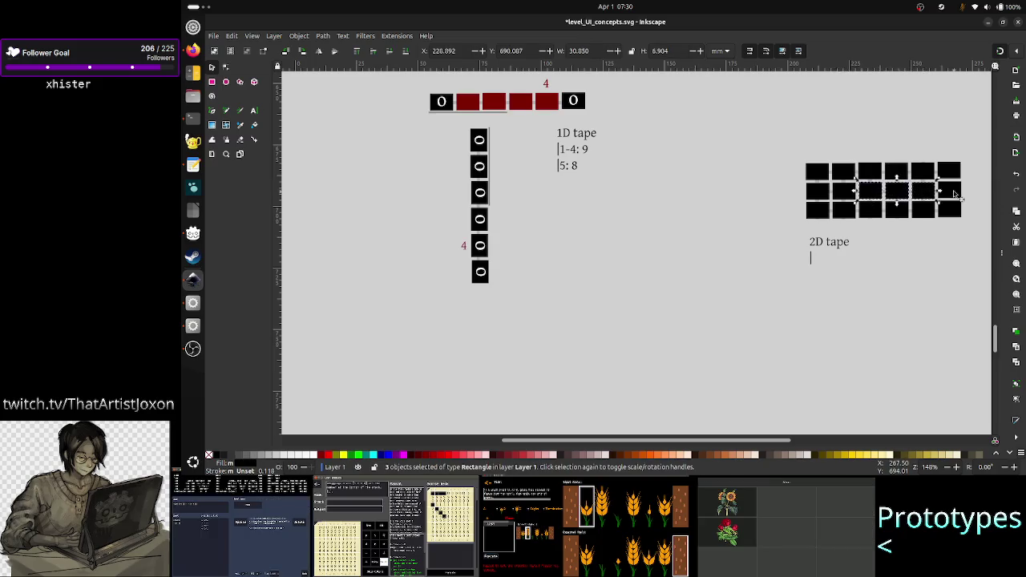
pyautogui.keyDown('shift'); pyautogui.click(954, 194); pyautogui.keyUp('shift')
pyautogui.keyDown('shift'); pyautogui.click(816, 212); pyautogui.keyUp('shift')
pyautogui.keyDown('shift'); pyautogui.click(843, 213); pyautogui.keyUp('shift')
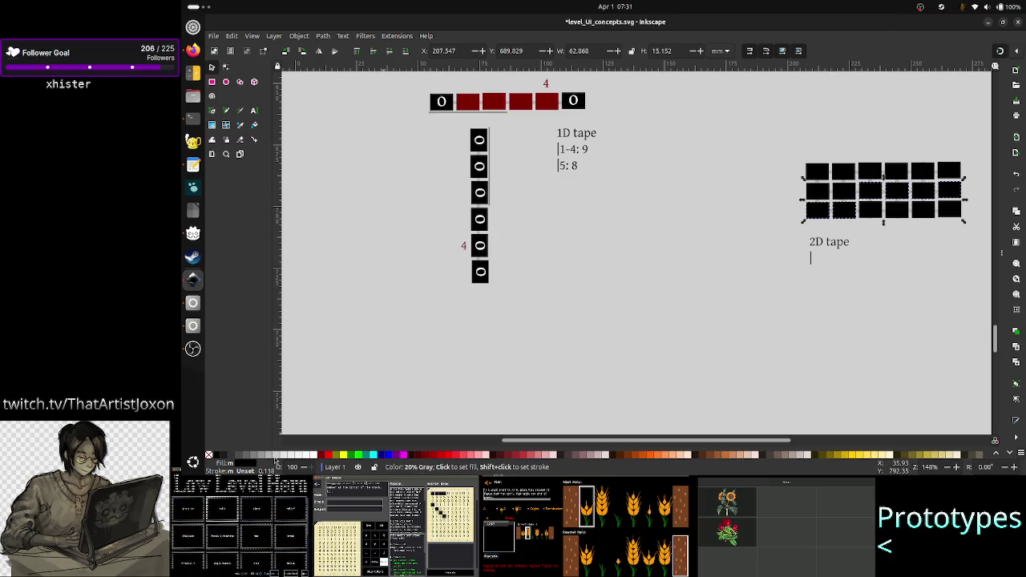
pyautogui.click(329, 457)
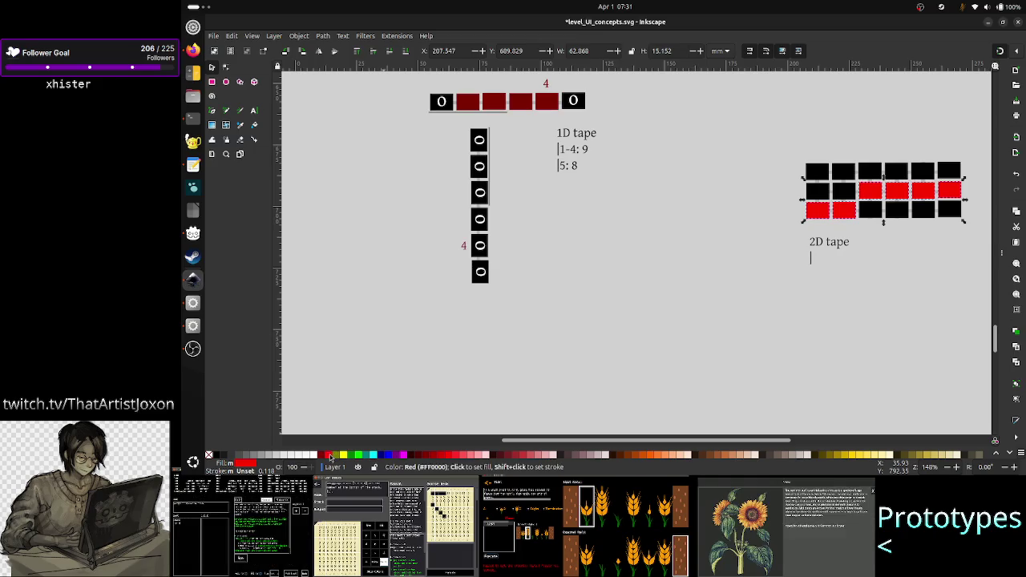
pyautogui.click(829, 300)
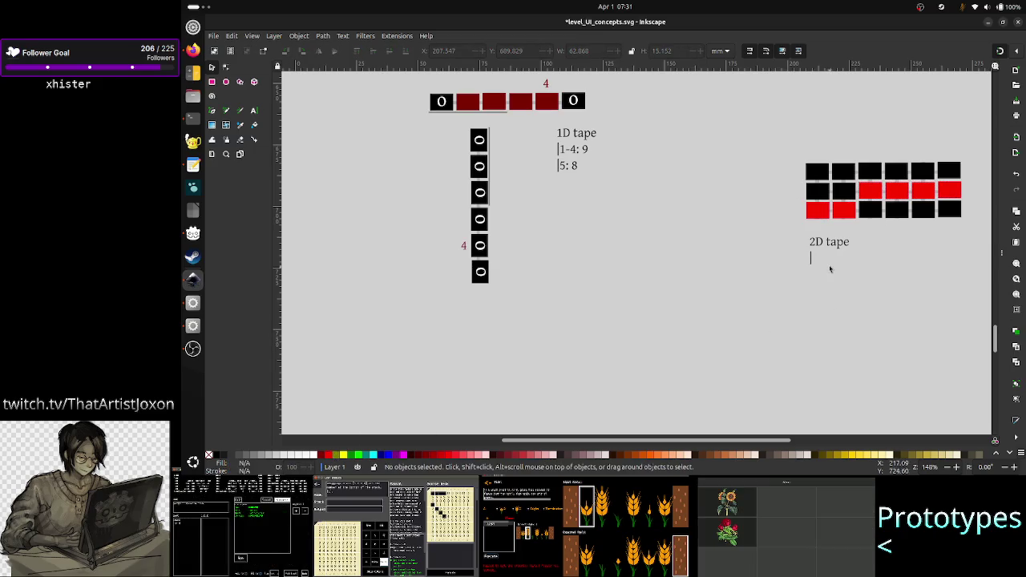
pyautogui.click(252, 112)
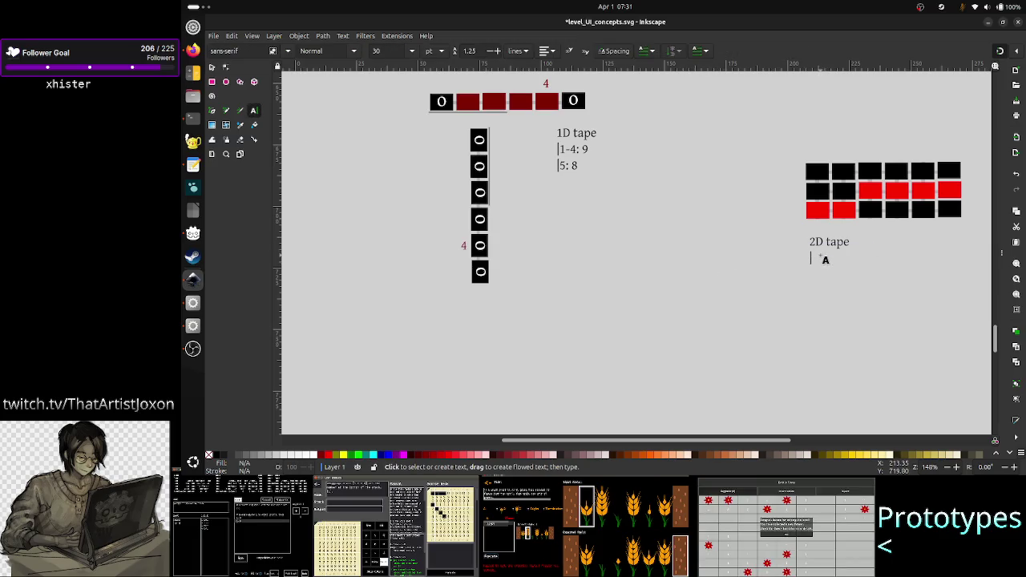
# - Add a second line '8-13: F' under the '2D tape' heading
pyautogui.moveTo(809, 235); pyautogui.dragTo(969, 321)
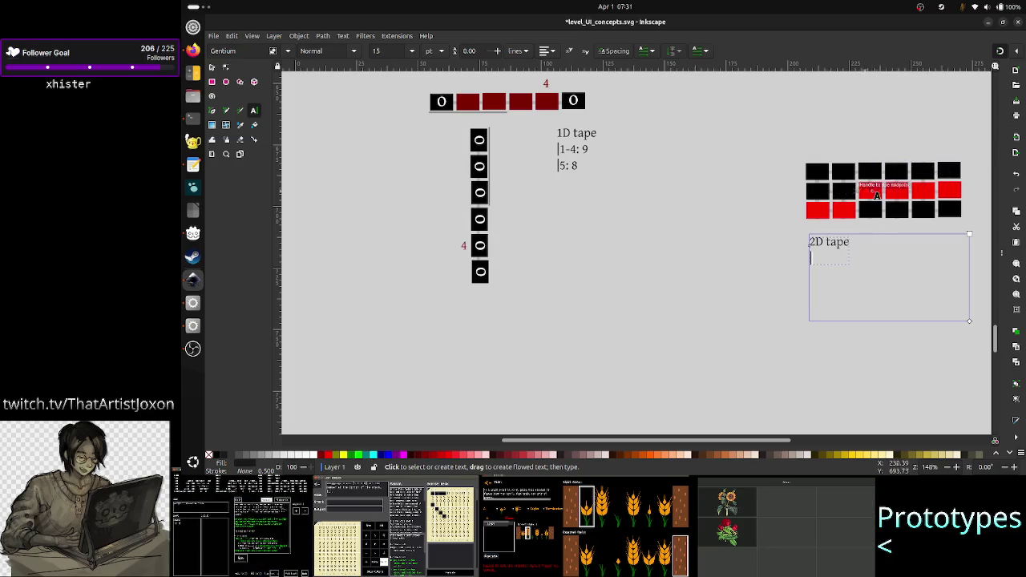
pyautogui.write('8')
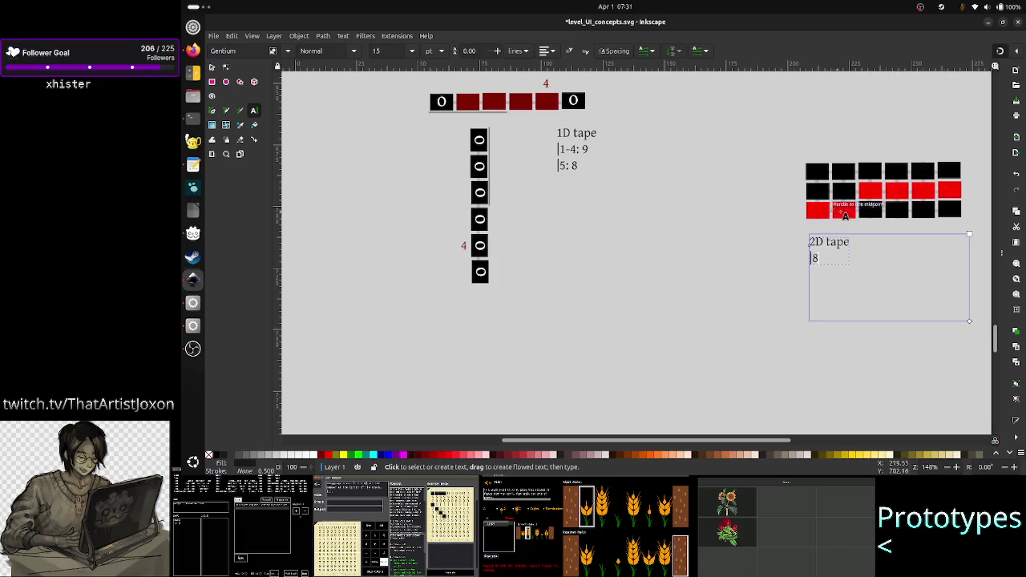
pyautogui.write('-13:')
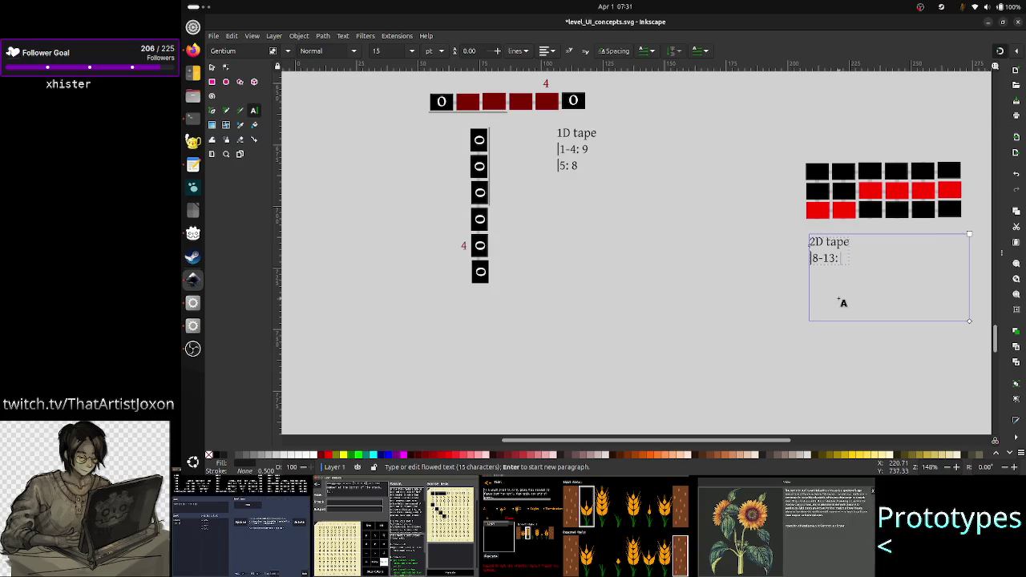
pyautogui.write('F')
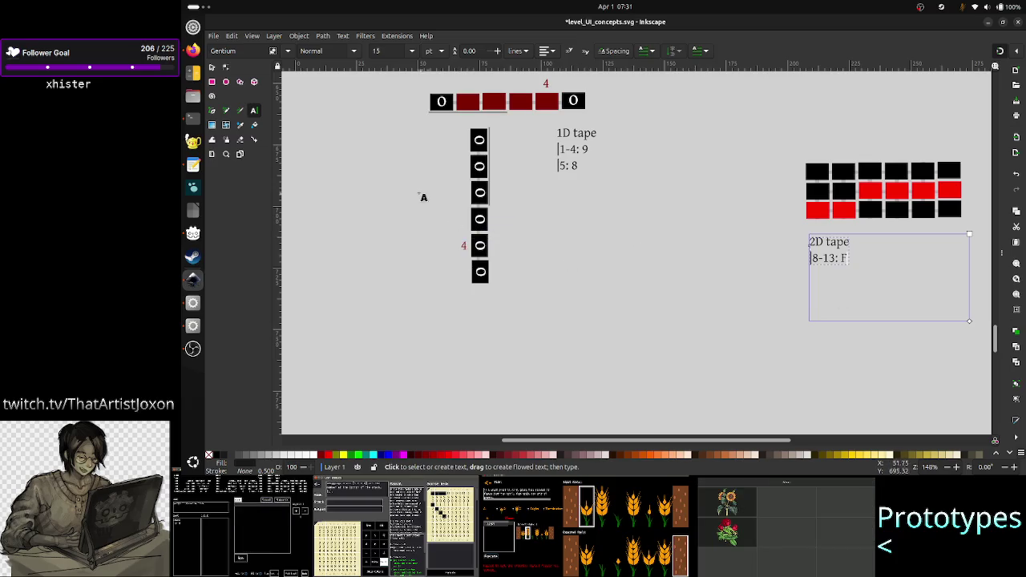
pyautogui.click(211, 68)
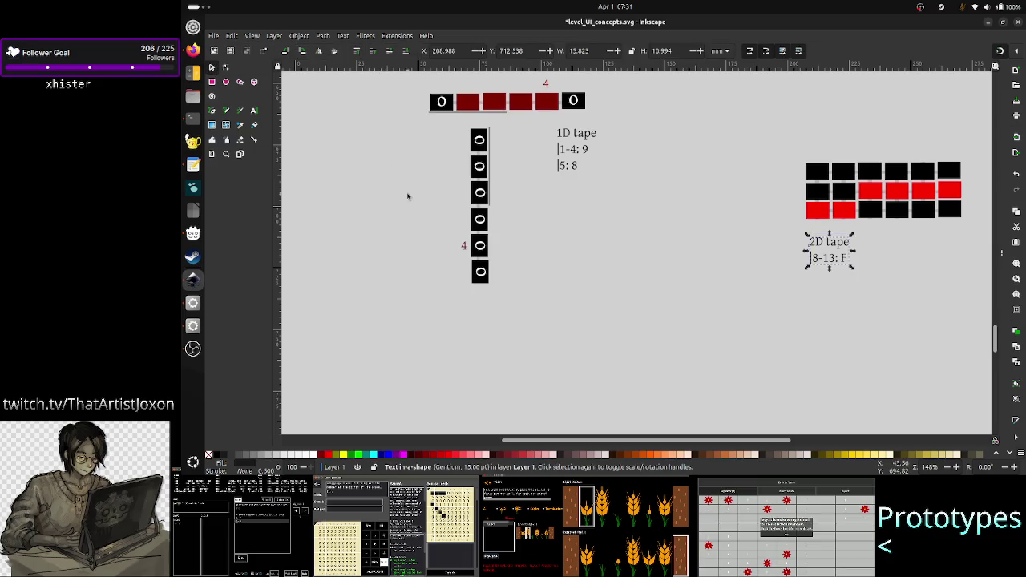
# - Move the red '4' marker from the vertical tape to above the 2D grid's fifth column
pyautogui.click(464, 247)
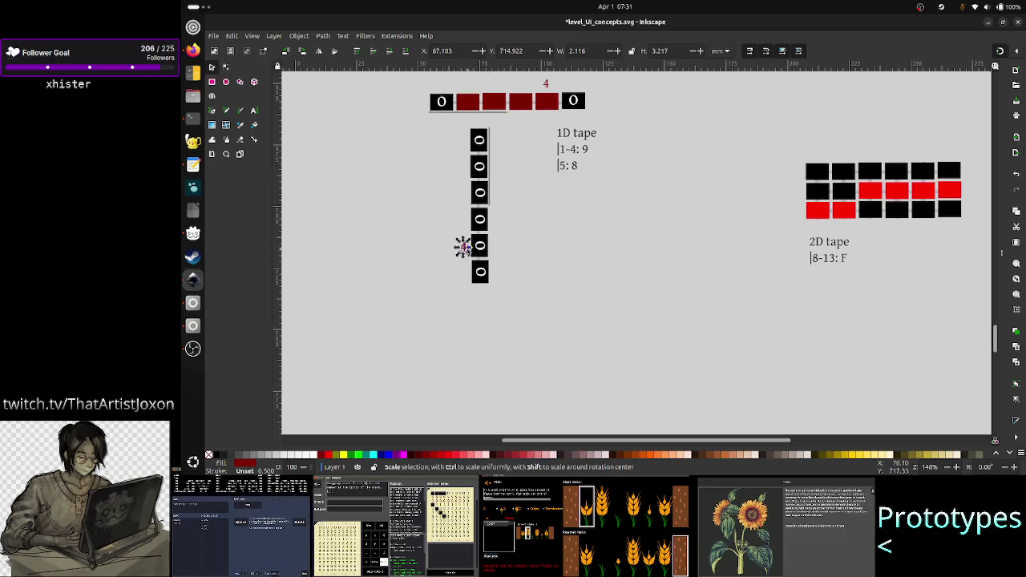
pyautogui.moveTo(463, 248)
pyautogui.mouseDown()
pyautogui.moveTo(762, 170)
pyautogui.moveTo(904, 171)
pyautogui.mouseUp()
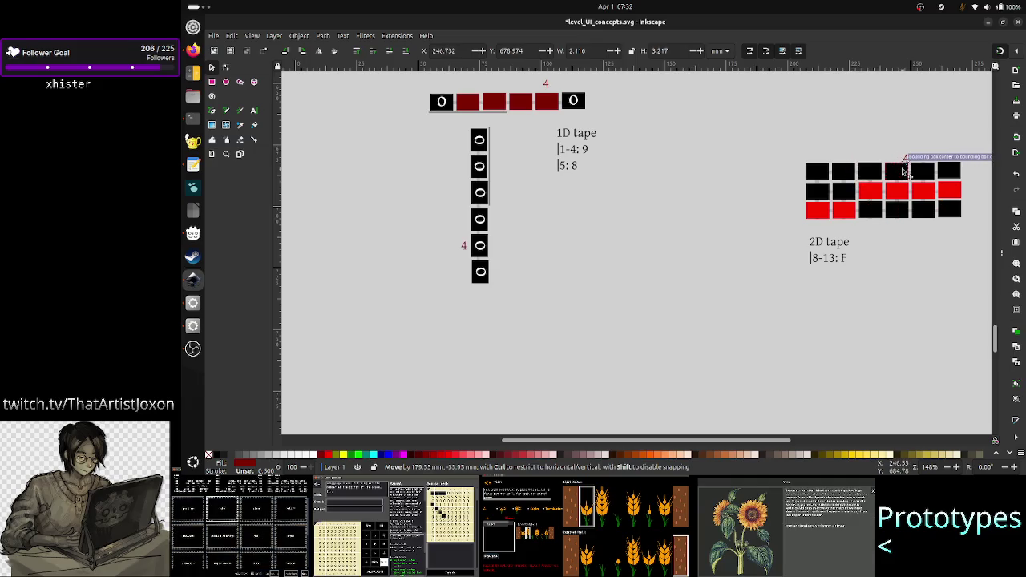
pyautogui.moveTo(905, 171); pyautogui.dragTo(918, 156)
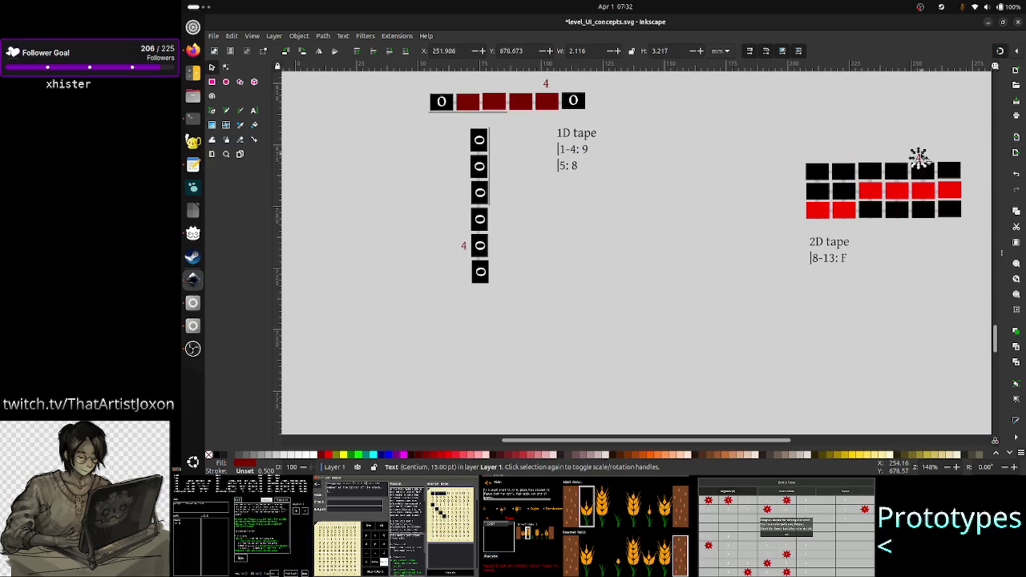
pyautogui.press('Up')
pyautogui.press('Right')
pyautogui.press('Up')
pyautogui.press('Right')
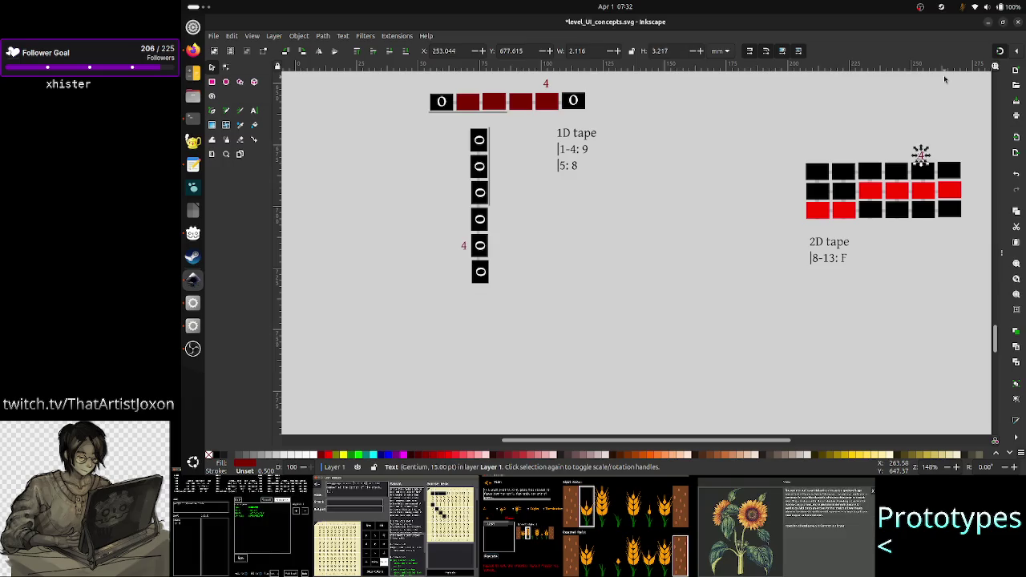
pyautogui.click(928, 287)
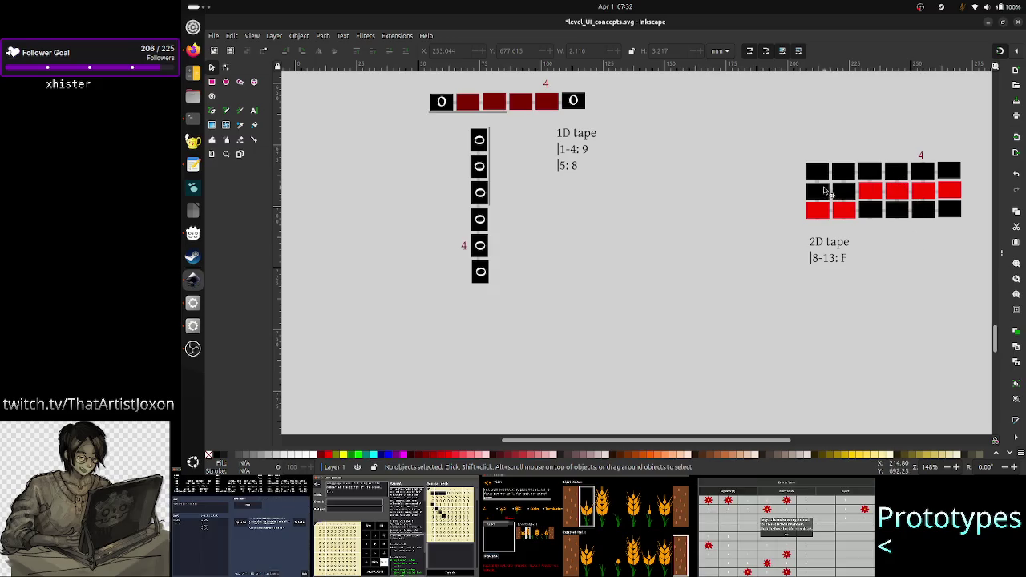
pyautogui.moveTo(789, 188); pyautogui.dragTo(965, 225)
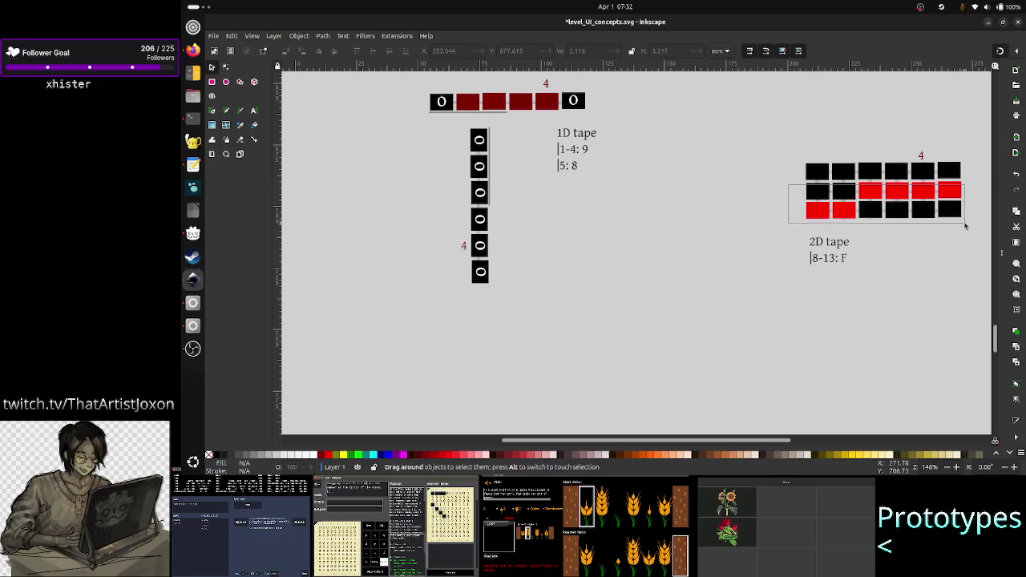
# - Nudge the 2D tape's bottom two rows down two steps and drag the '4' marker lower
pyautogui.click(966, 227)
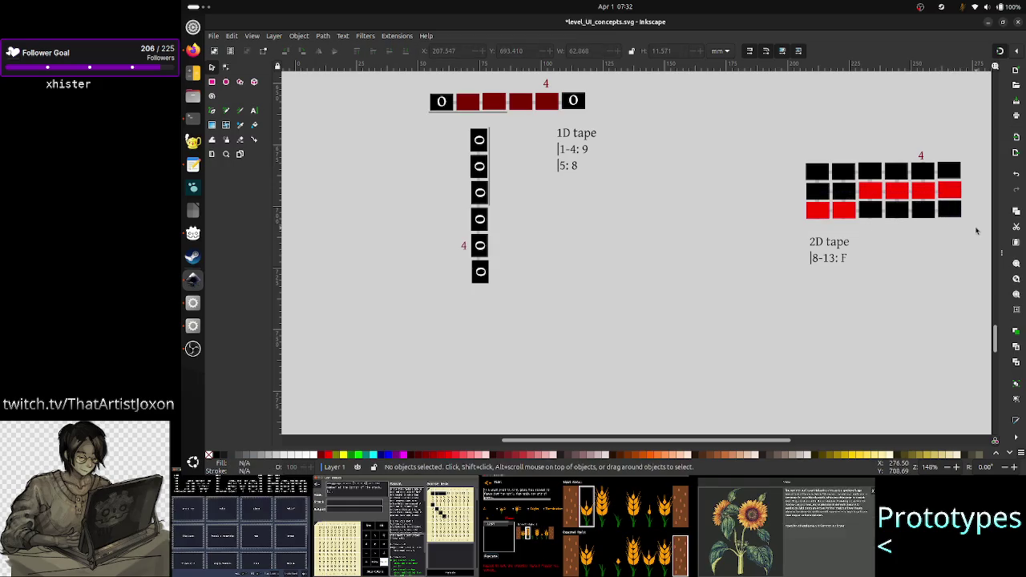
pyautogui.moveTo(976, 228); pyautogui.dragTo(786, 184)
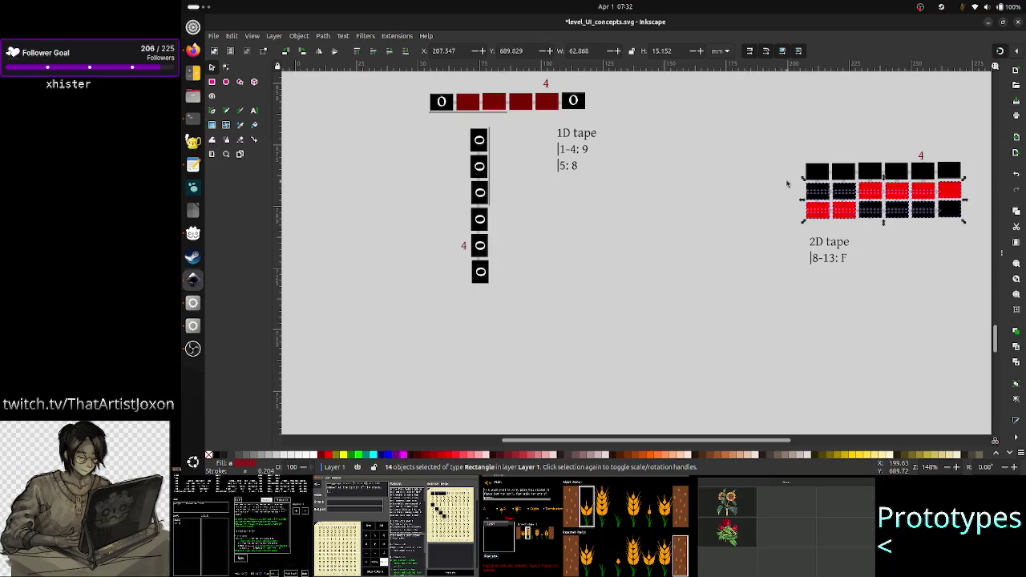
pyautogui.press('Down')
pyautogui.press('Down')
pyautogui.press('Down')
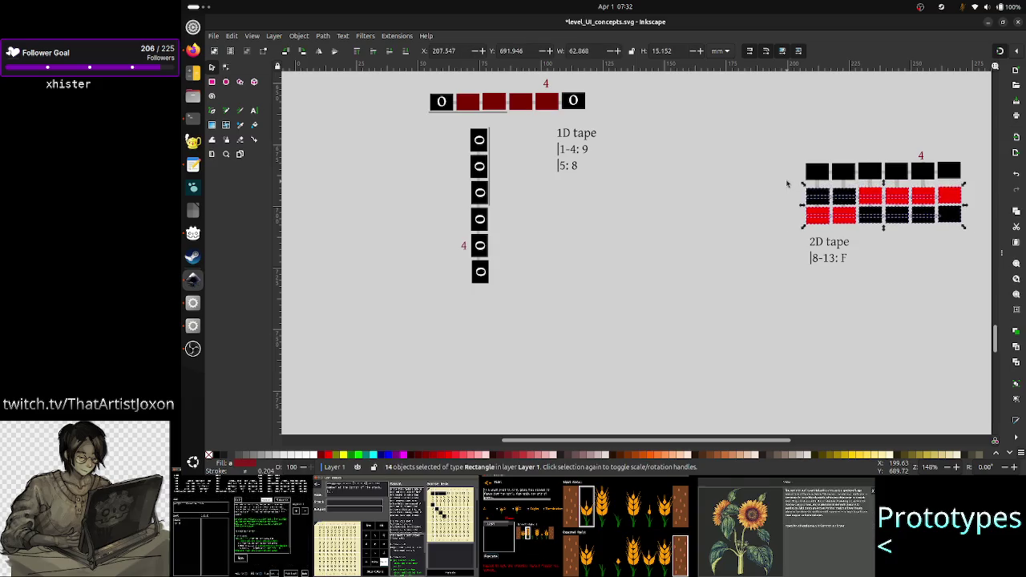
pyautogui.press('Down')
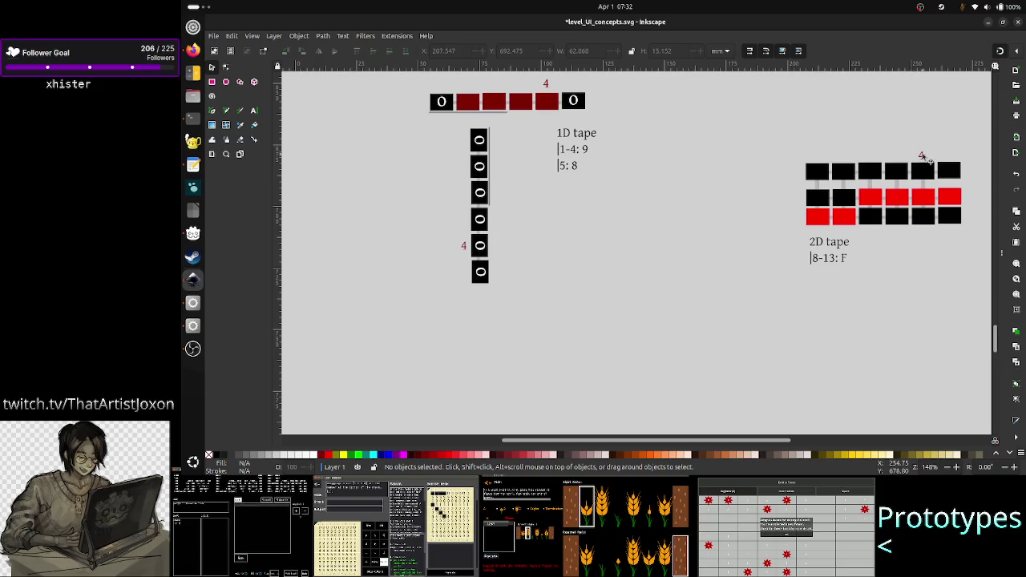
pyautogui.click(920, 156)
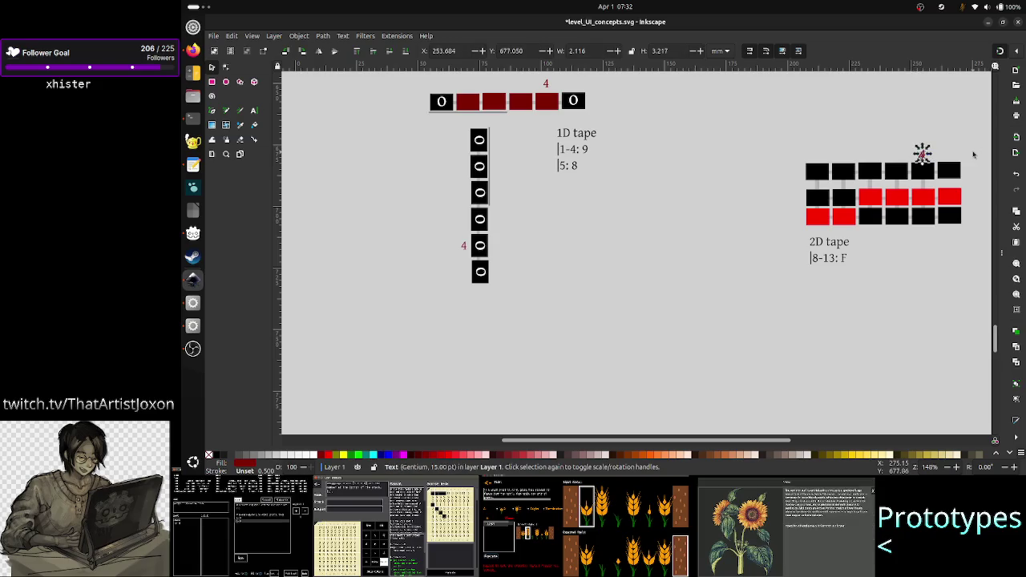
pyautogui.moveTo(922, 153); pyautogui.dragTo(923, 181)
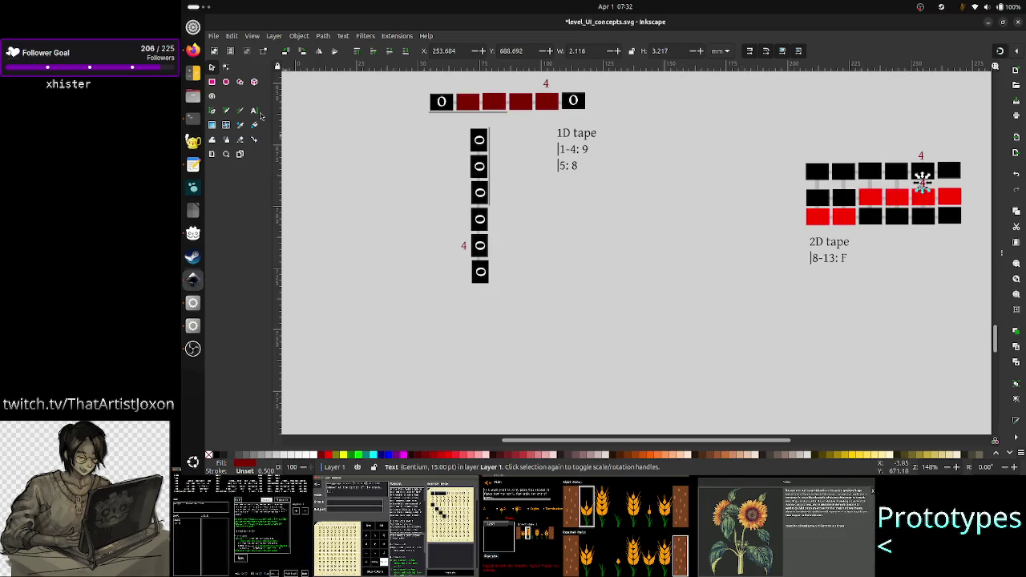
# - Add a '10' text label in the gap between the top rows, shifted slightly left
pyautogui.click(254, 111)
pyautogui.click(923, 183)
pyautogui.write('10')
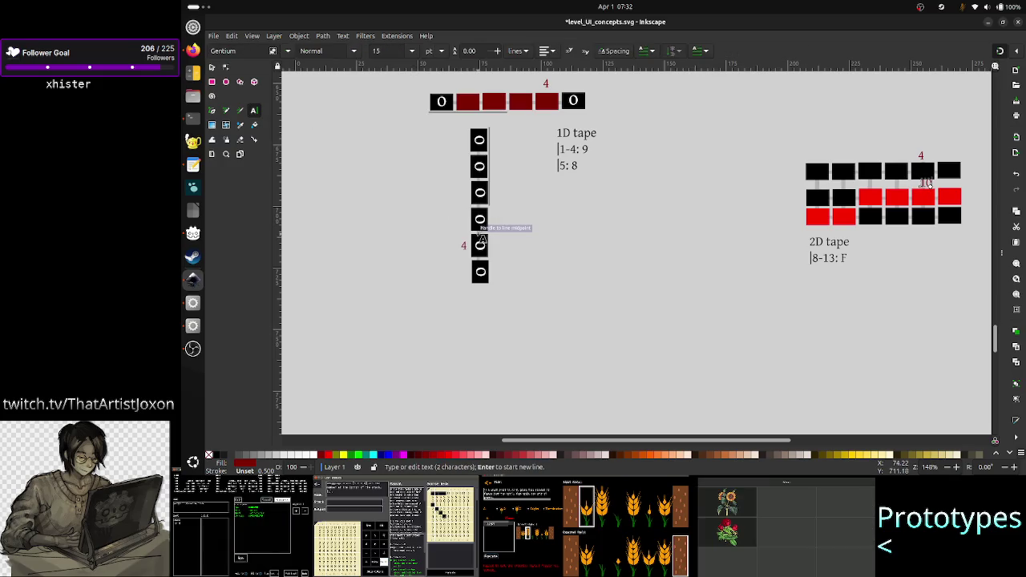
pyautogui.click(212, 67)
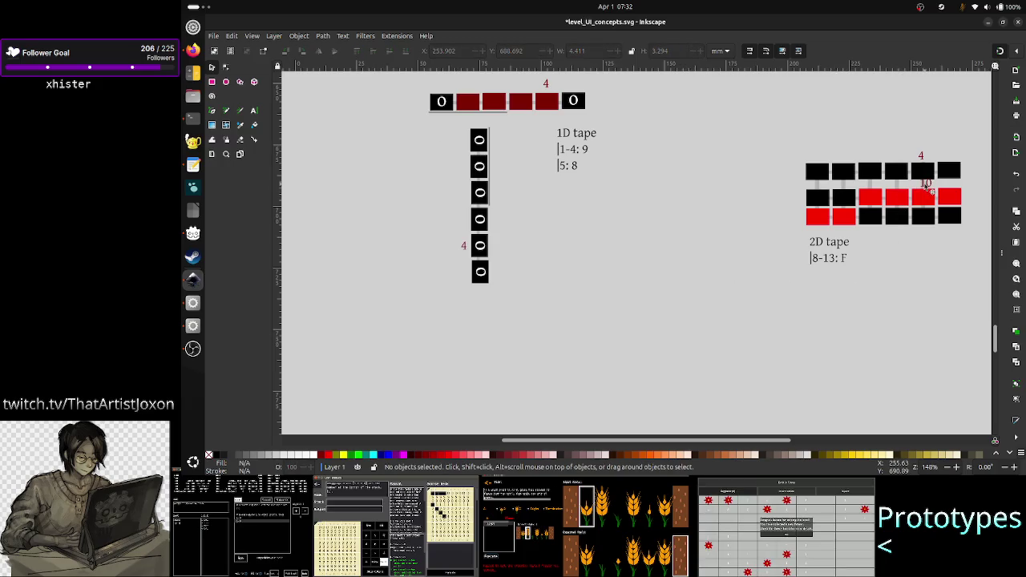
pyautogui.moveTo(926, 183); pyautogui.dragTo(920, 184)
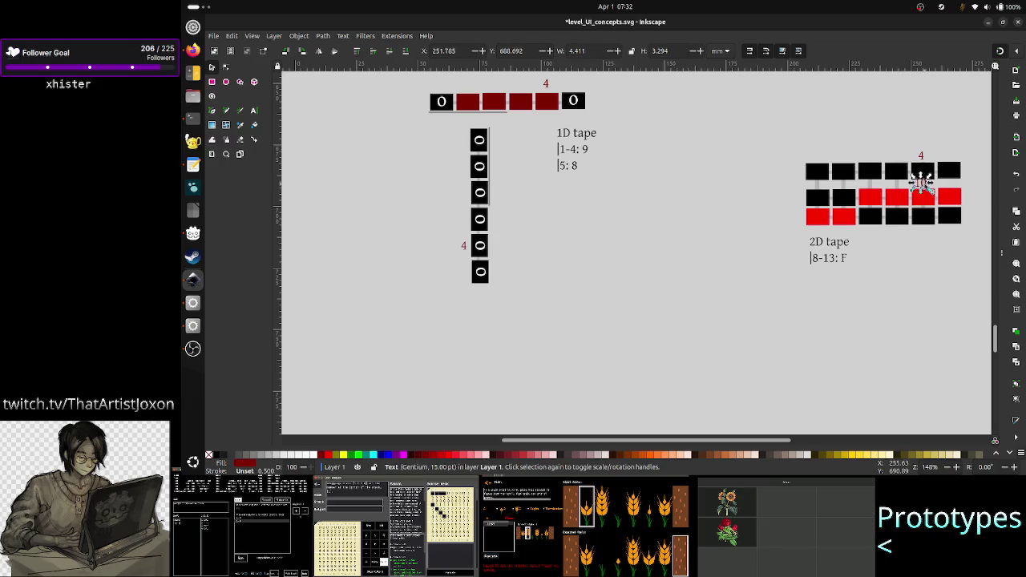
pyautogui.click(936, 256)
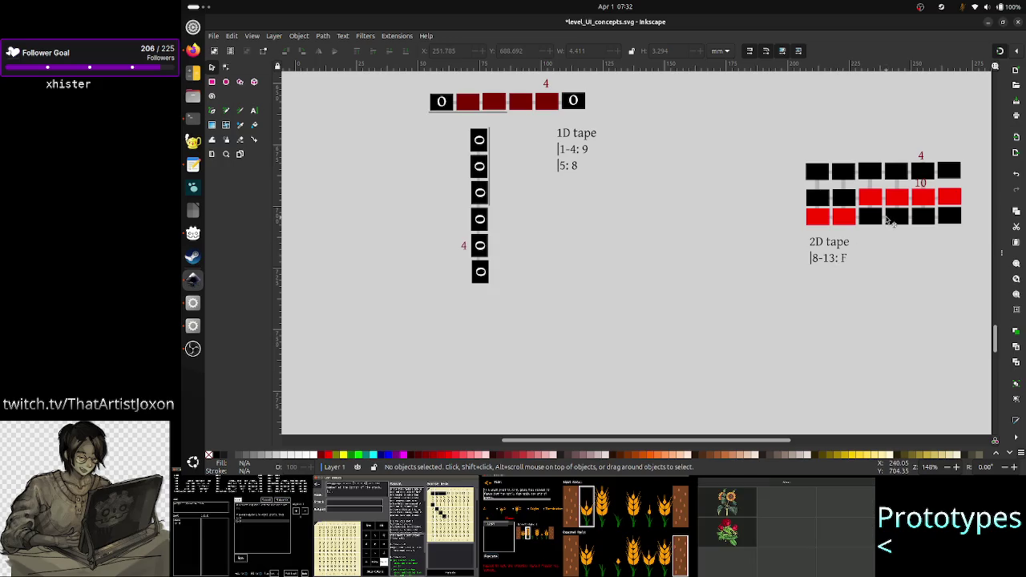
# - Select and then deselect the two adjacent red cells in the 2D tape
pyautogui.click(871, 196)
pyautogui.keyDown('shift'); pyautogui.click(897, 198); pyautogui.keyUp('shift')
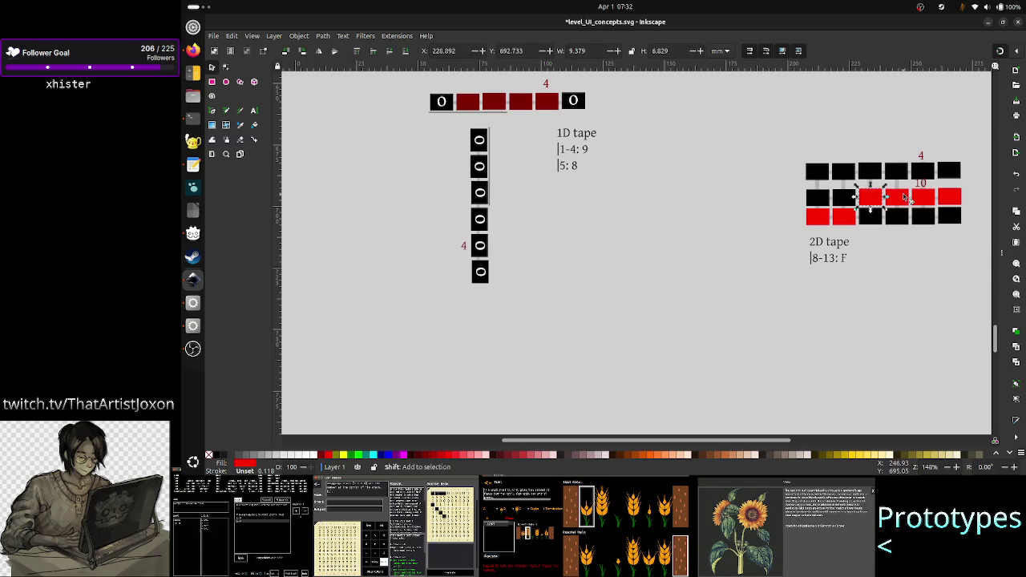
pyautogui.click(886, 280)
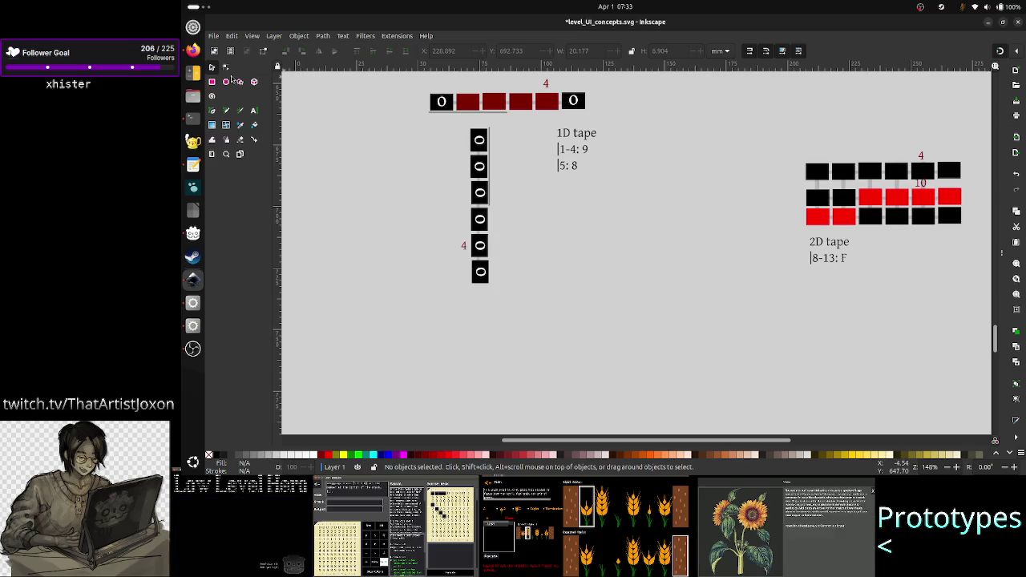
pyautogui.click(253, 111)
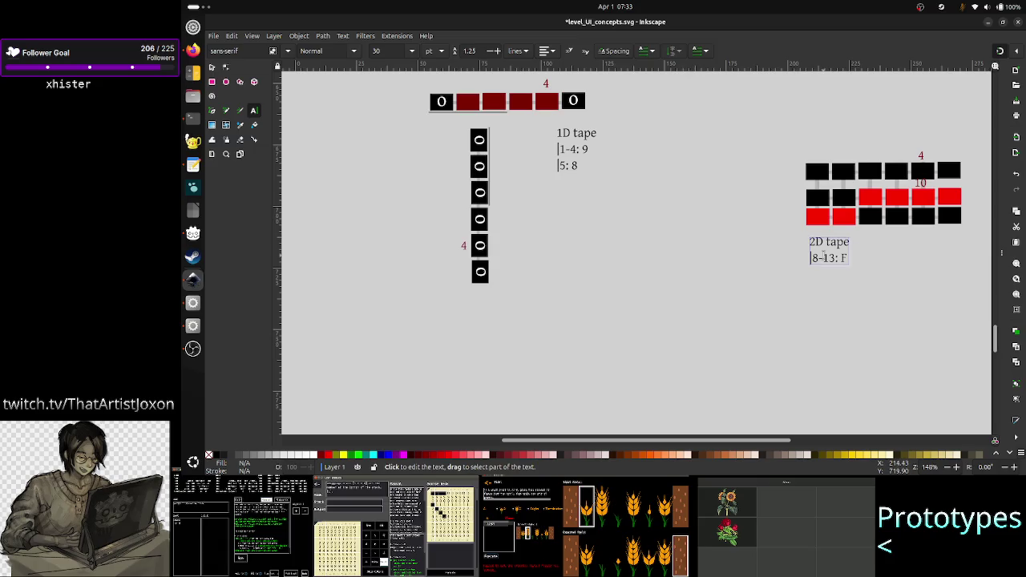
# - Open the 2D tape note for editing and start a new line below '8-13: F'
pyautogui.moveTo(846, 258); pyautogui.dragTo(969, 322)
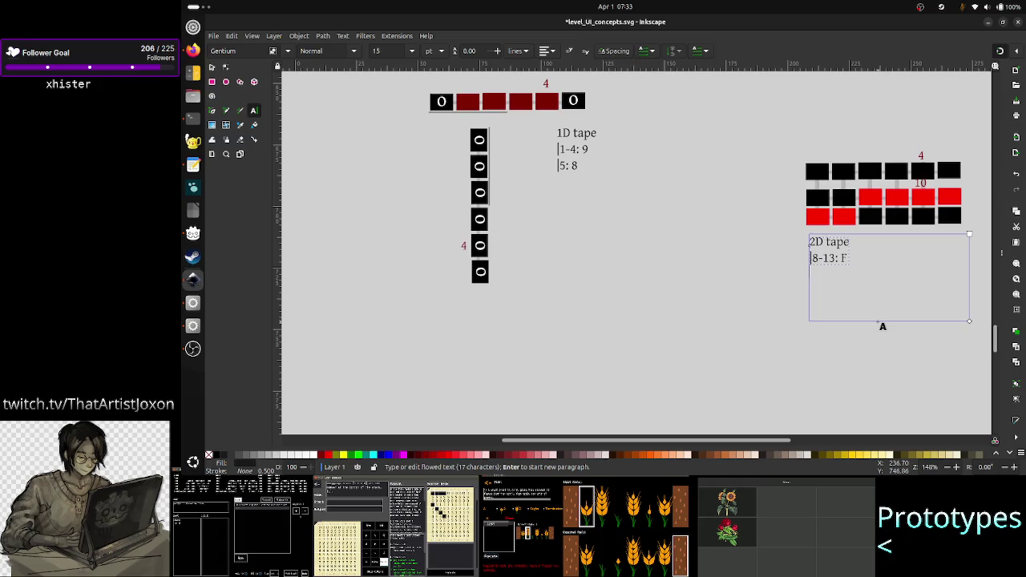
pyautogui.press('Return')
pyautogui.press('Up')
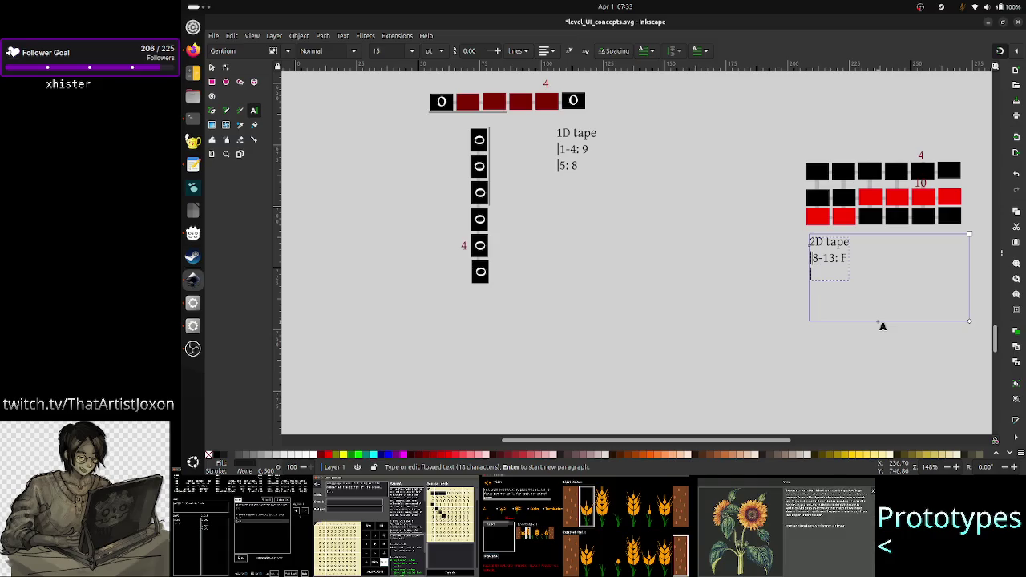
pyautogui.hotkey('shift', 'Right')
pyautogui.hotkey('shift', 'Right')
pyautogui.hotkey('shift', 'Right')
pyautogui.hotkey('shift', 'Right')
pyautogui.press('Left')
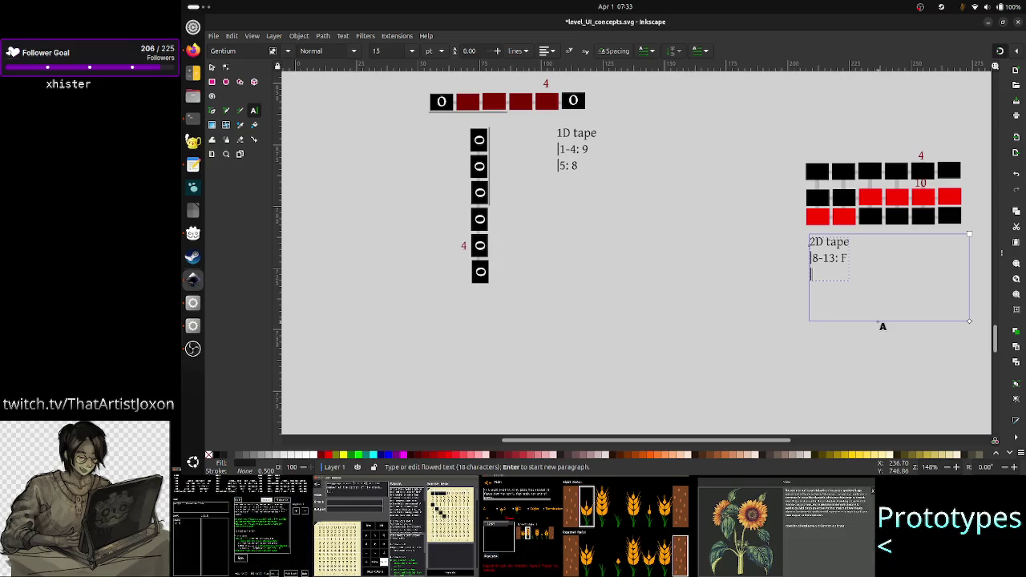
# - Try out the entries R, C, A2 and B1 at the start of the third line
pyautogui.write('R')
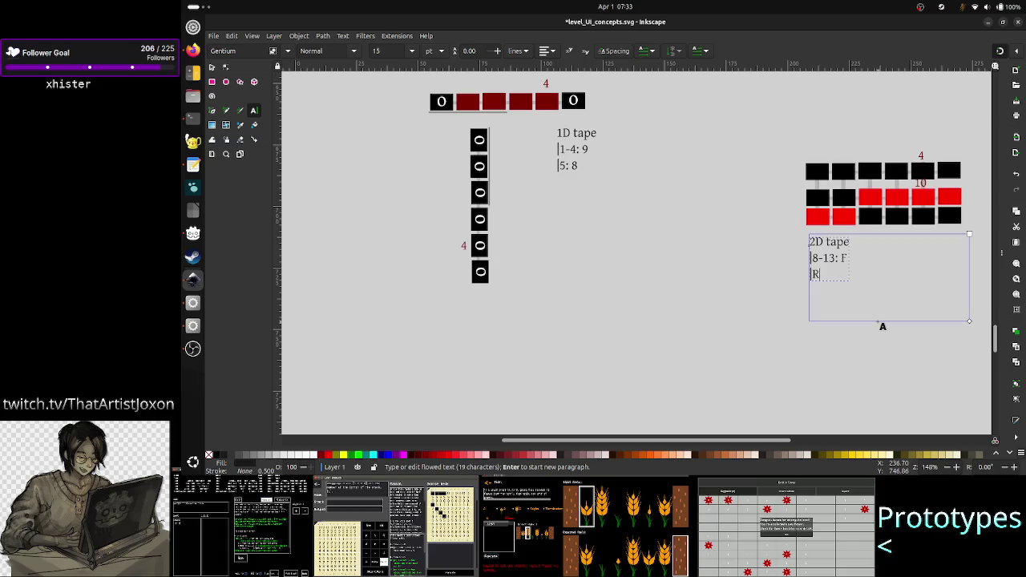
pyautogui.press('BackSpace')
pyautogui.write('C')
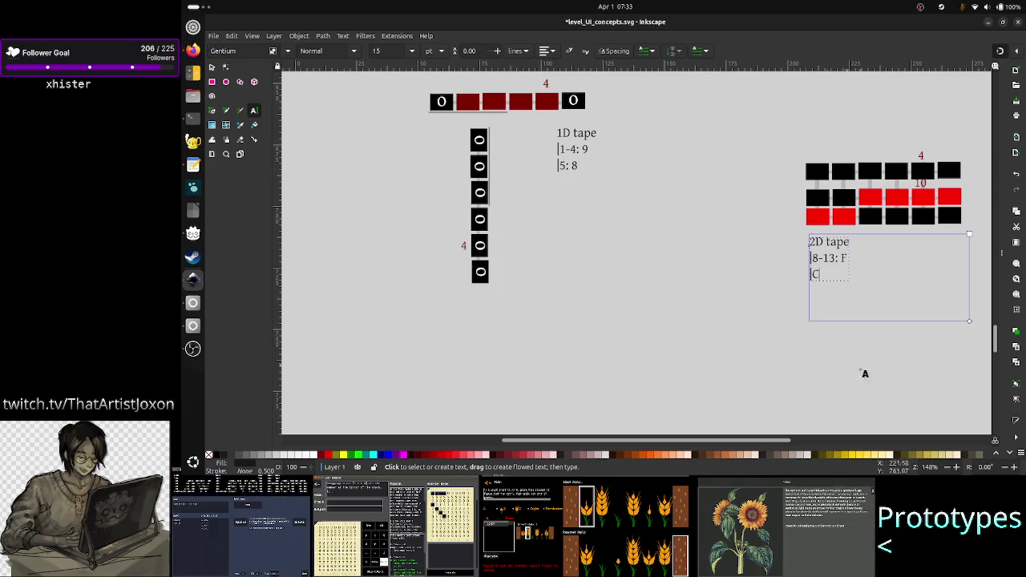
pyautogui.press('BackSpace')
pyautogui.write('A2')
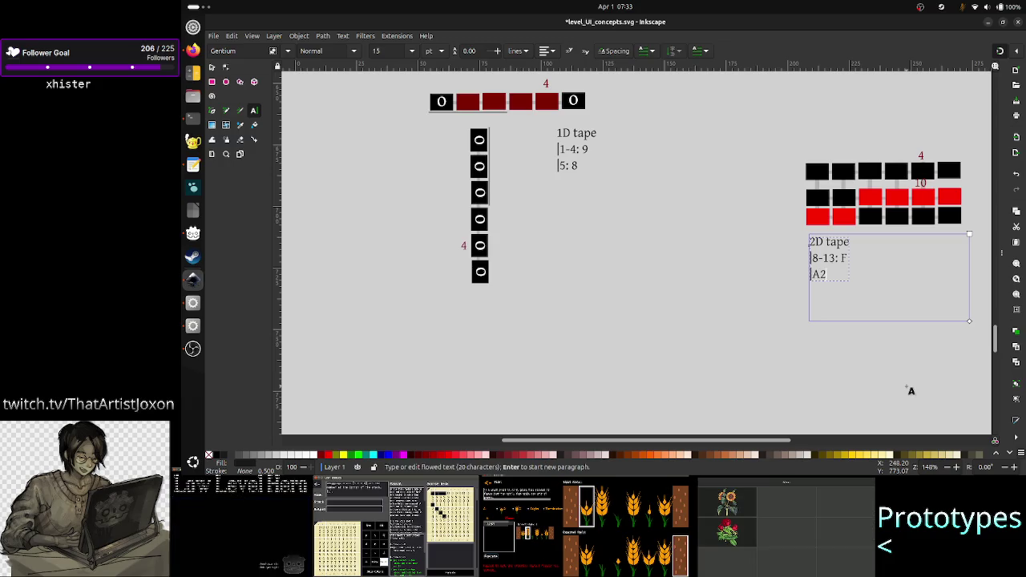
pyautogui.press('BackSpace')
pyautogui.press('BackSpace')
pyautogui.write('B')
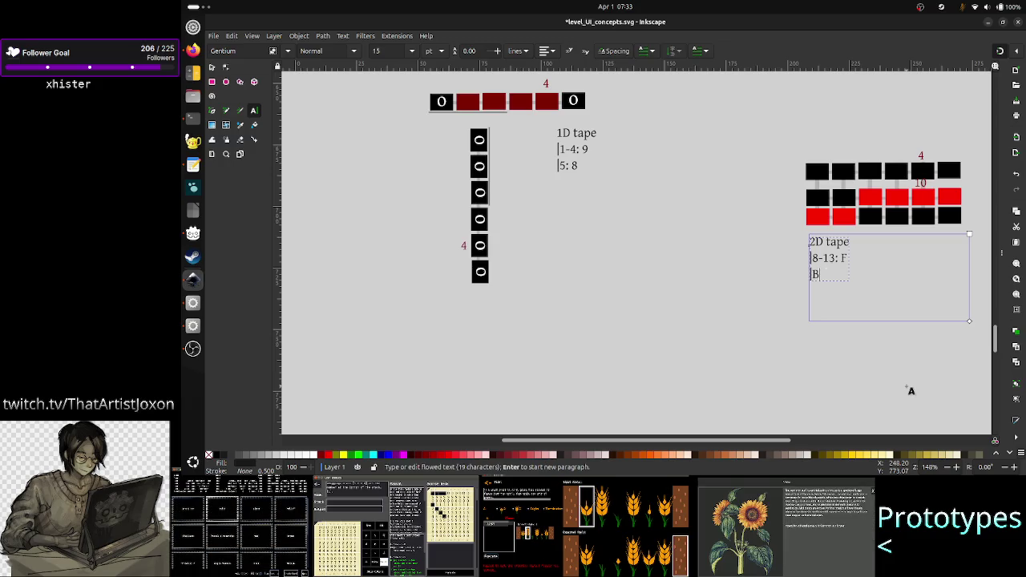
pyautogui.write('1')
# - Replace B1 with 'C1-C2, R1-R2: 8' on the third line
pyautogui.press('Left')
pyautogui.hotkey('shift', 'Left')
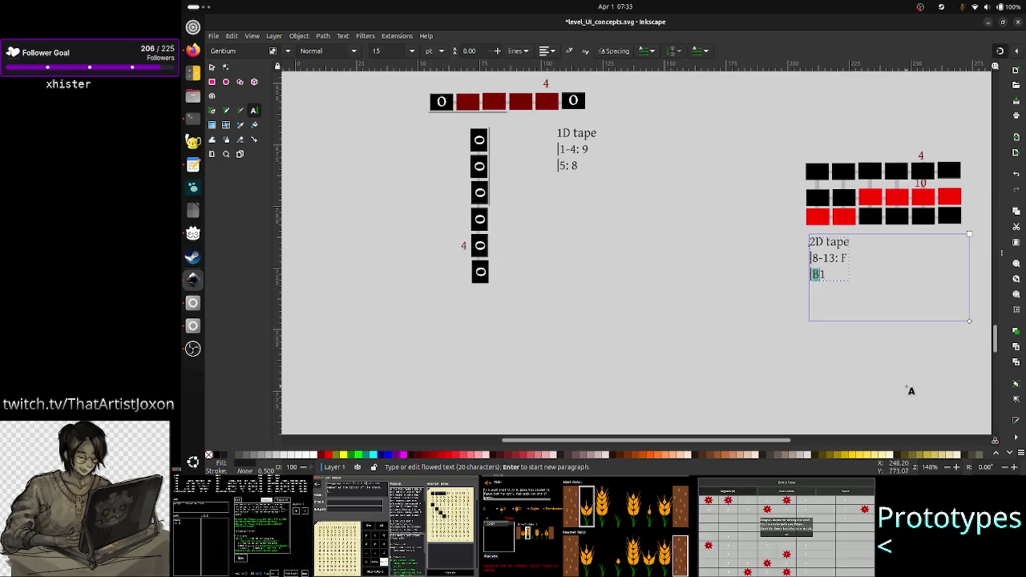
pyautogui.press('Left')
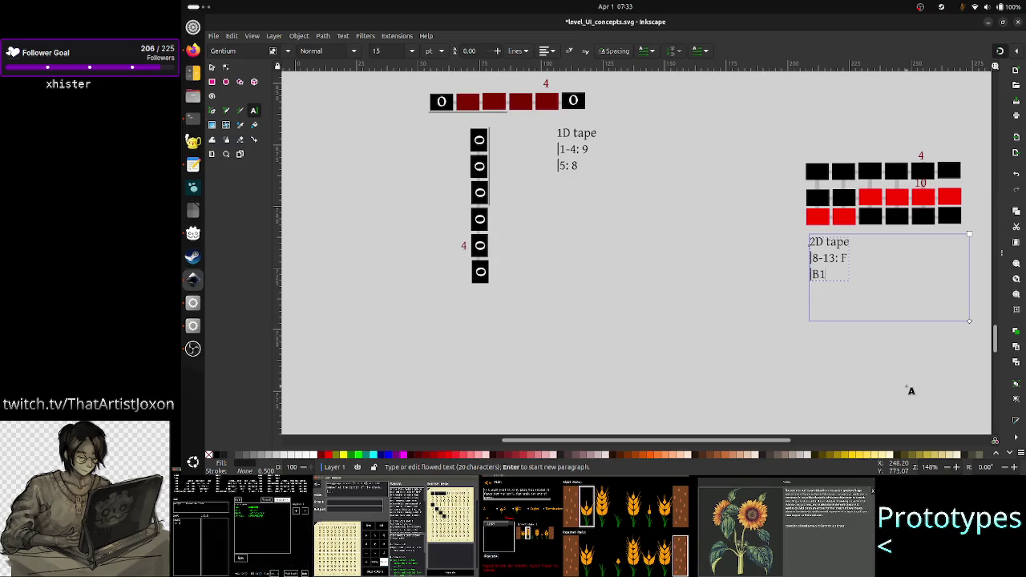
pyautogui.press('End')
pyautogui.press('BackSpace')
pyautogui.press('BackSpace')
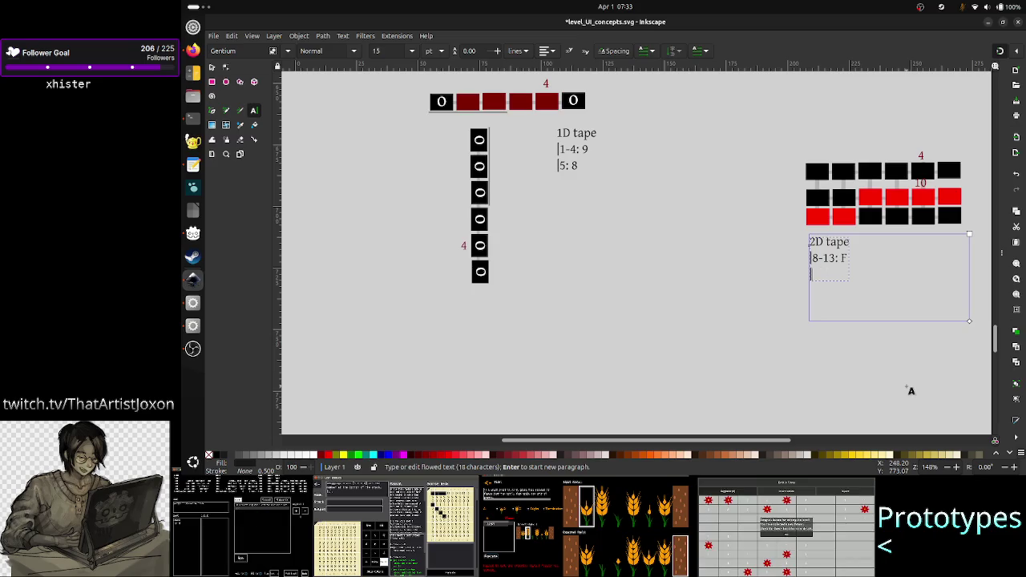
pyautogui.write('CR')
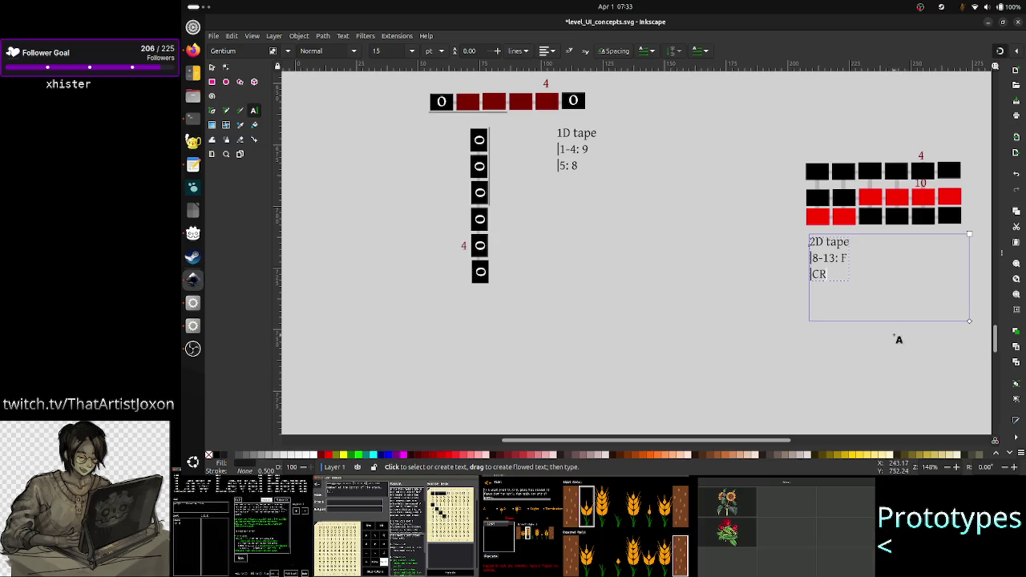
pyautogui.press('BackSpace')
pyautogui.write('1-')
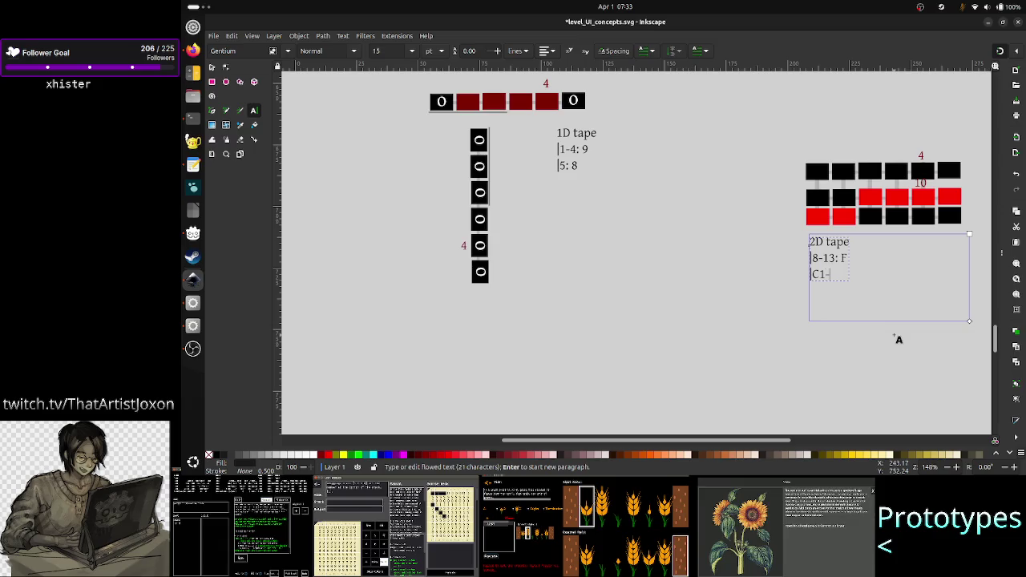
pyautogui.write('C2, R')
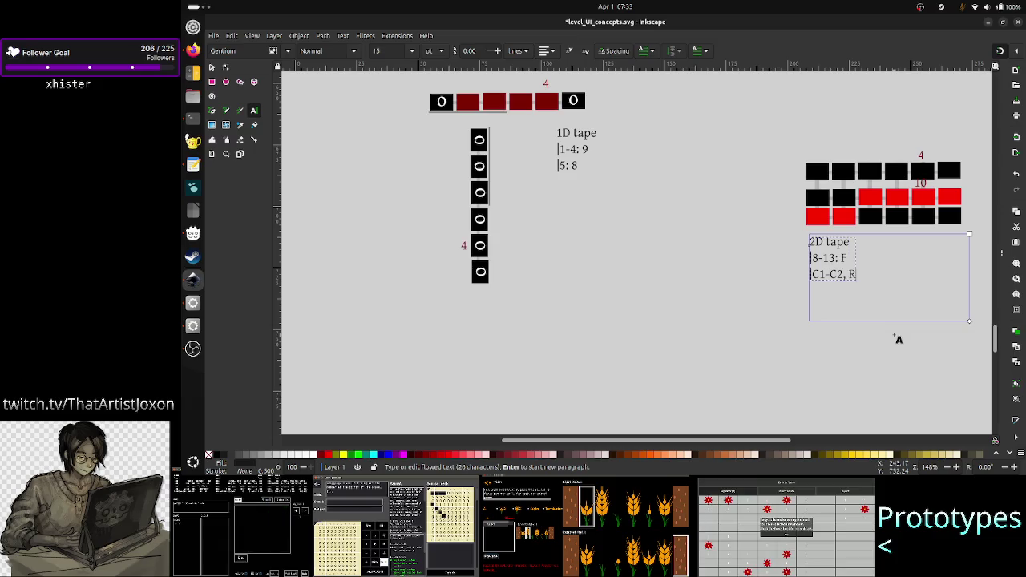
pyautogui.write('1-R2')
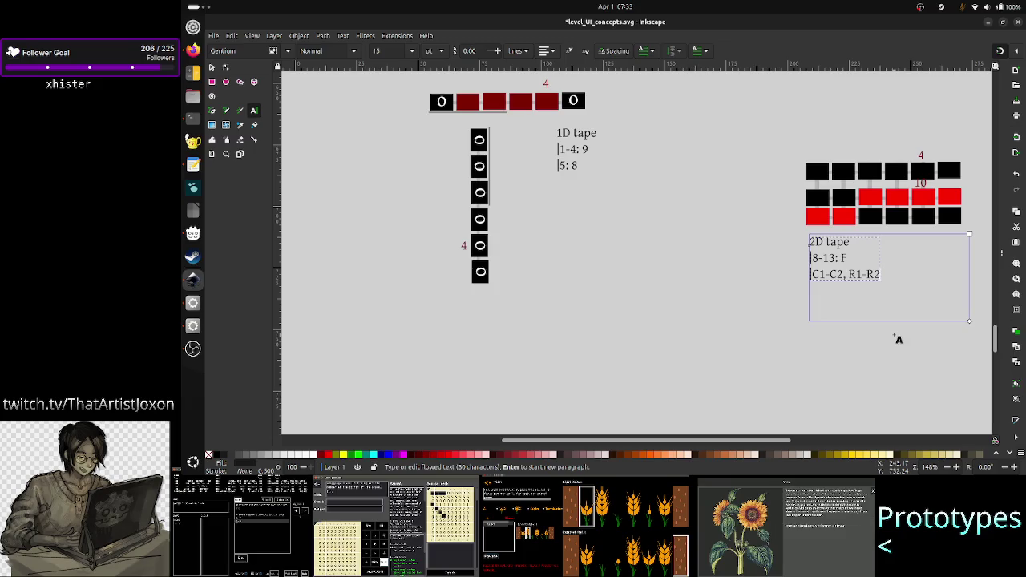
pyautogui.write(': ')
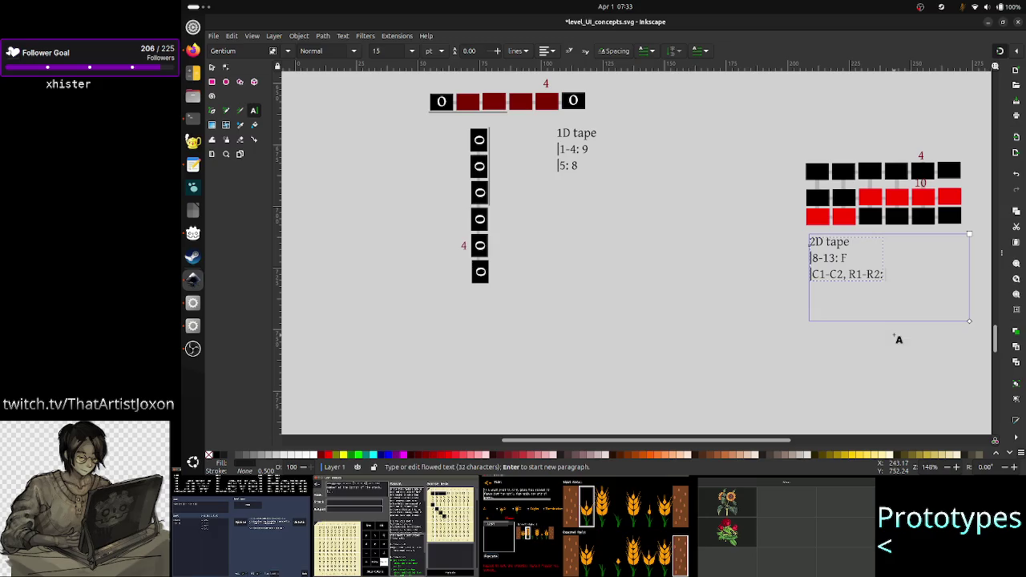
pyautogui.write('8')
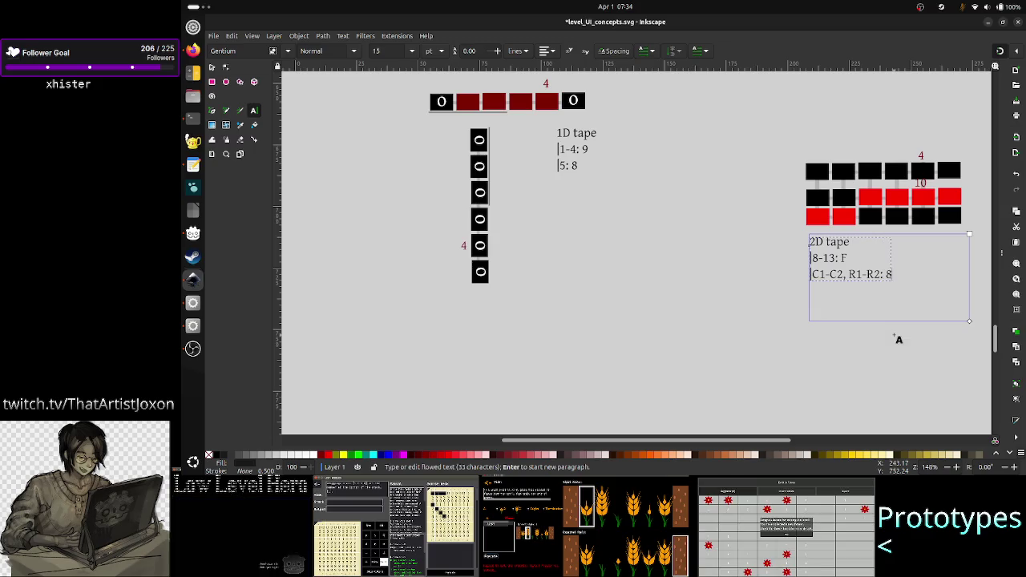
# - Remove the space after the comma so the line reads 'C1-C2,R1-R2: 8'
pyautogui.press('Left')
pyautogui.press('Left')
pyautogui.press('Left')
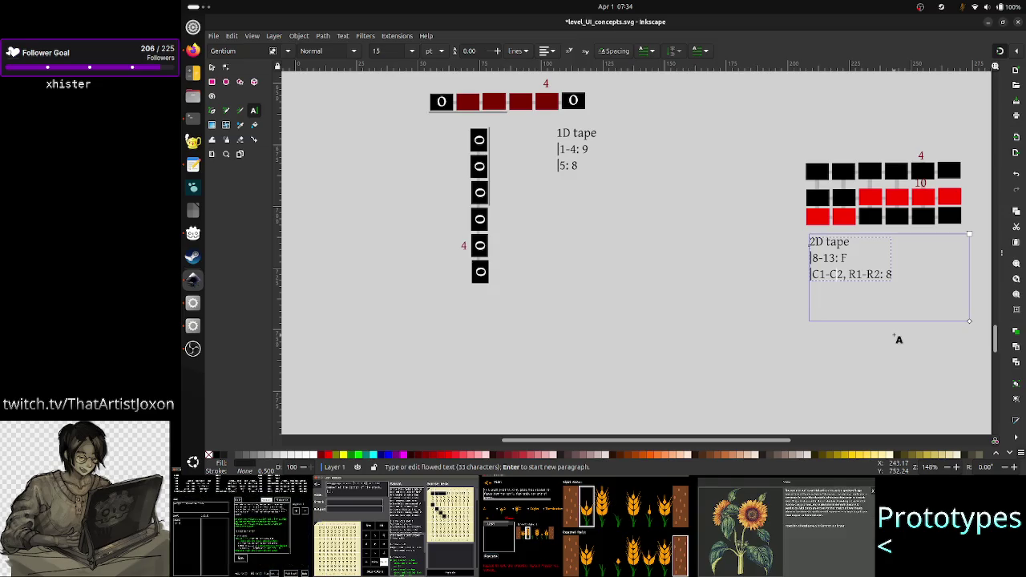
pyautogui.press('BackSpace')
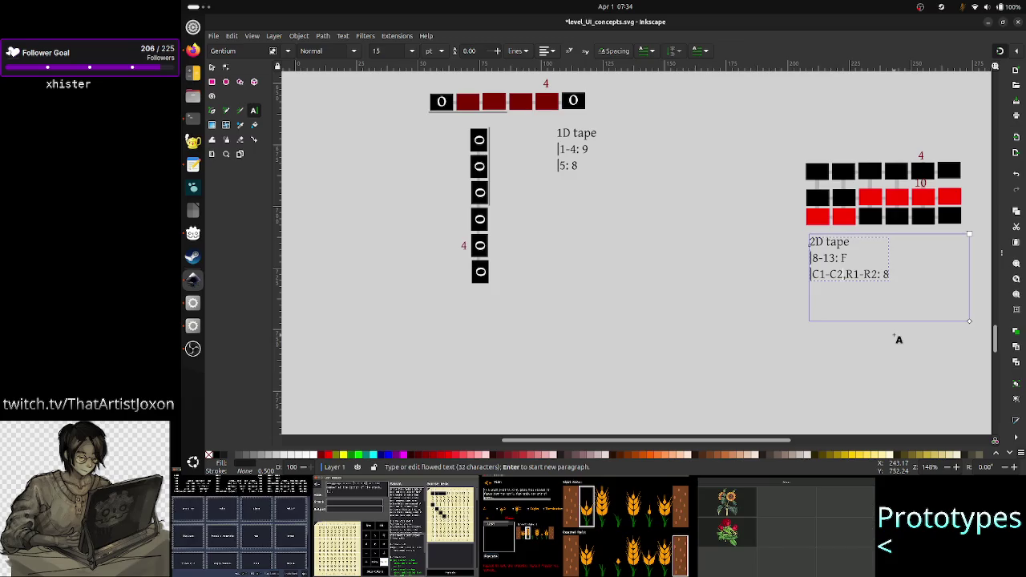
pyautogui.hotkey('shift', 'Left')
pyautogui.hotkey('shift', 'Left')
pyautogui.hotkey('shift', 'Left')
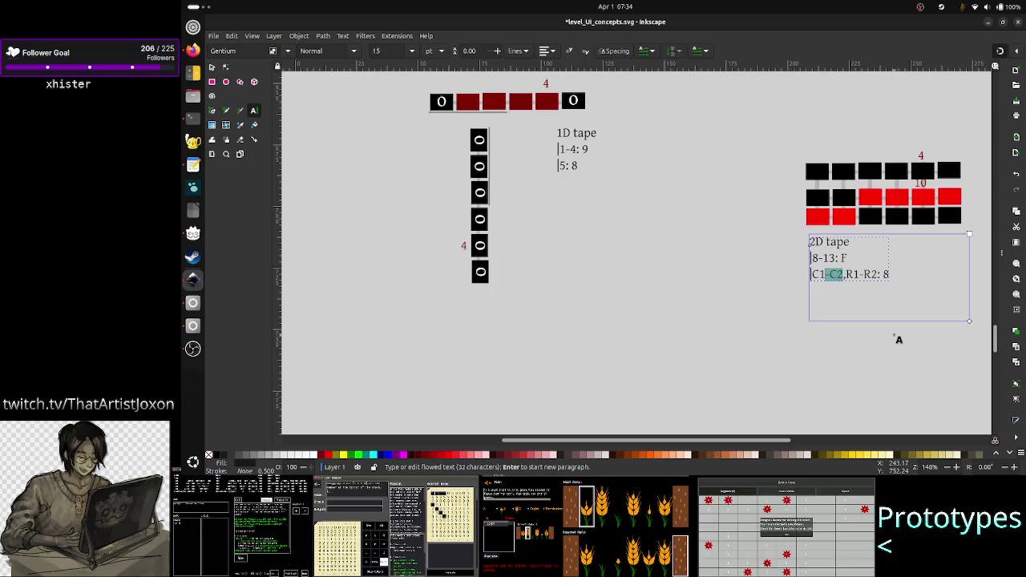
pyautogui.hotkey('shift', 'Left')
pyautogui.hotkey('shift', 'Left')
pyautogui.press('Right')
pyautogui.press('Right')
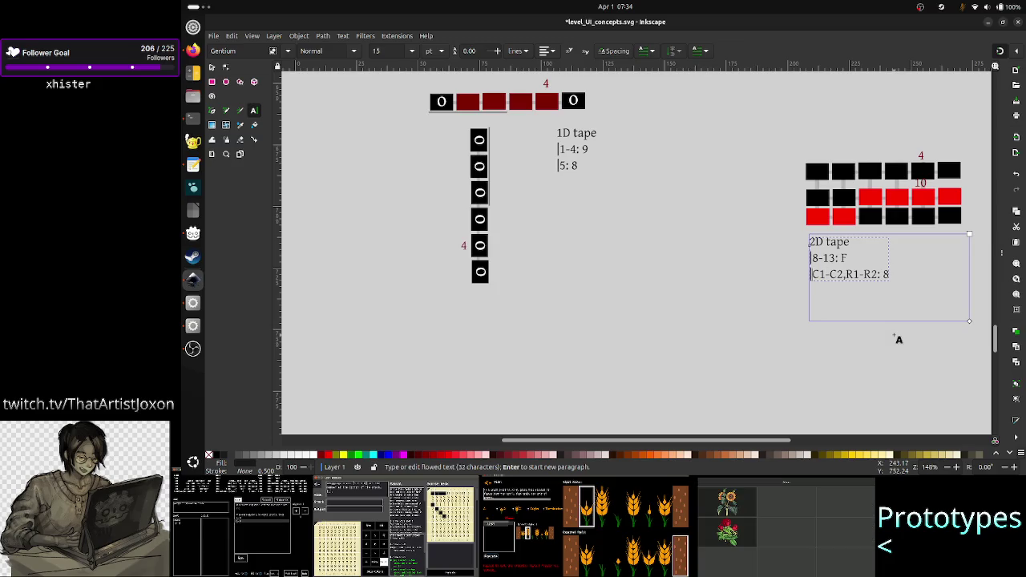
pyautogui.press('Right')
pyautogui.press('Right')
pyautogui.press('Right')
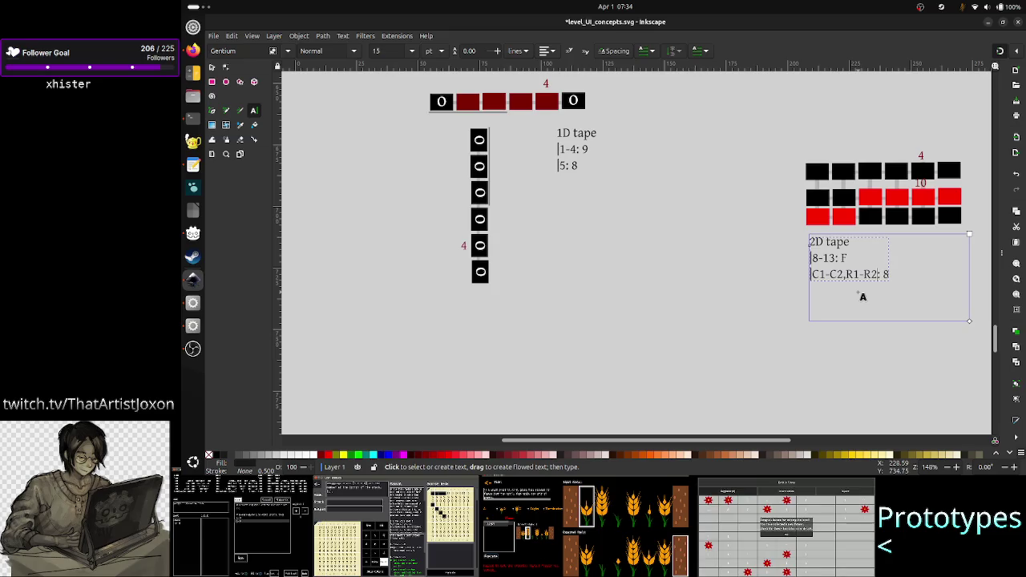
pyautogui.click(917, 301)
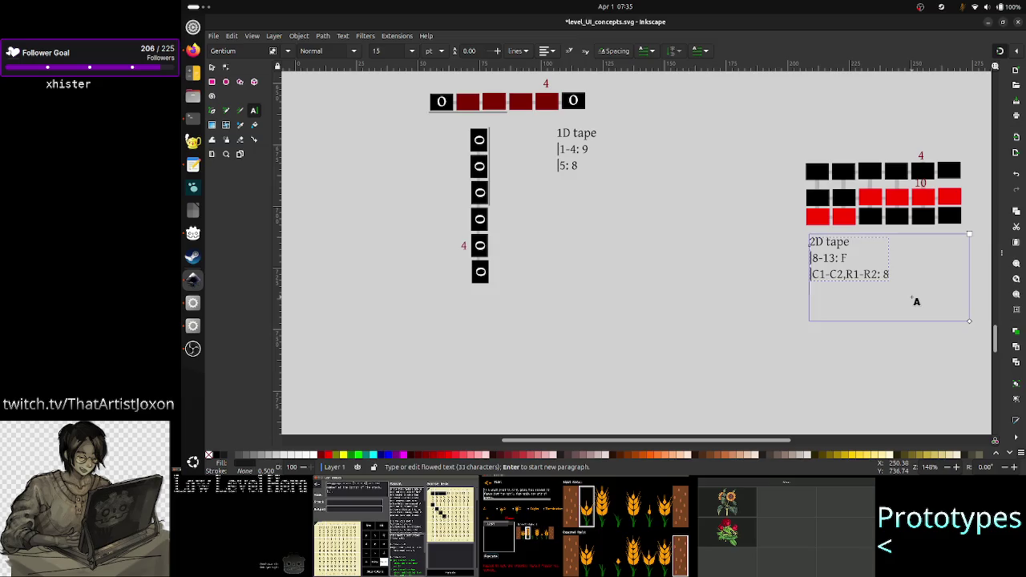
# - Add a new note line reading 'all 4 values are mandatory'
pyautogui.press('Return')
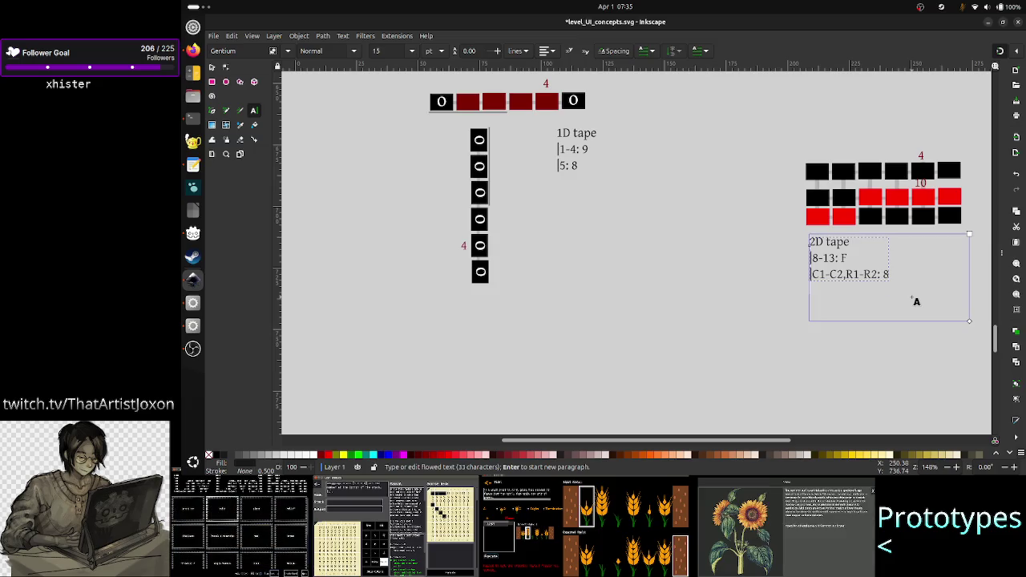
pyautogui.write('all 3')
pyautogui.press('BackSpace')
pyautogui.write('4 ')
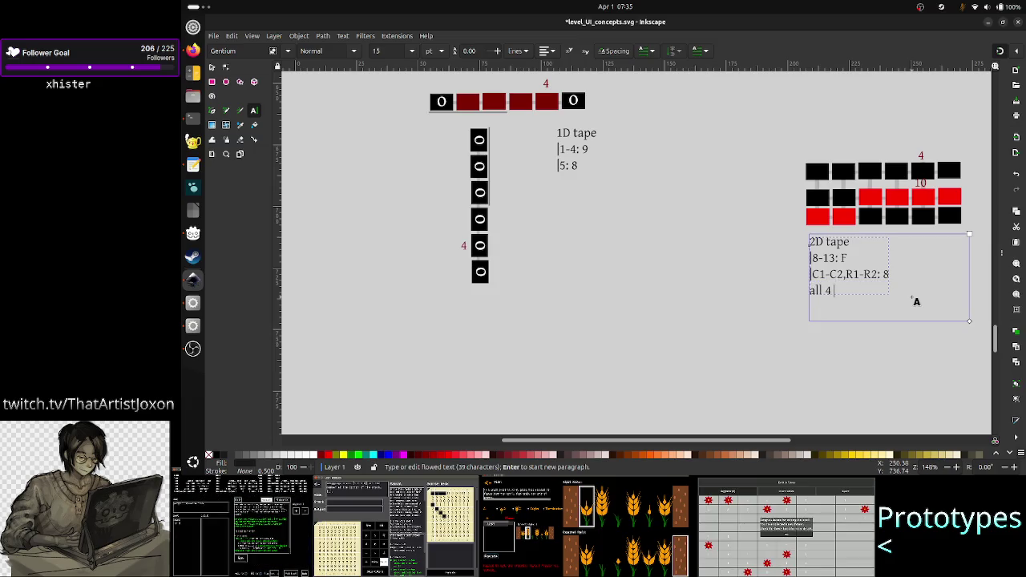
pyautogui.write('values are ma')
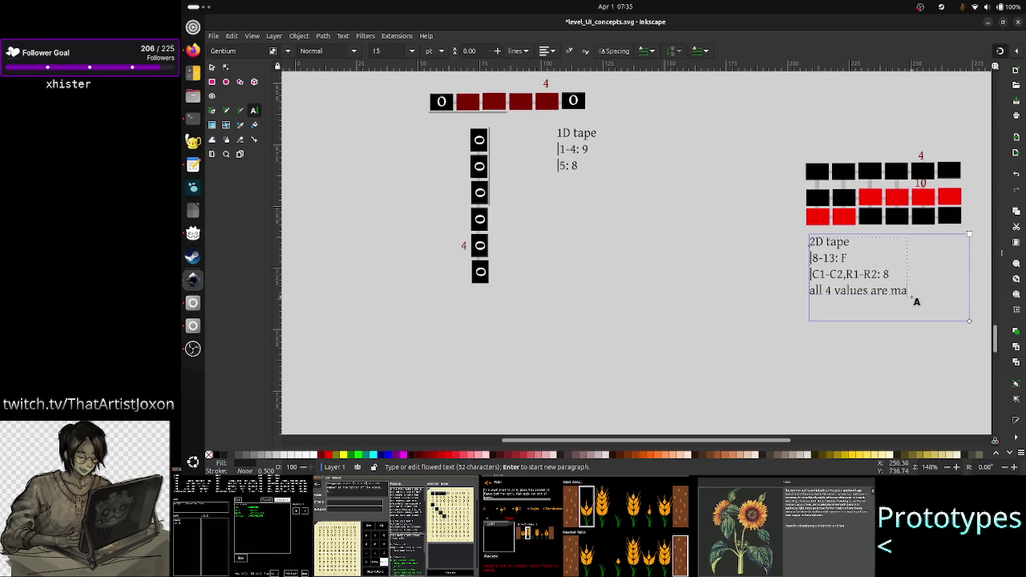
pyautogui.write('ndatory')
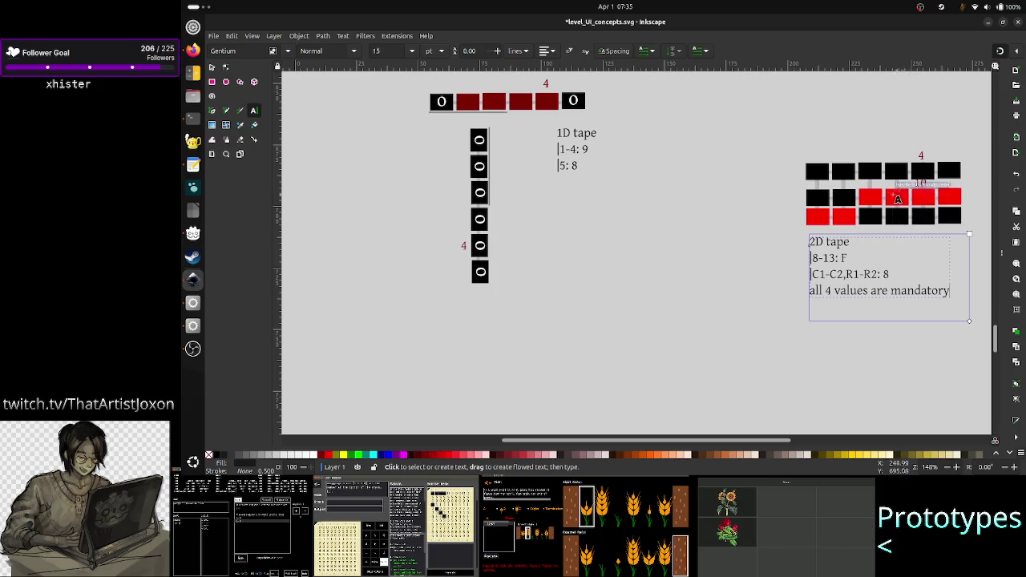
# - Change the third line's '8' to 'Value' and add a new line after it
pyautogui.click(888, 313)
pyautogui.press('Left')
pyautogui.press('Left')
pyautogui.press('Left')
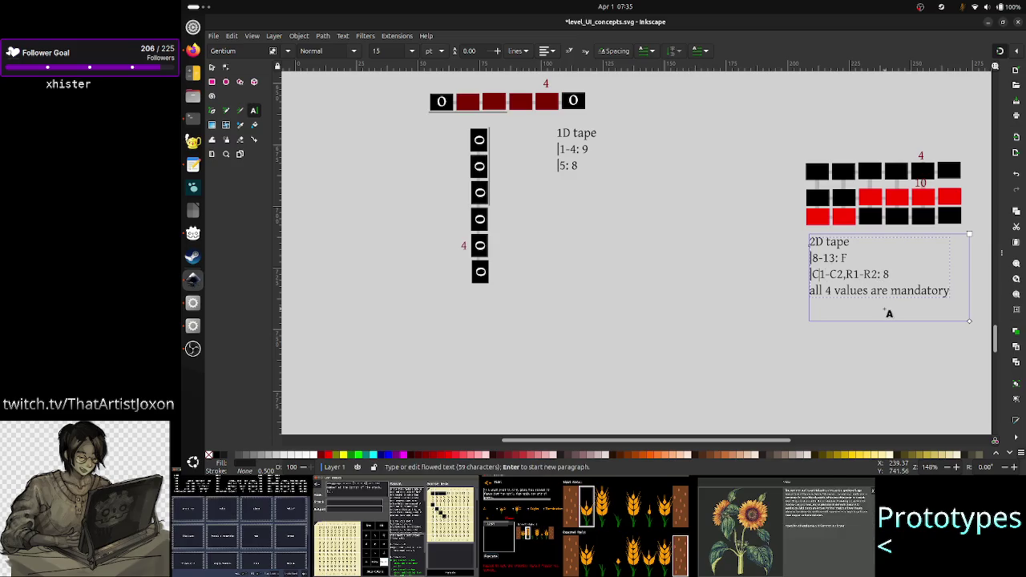
pyautogui.press('End')
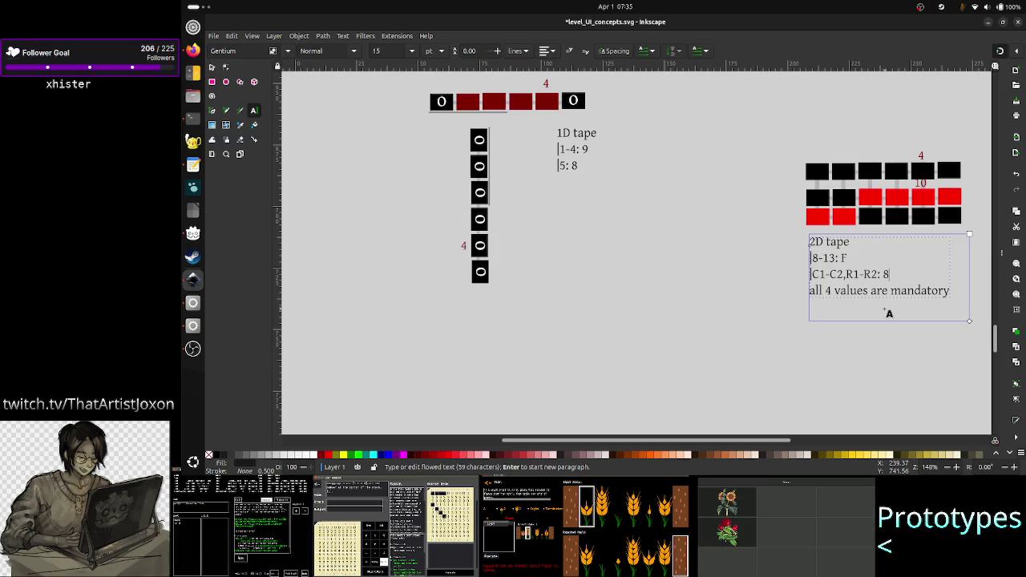
pyautogui.press('BackSpace')
pyautogui.press('BackSpace')
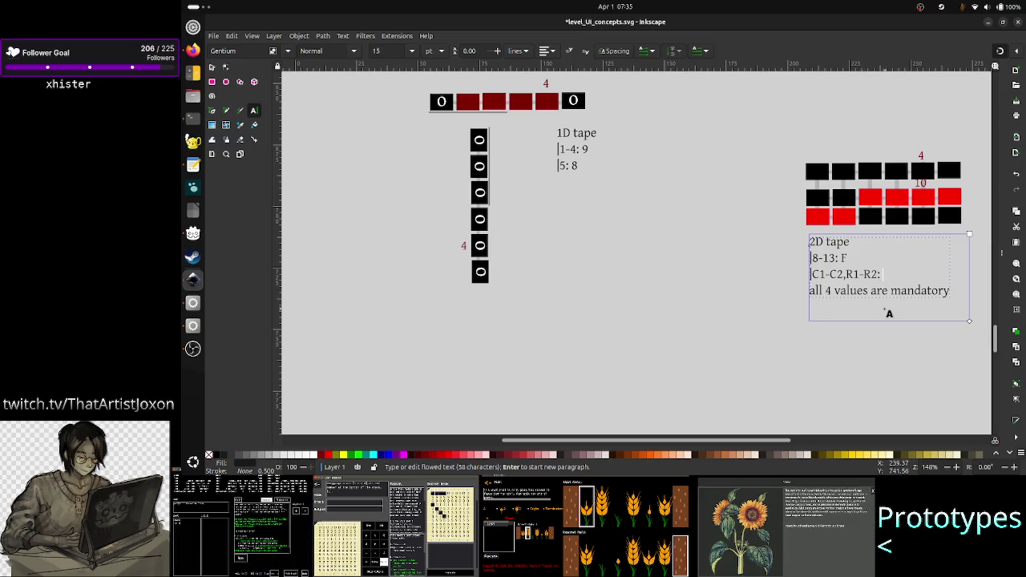
pyautogui.write('Va')
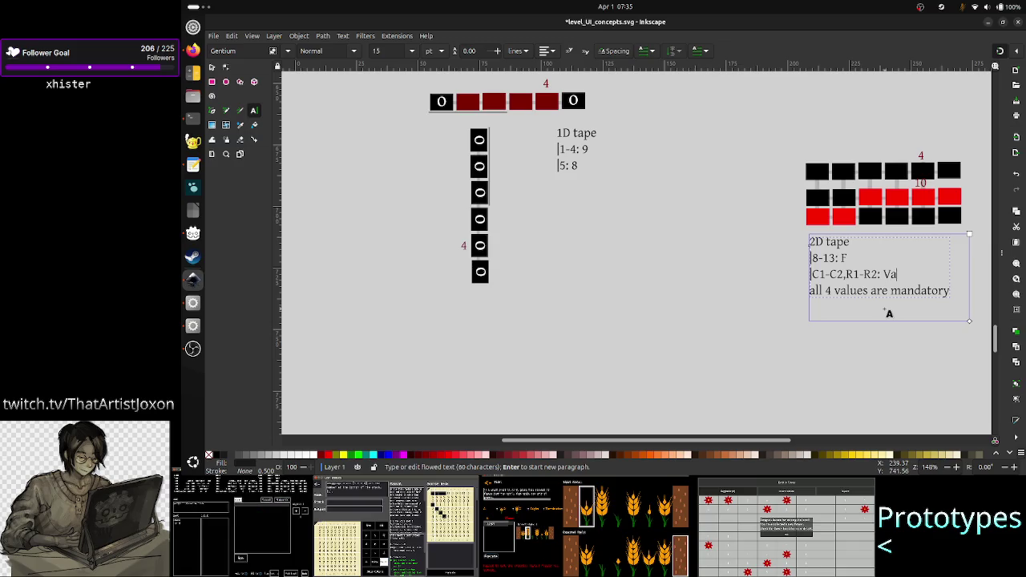
pyautogui.write('lue')
pyautogui.press('Return')
pyautogui.write('|')
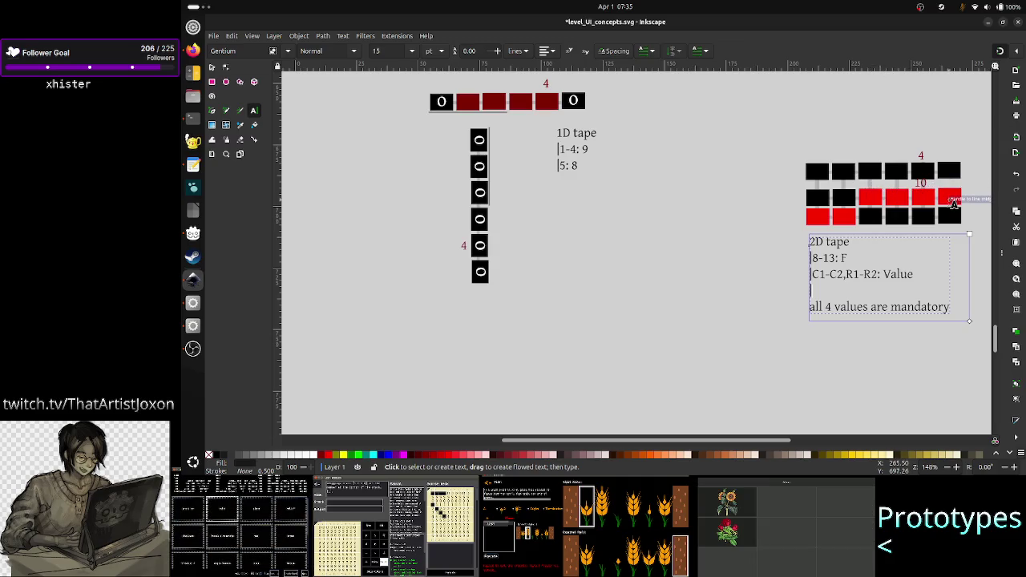
# - Type the fourth note line as 'C2-4,R1-2:' and finish text editing
pyautogui.write('2-')
pyautogui.press('BackSpace')
pyautogui.press('BackSpace')
pyautogui.write('C2')
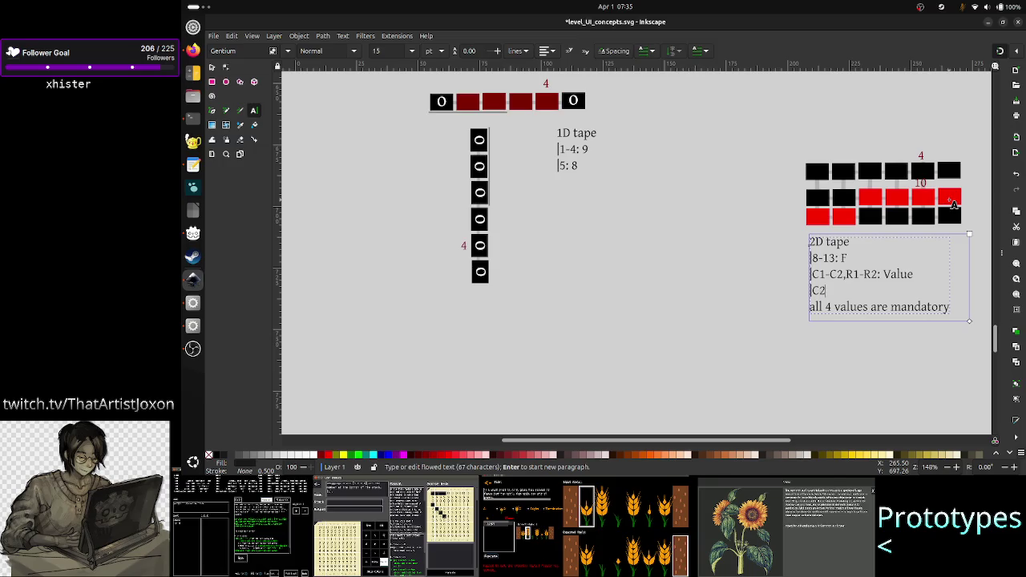
pyautogui.write('-4')
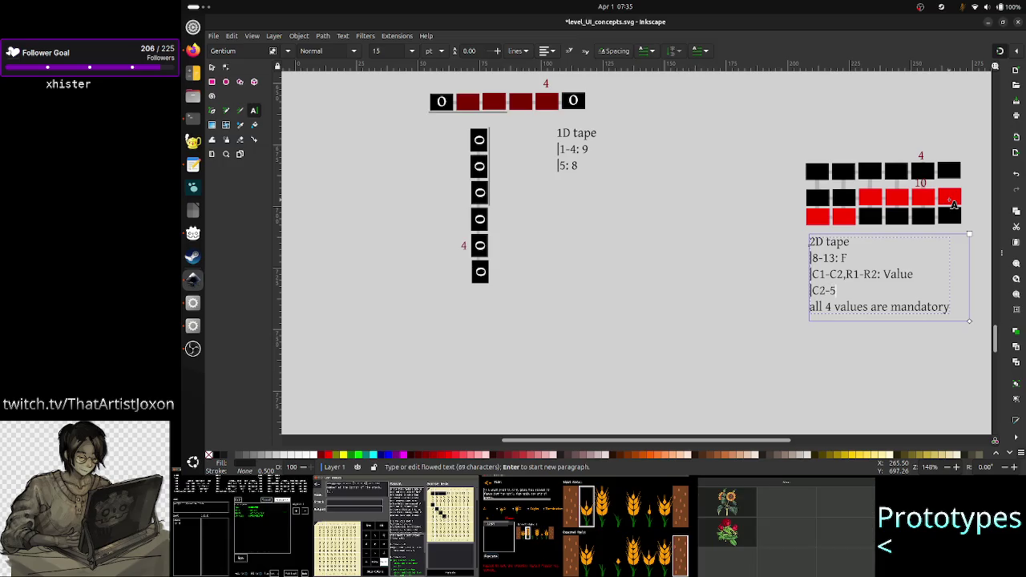
pyautogui.write(',R')
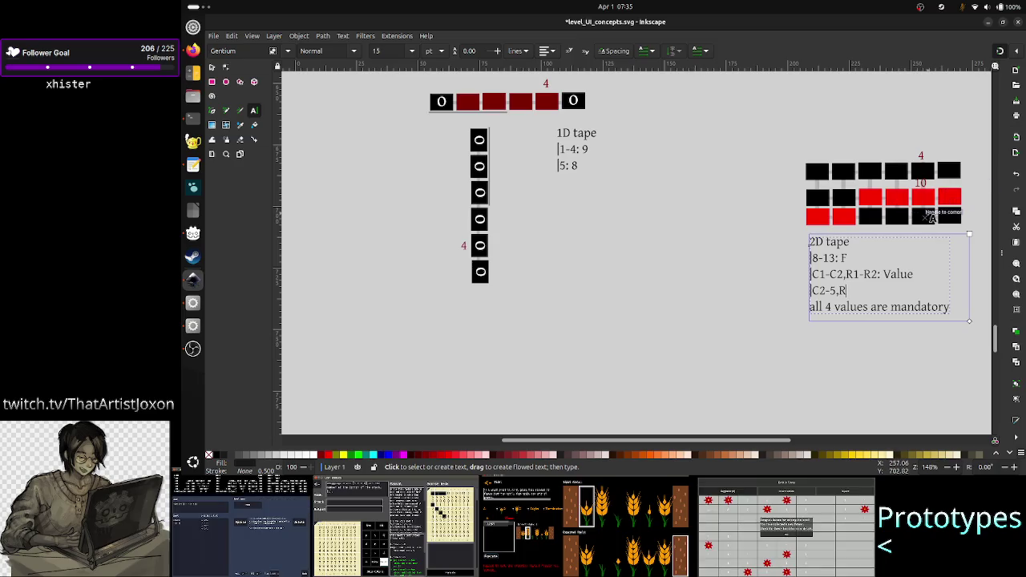
pyautogui.write('1-2')
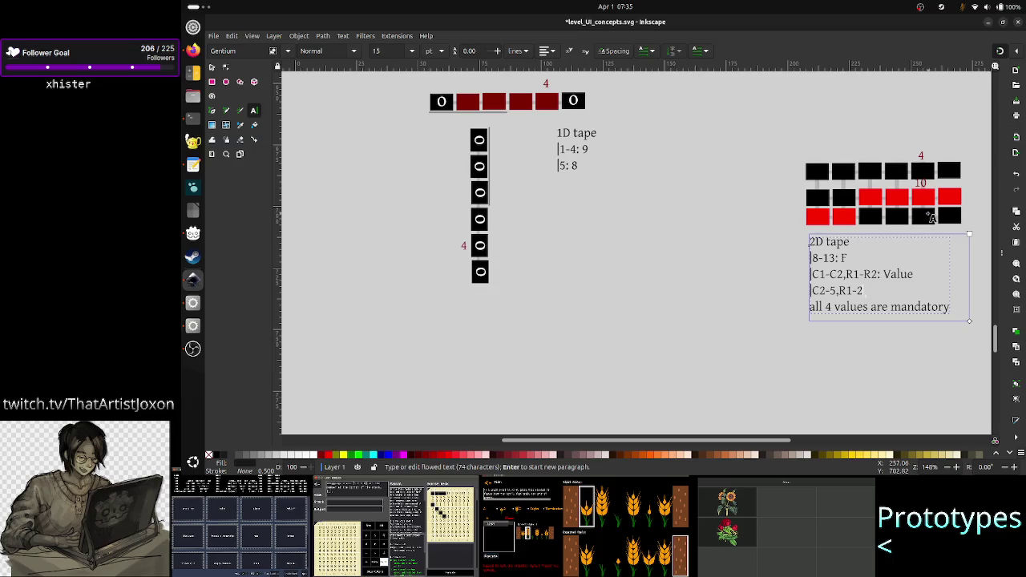
pyautogui.write(': F')
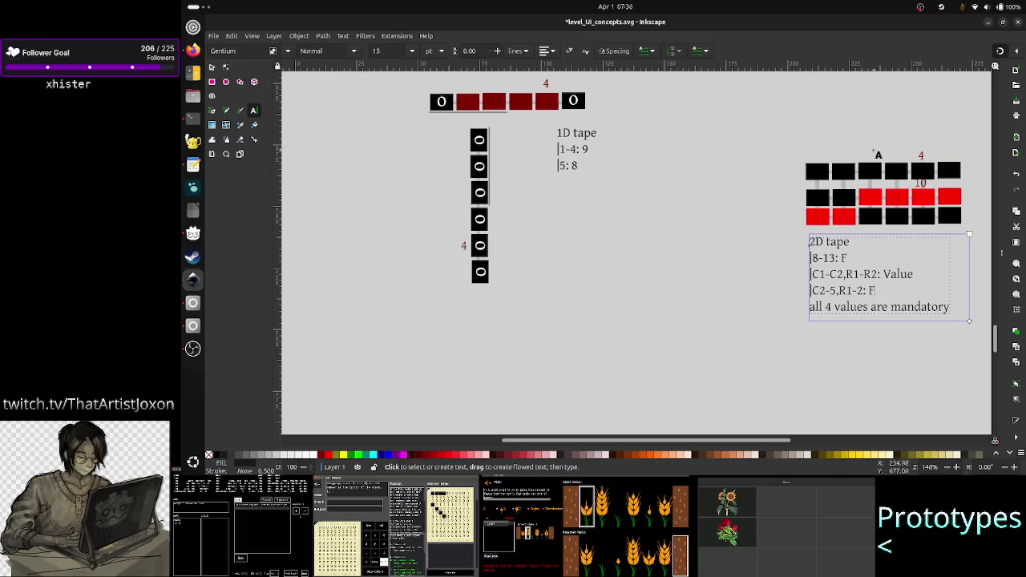
pyautogui.click(213, 68)
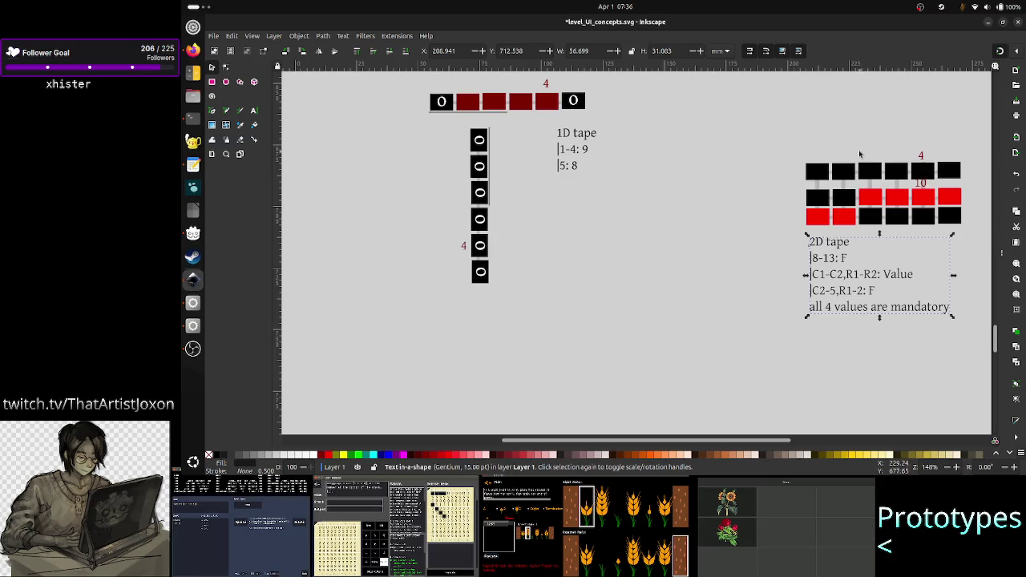
pyautogui.moveTo(856, 154); pyautogui.dragTo(977, 233)
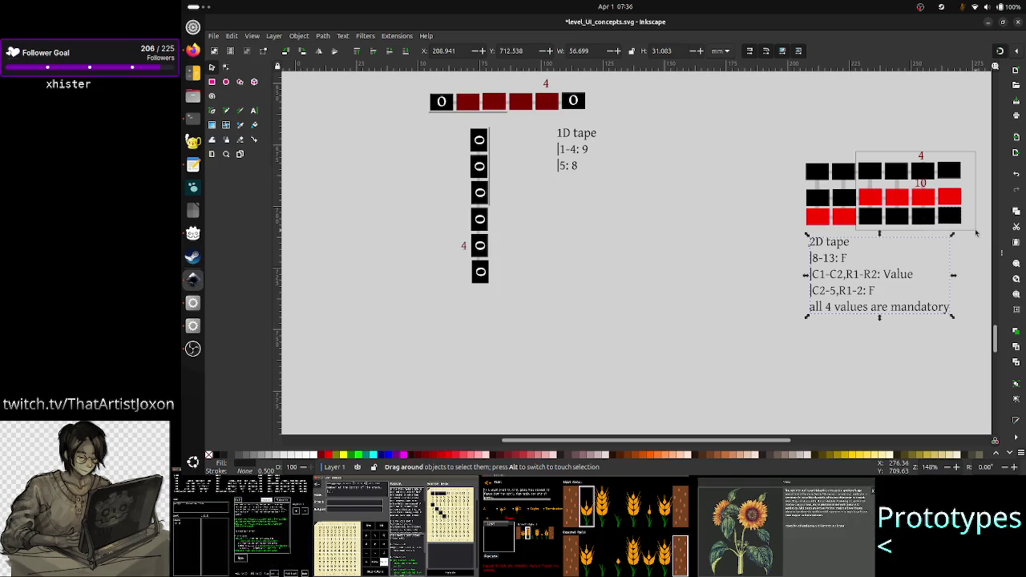
pyautogui.moveTo(977, 234); pyautogui.dragTo(977, 233)
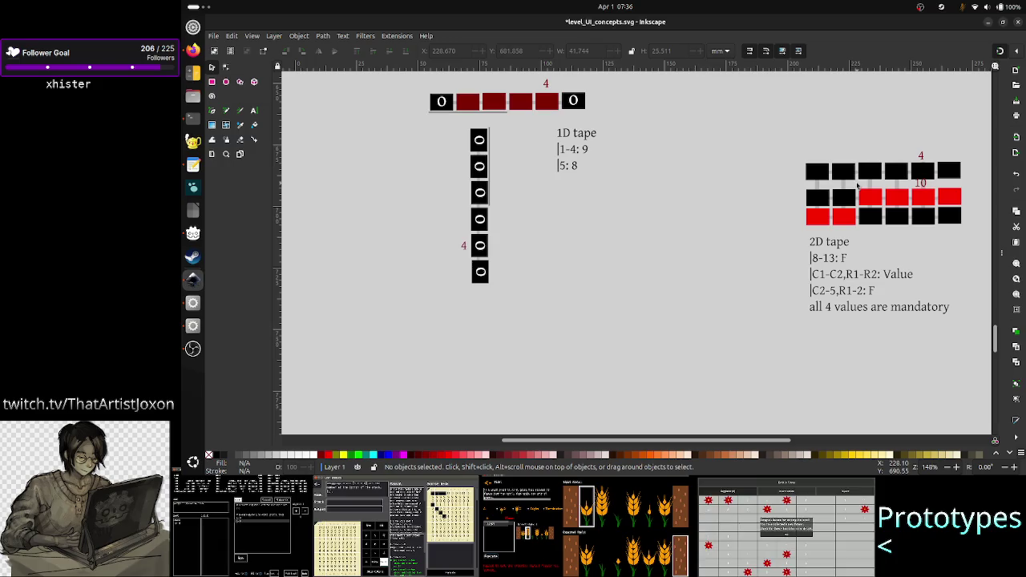
pyautogui.moveTo(857, 187); pyautogui.dragTo(971, 234)
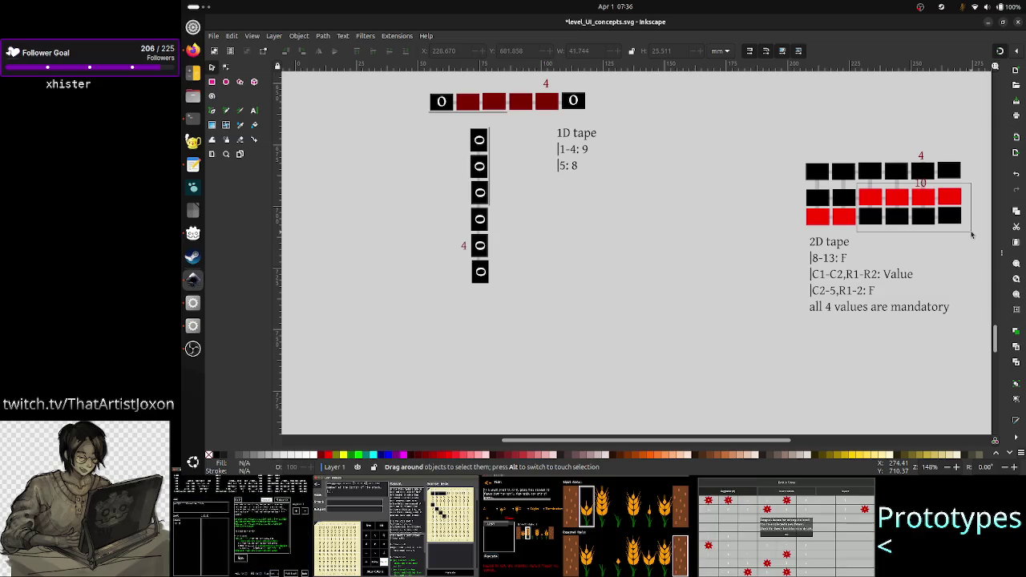
pyautogui.moveTo(857, 183); pyautogui.dragTo(972, 234)
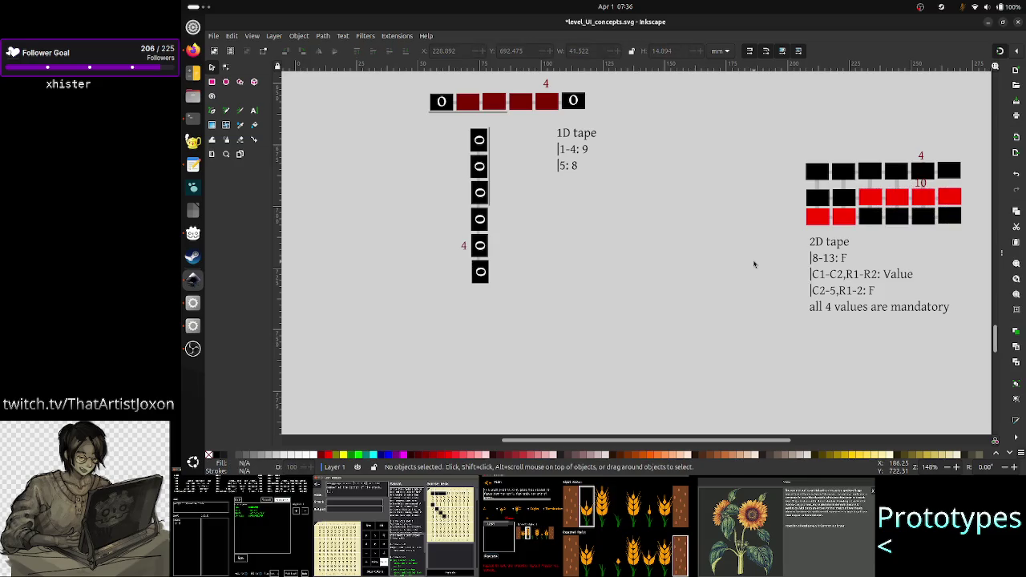
pyautogui.click(254, 111)
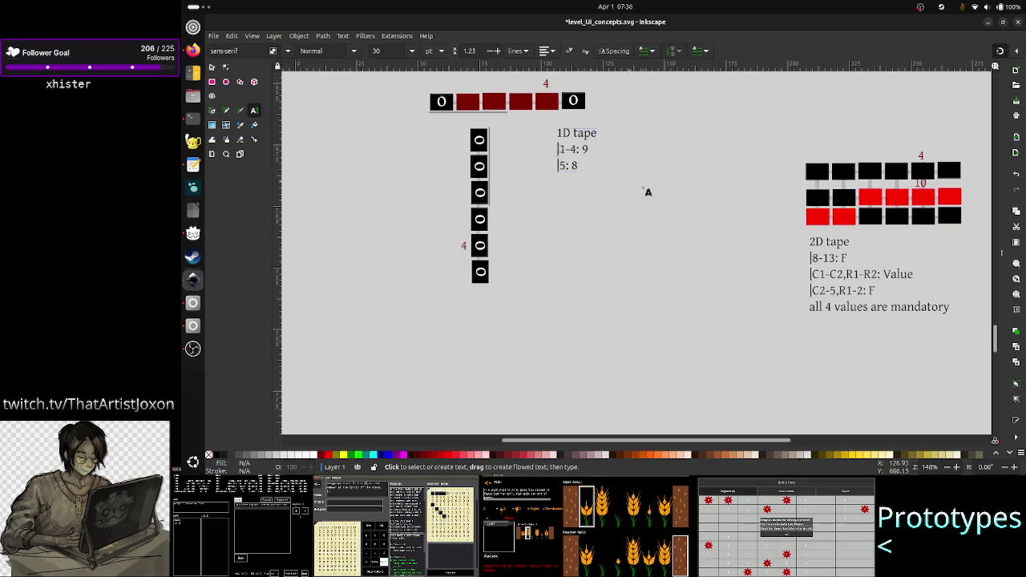
# - Rewrite the fourth note line as 'C2-5,R1-1: F |C0-1,R2-2: F' covering both red ranges
pyautogui.click(878, 288)
pyautogui.press('BackSpace')
pyautogui.press('BackSpace')
pyautogui.press('BackSpace')
pyautogui.press('BackSpace')
pyautogui.press('BackSpace')
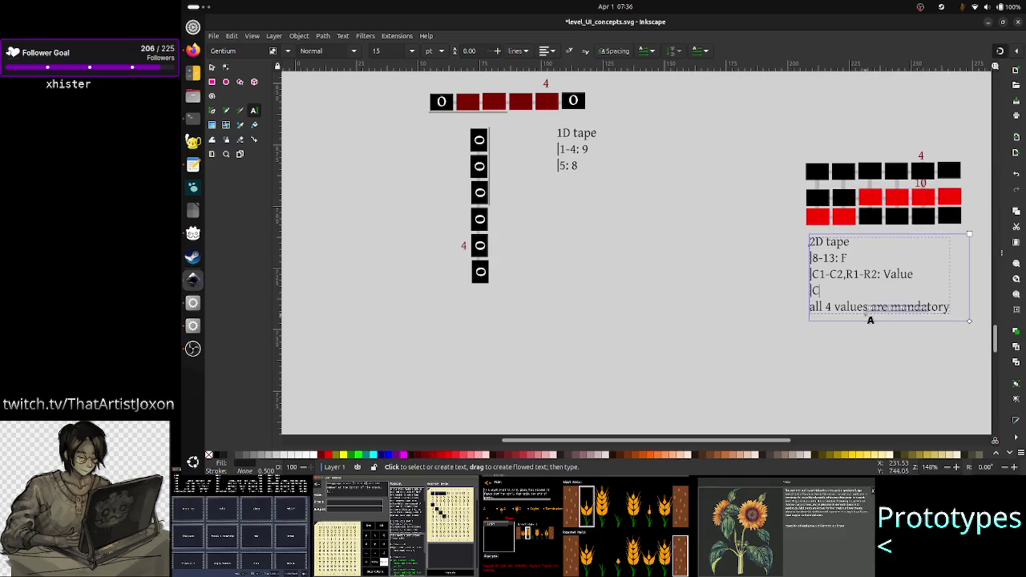
pyautogui.write('2')
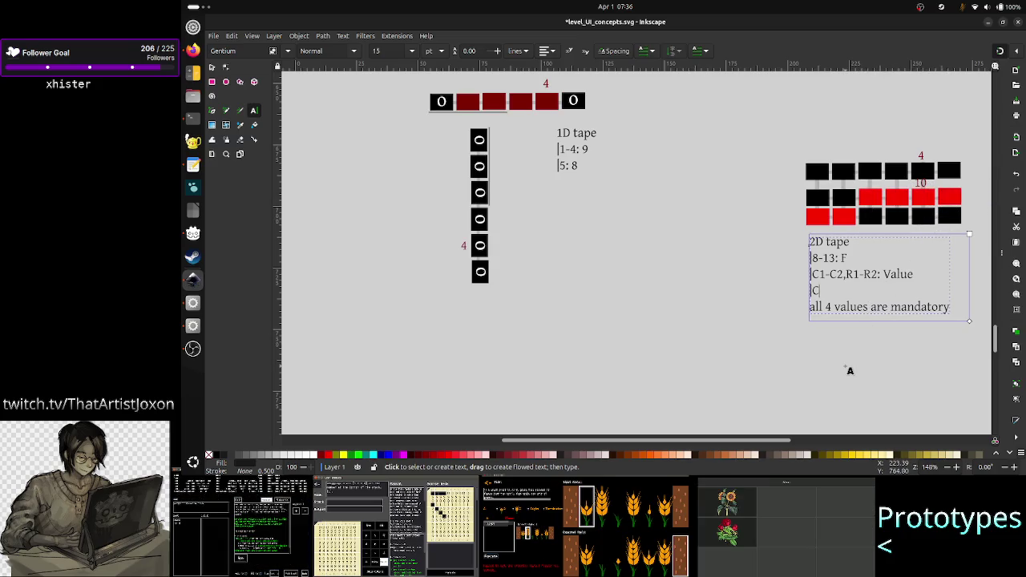
pyautogui.write('-55')
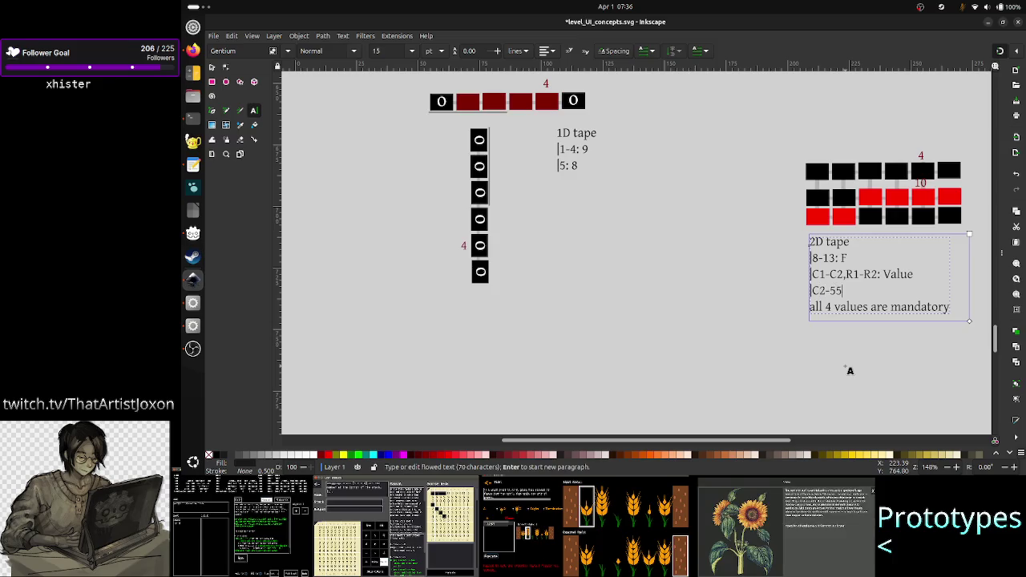
pyautogui.press('BackSpace')
pyautogui.write(', R')
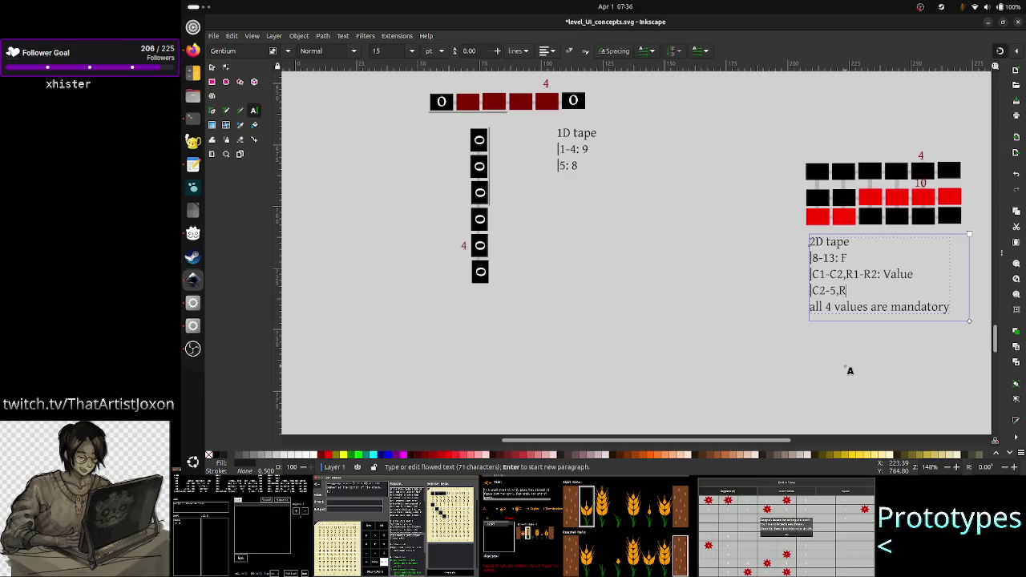
pyautogui.write('1-1: F')
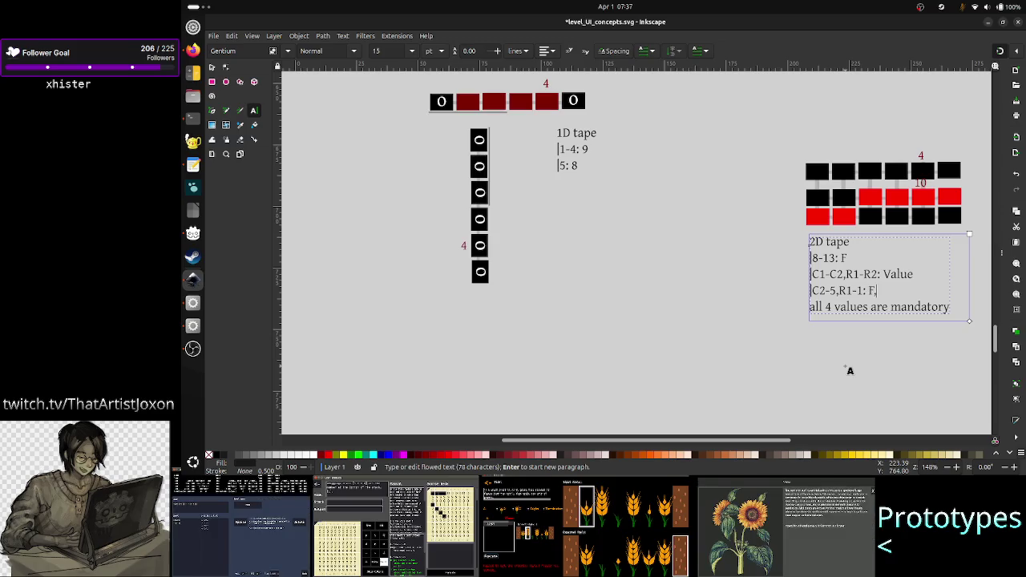
pyautogui.press('BackSpace')
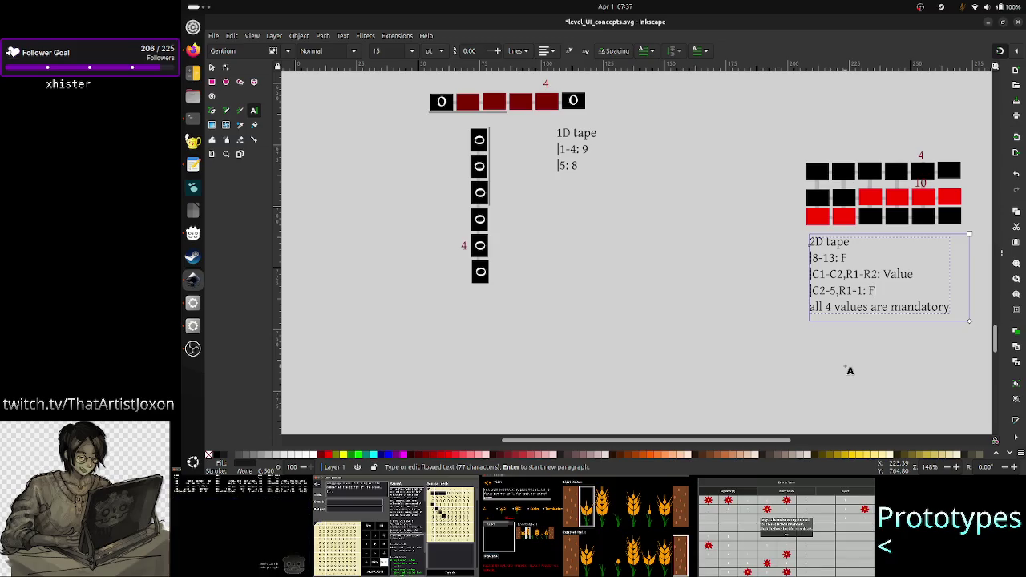
pyautogui.write(' |C')
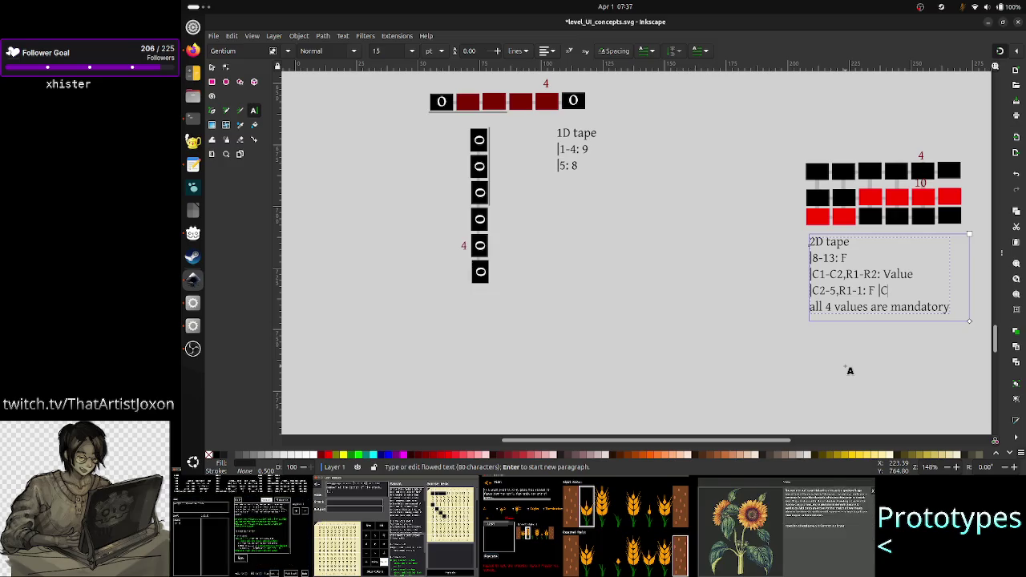
pyautogui.write('0-')
pyautogui.write('0-1')
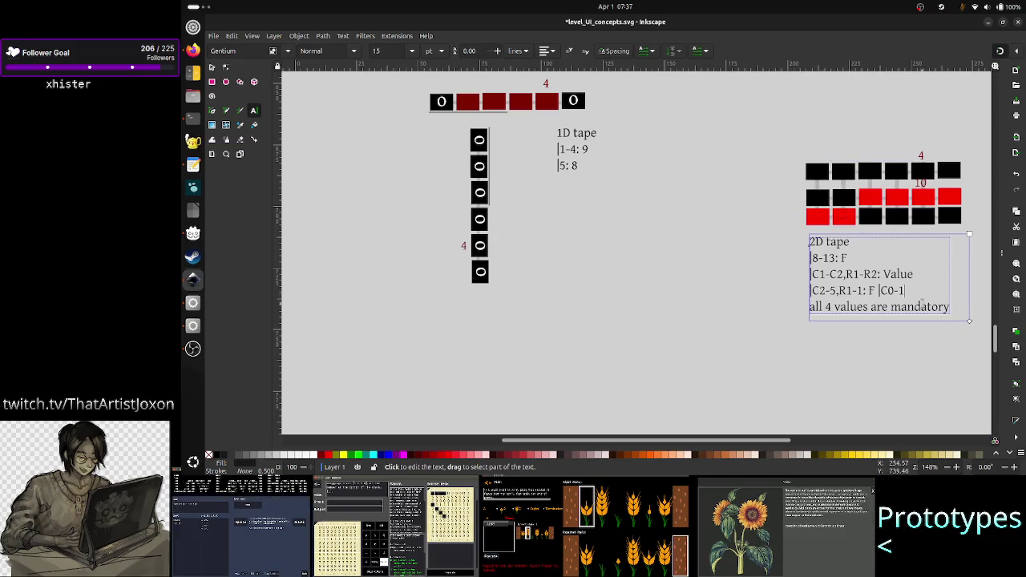
pyautogui.write(',R')
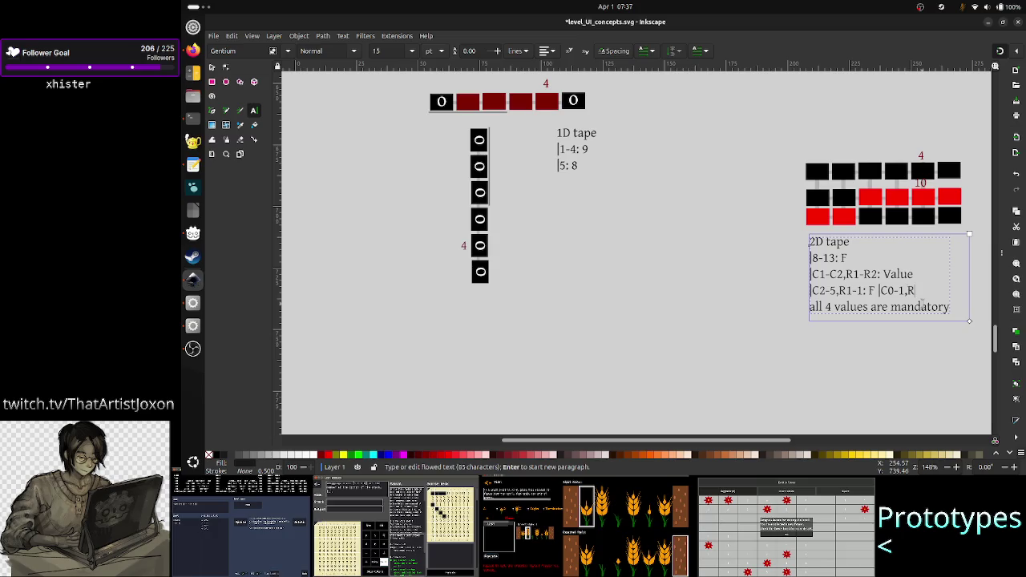
pyautogui.write('2-2')
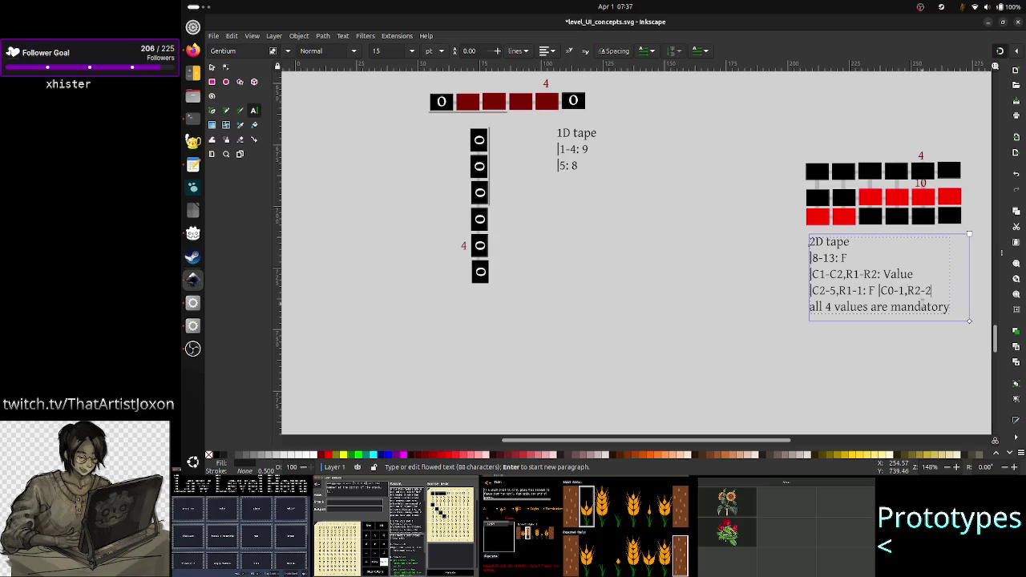
pyautogui.write(':F')
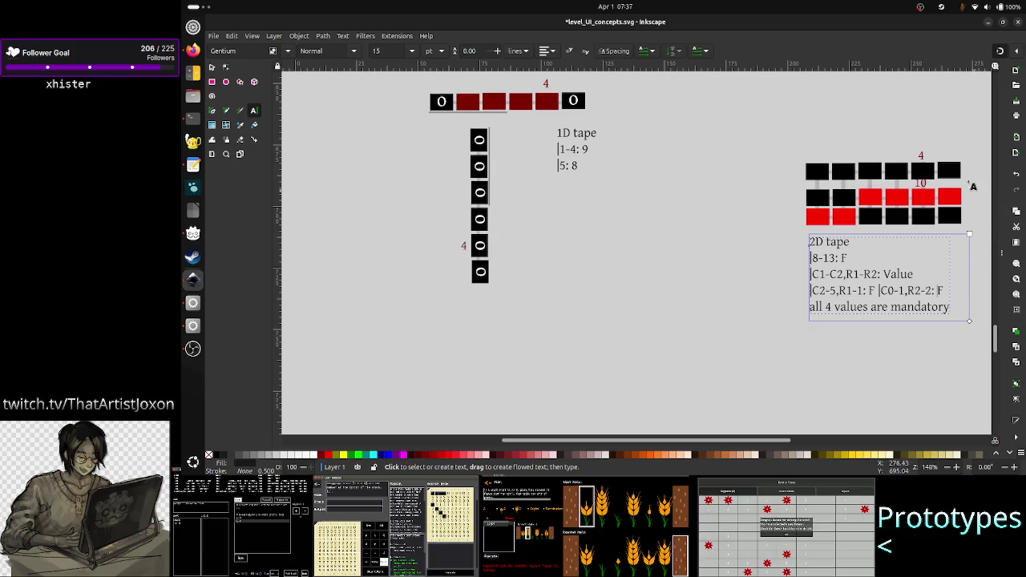
pyautogui.click(211, 69)
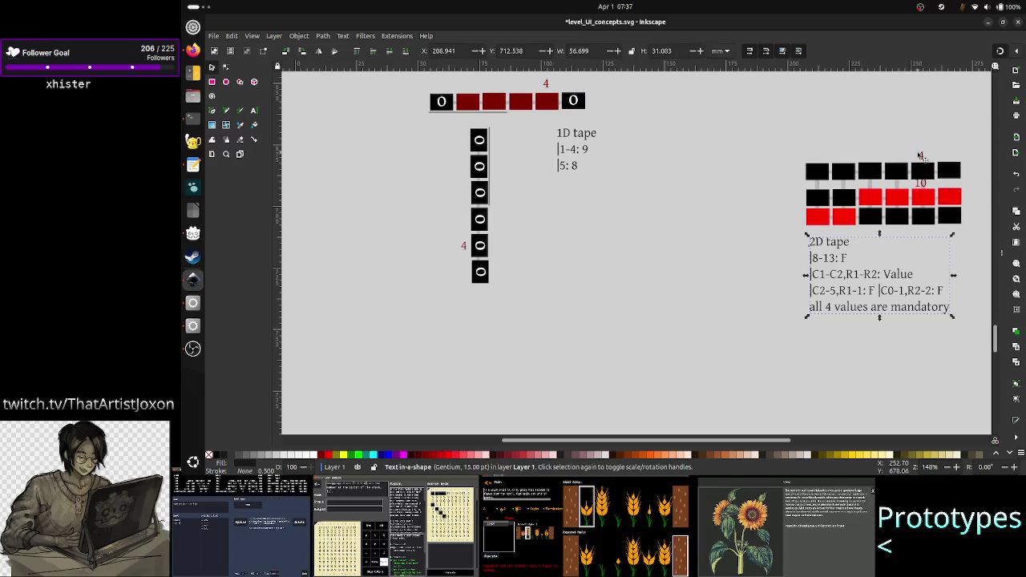
# - Nudge the '4' marker into the 2D grid's top-right cell and colour it yellow
pyautogui.click(922, 183)
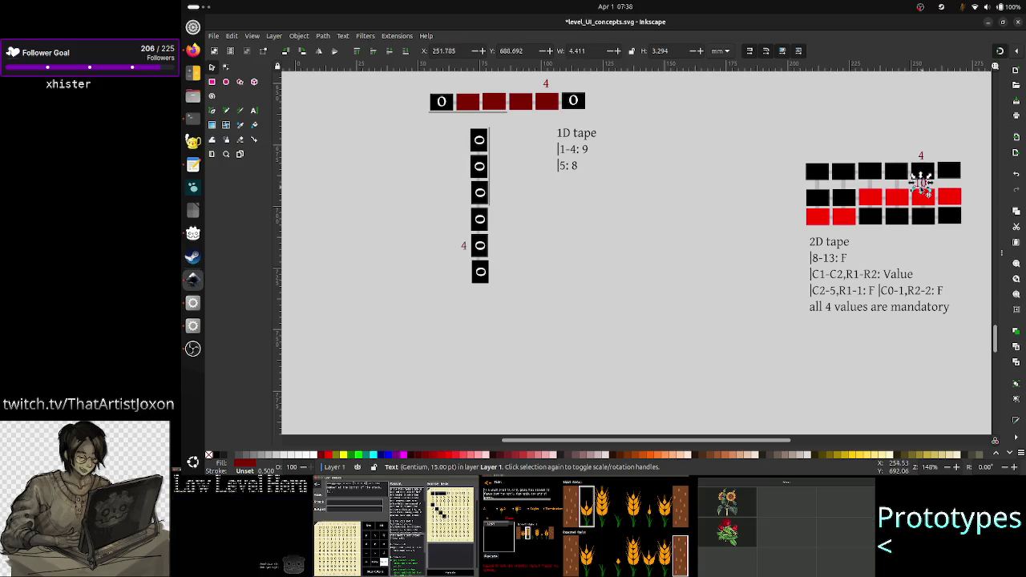
pyautogui.press('Escape')
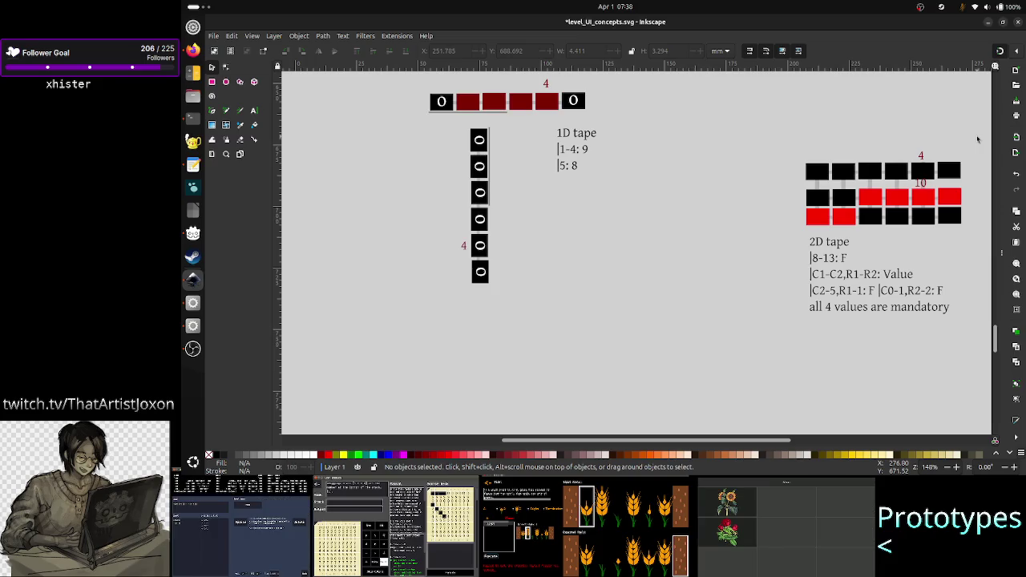
pyautogui.click(921, 155)
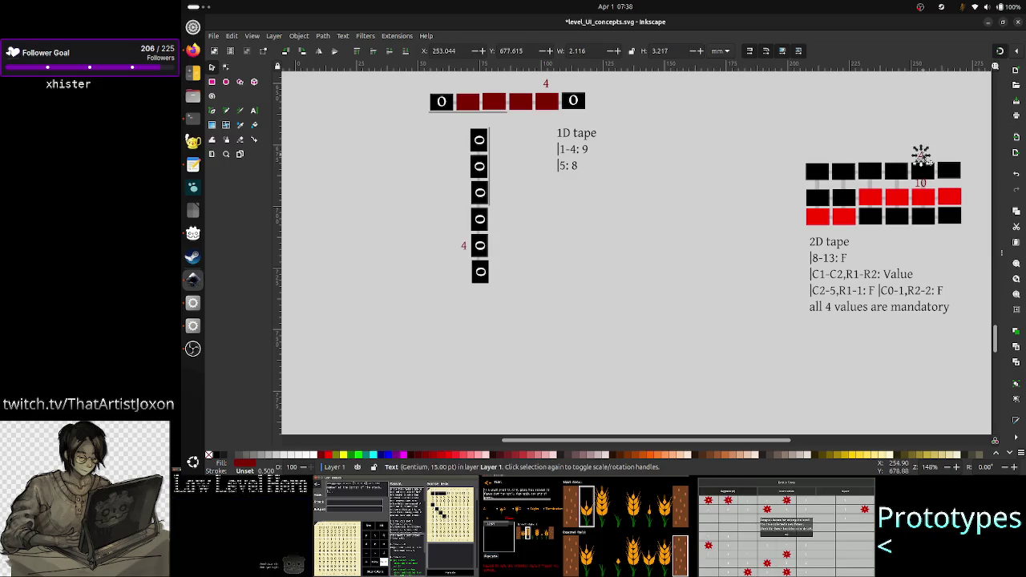
pyautogui.press('Down')
pyautogui.press('Down')
pyautogui.press('Down')
pyautogui.press('Down')
pyautogui.press('Down')
pyautogui.press('Down')
pyautogui.press('Down')
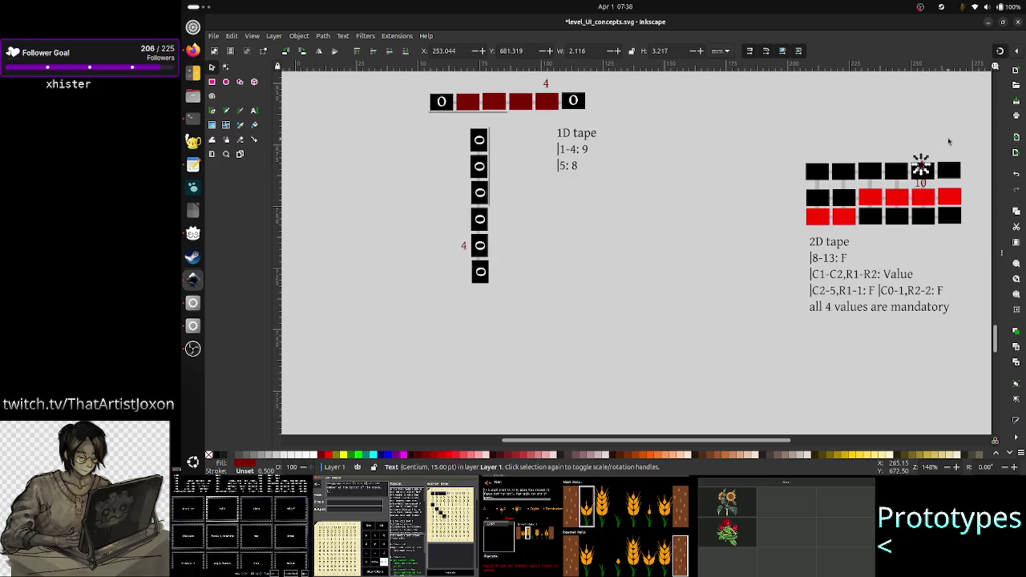
pyautogui.press('Down')
pyautogui.press('Down')
pyautogui.press('Right')
pyautogui.press('Right')
pyautogui.press('Right')
pyautogui.press('Right')
pyautogui.press('Right')
pyautogui.press('Right')
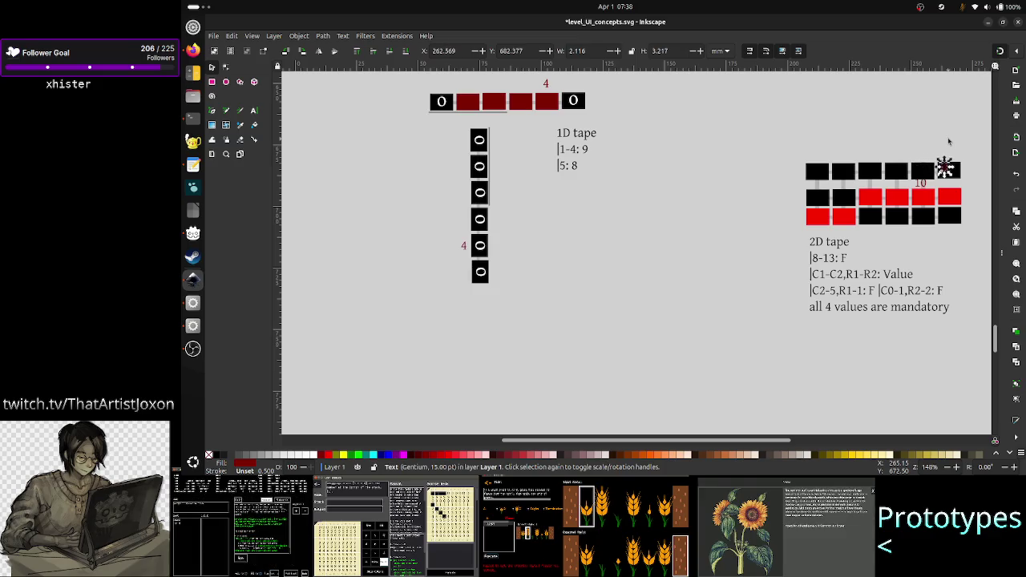
pyautogui.press('Right')
pyautogui.press('Right')
pyautogui.press('Right')
pyautogui.press('Right')
pyautogui.press('Right')
pyautogui.press('Right')
pyautogui.press('Right')
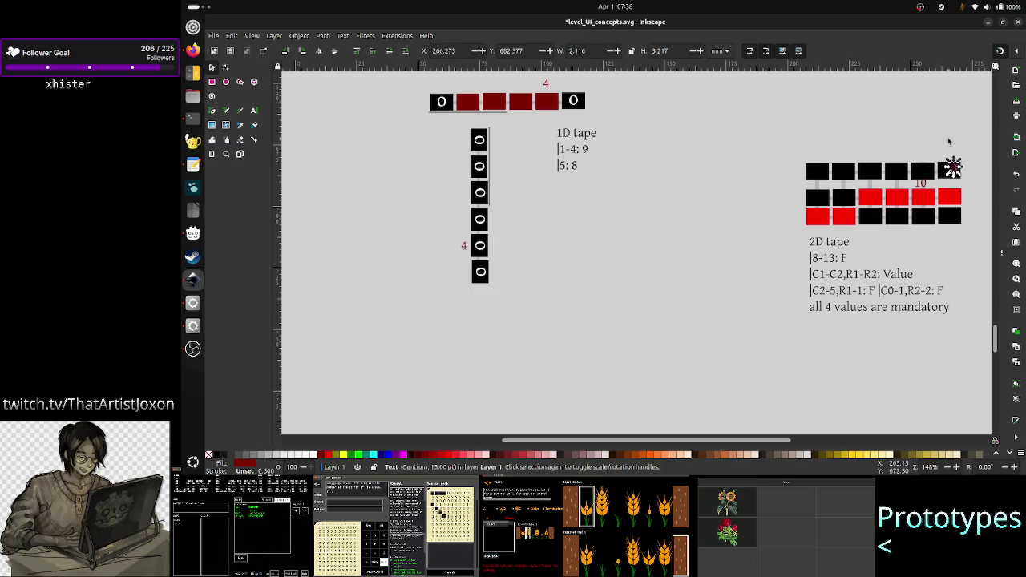
pyautogui.press('Right')
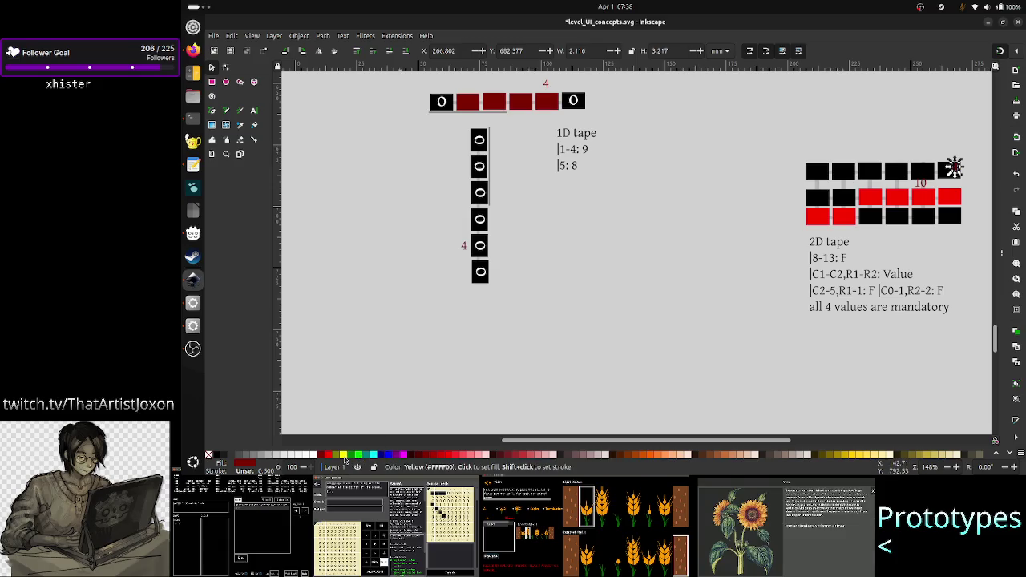
pyautogui.click(344, 455)
pyautogui.click(582, 366)
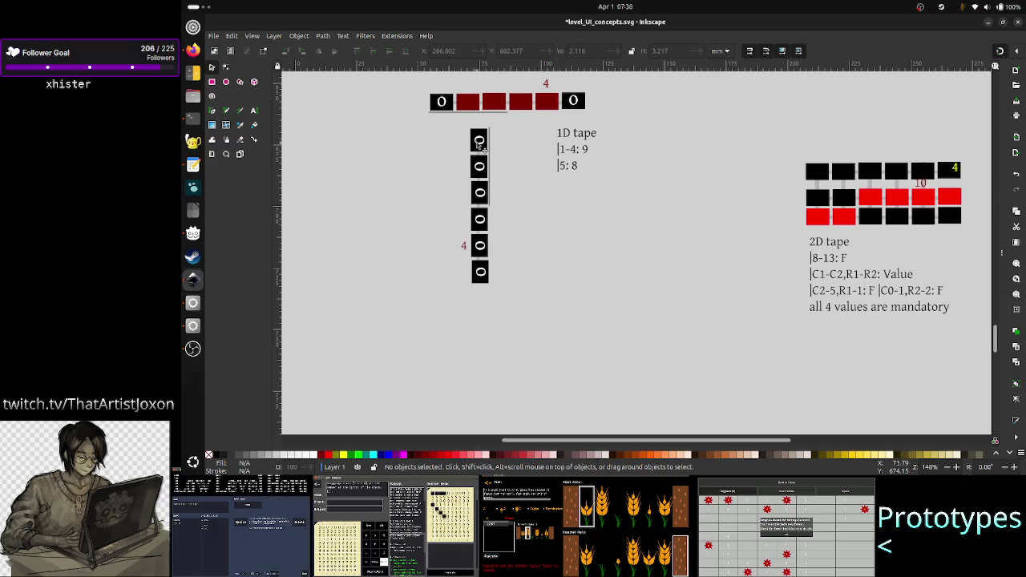
# - Move the 1D tape's right-end 0 cell to the 2D tape's top-right corner
pyautogui.click(573, 102)
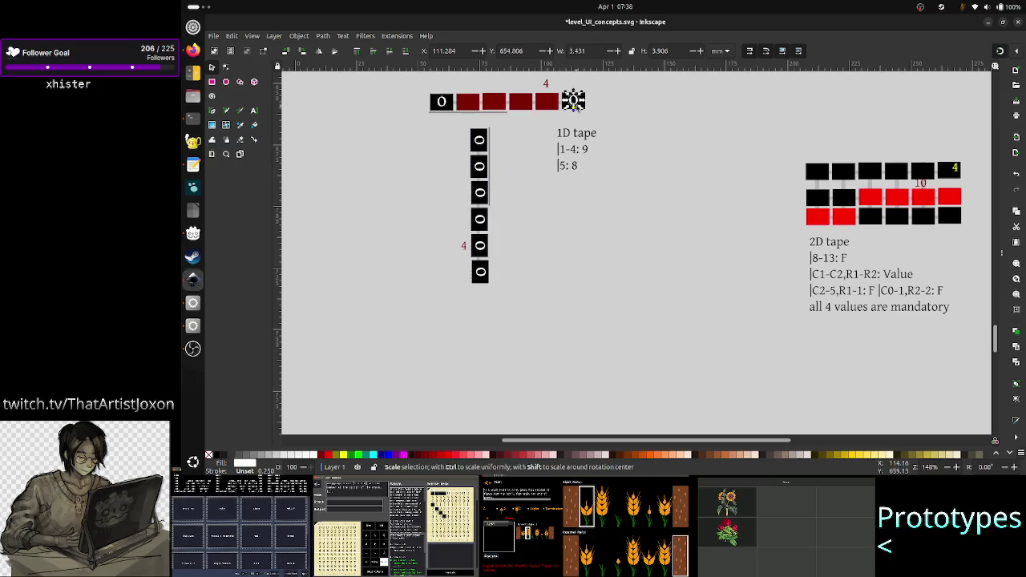
pyautogui.moveTo(574, 105); pyautogui.dragTo(709, 164)
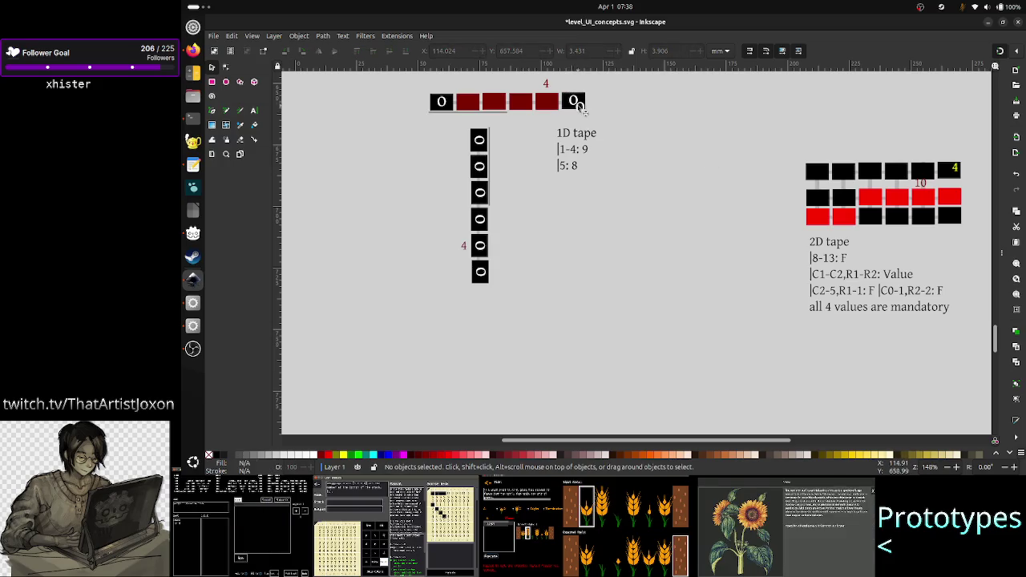
pyautogui.moveTo(579, 105)
pyautogui.mouseDown()
pyautogui.moveTo(639, 135)
pyautogui.moveTo(950, 172)
pyautogui.mouseUp()
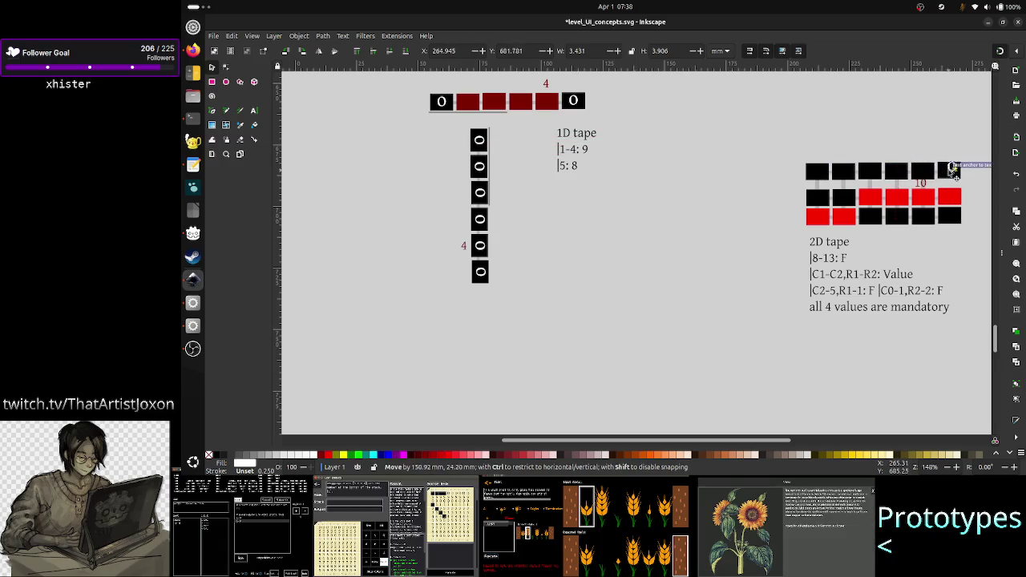
pyautogui.press('Left')
pyautogui.press('Left')
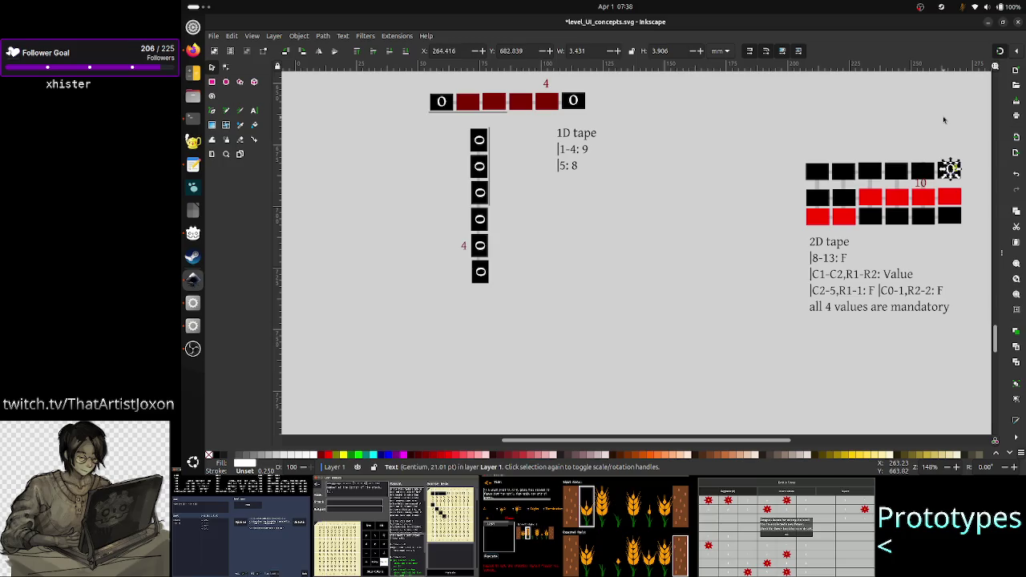
pyautogui.press('Left')
pyautogui.press('Left')
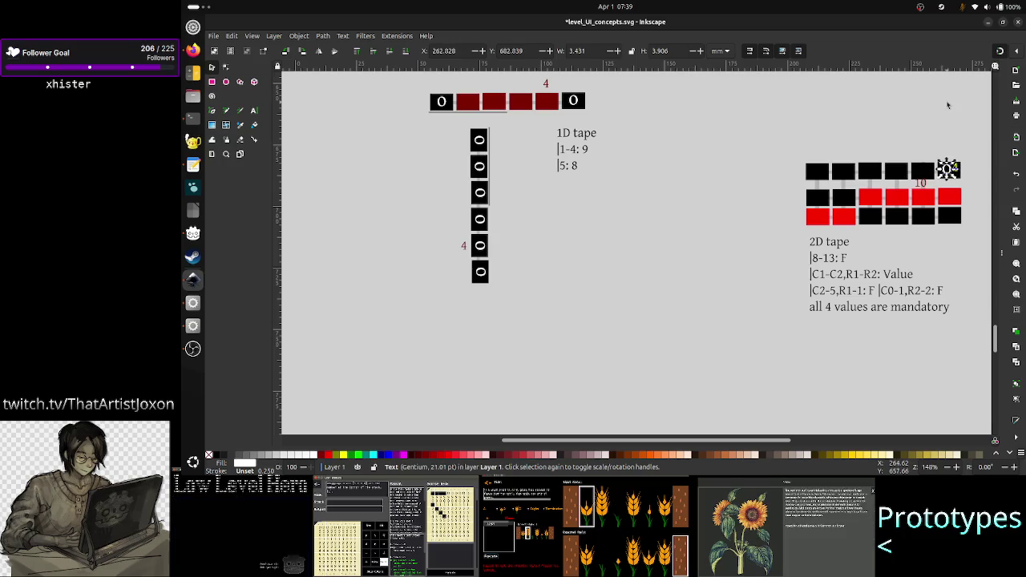
pyautogui.click(946, 105)
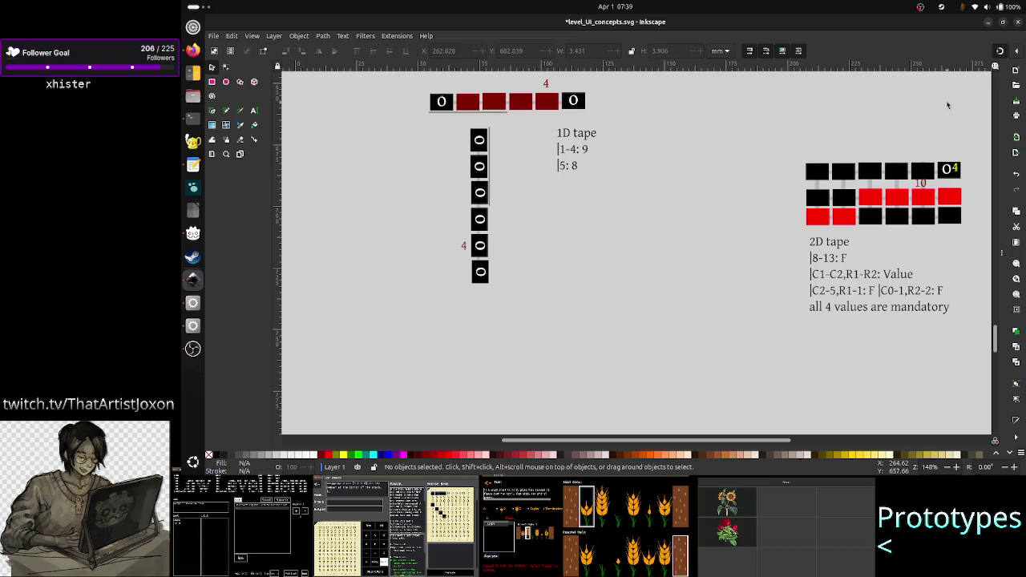
# - Shrink the yellow '4' label and nudge it into place beside the 0
pyautogui.click(954, 170)
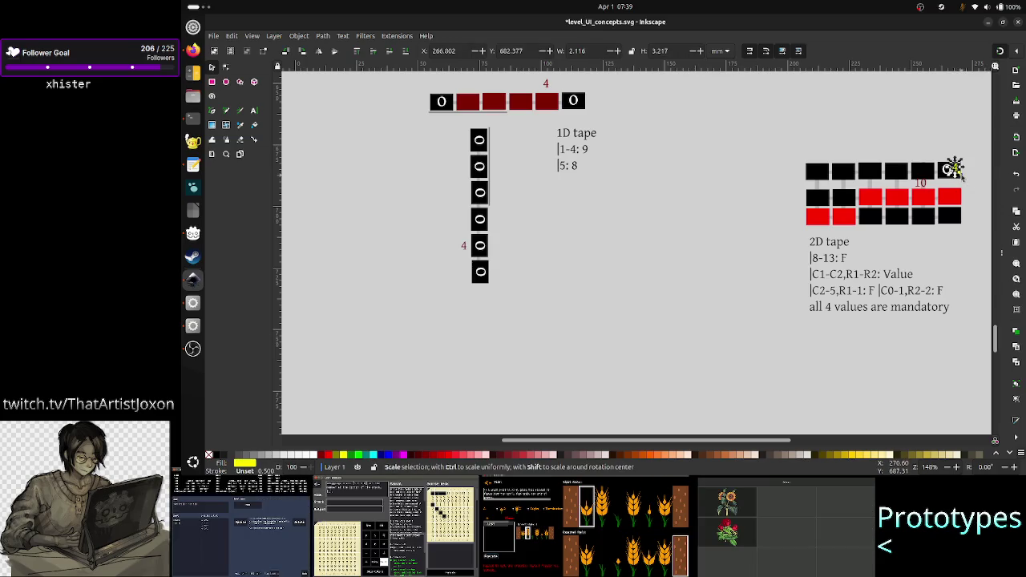
pyautogui.moveTo(962, 176)
pyautogui.mouseDown()
pyautogui.moveTo(968, 183)
pyautogui.moveTo(952, 168)
pyautogui.mouseUp()
pyautogui.click(952, 168)
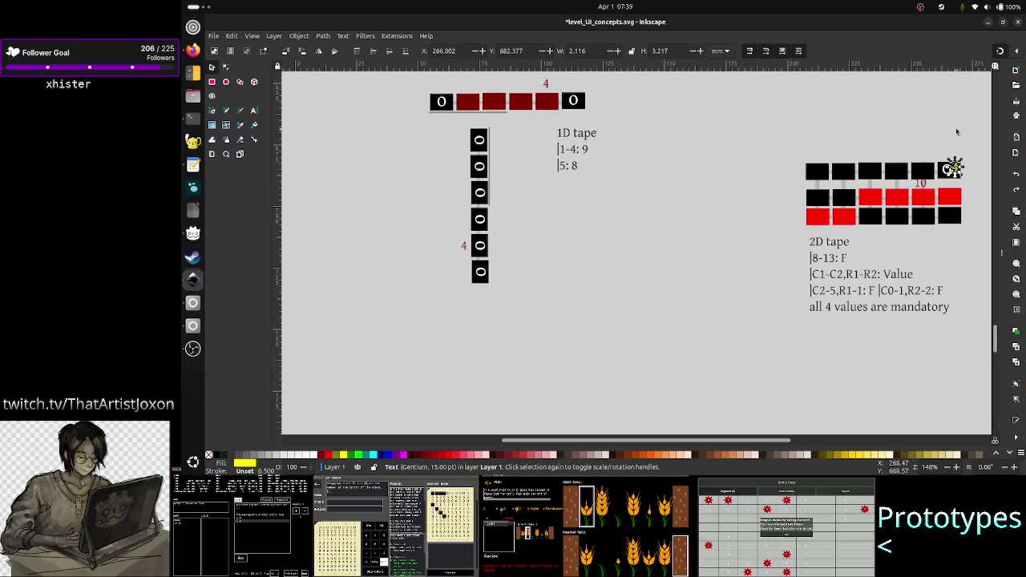
pyautogui.press('Up')
pyautogui.press('Down')
pyautogui.press('Right')
pyautogui.press('Right')
pyautogui.press('Up')
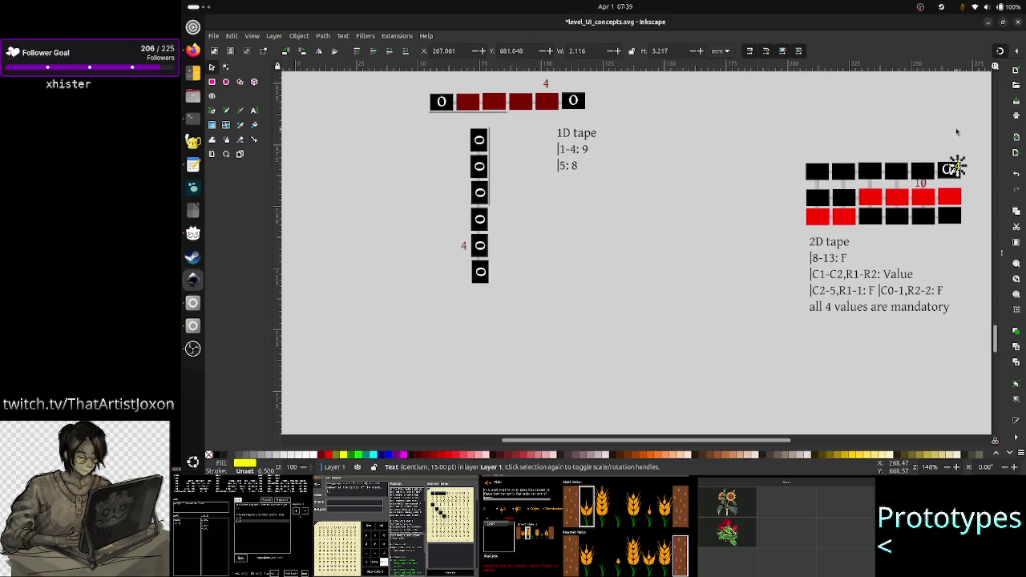
pyautogui.press('Escape')
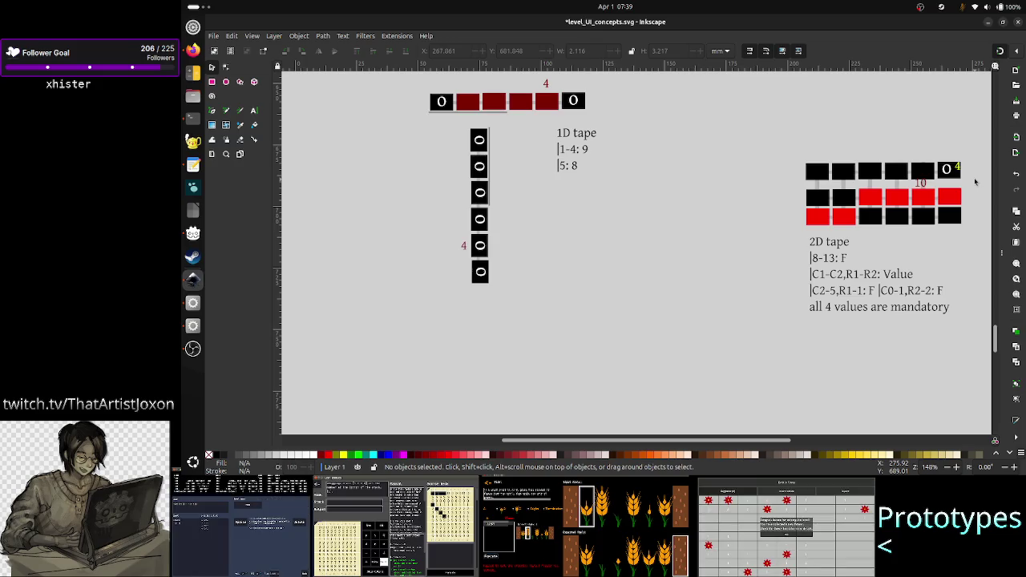
# - Move a thin bar to the 2D tape's right edge, shortened to span the top two rows
pyautogui.click(492, 171)
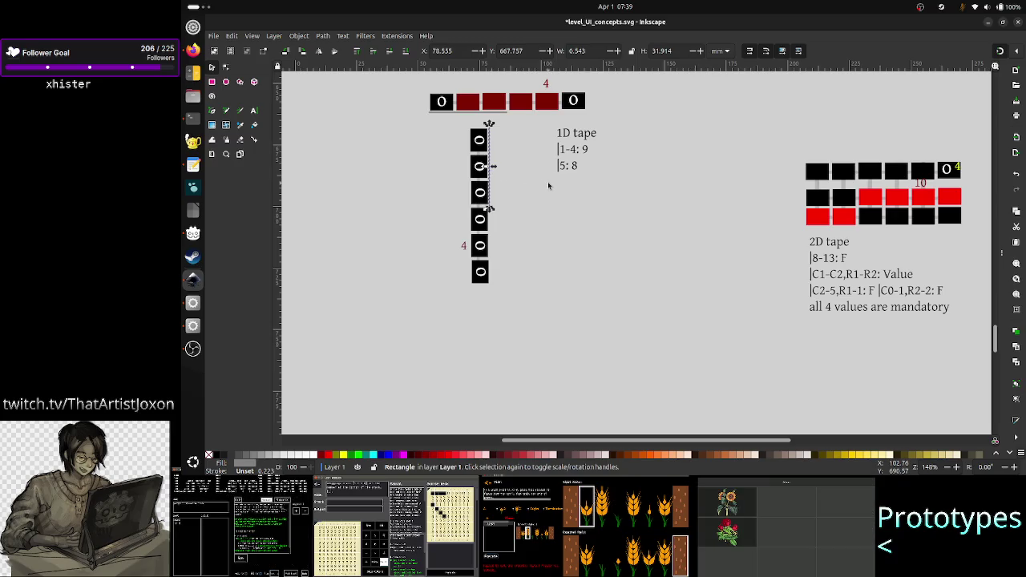
pyautogui.moveTo(491, 172); pyautogui.dragTo(972, 214)
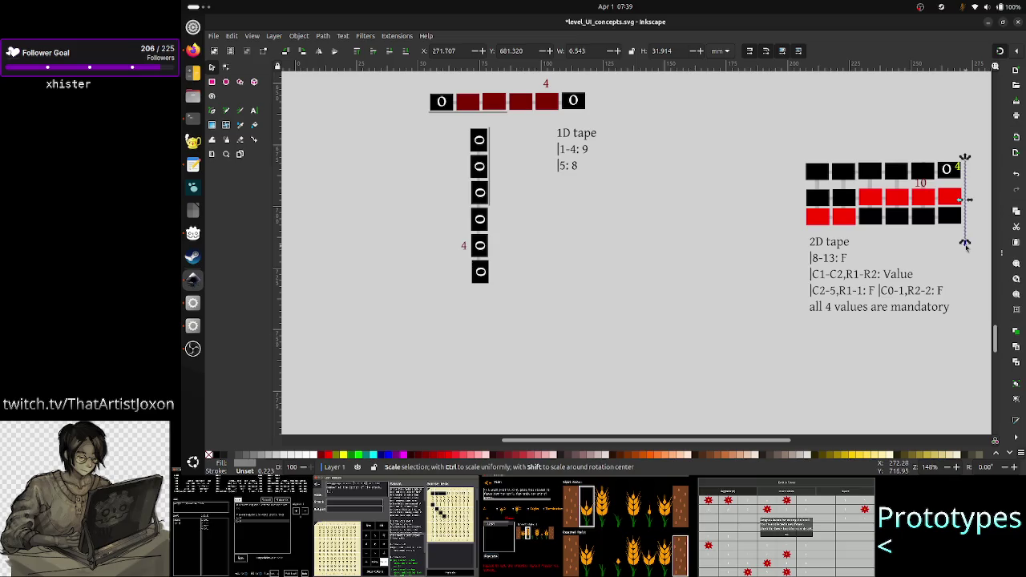
pyautogui.moveTo(965, 244); pyautogui.dragTo(965, 208)
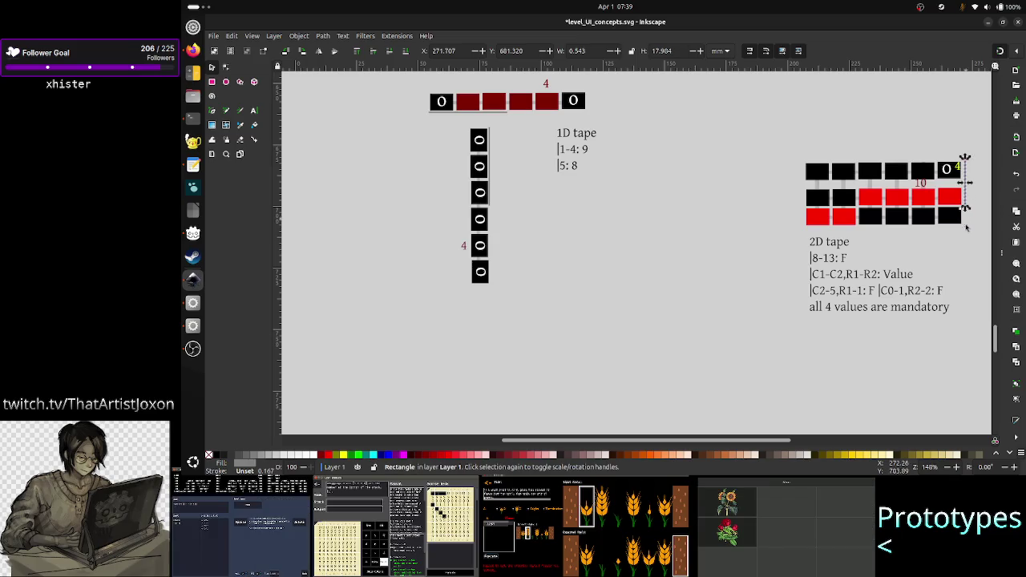
pyautogui.click(972, 261)
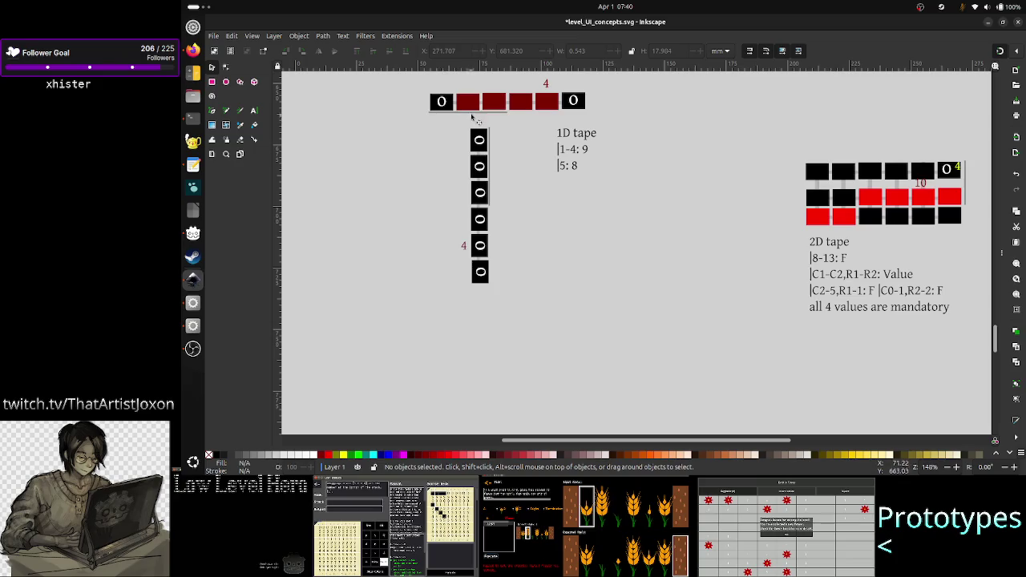
# - Move the thin bar from under the 1D tape to just beneath the 2D bottom red row
pyautogui.click(474, 113)
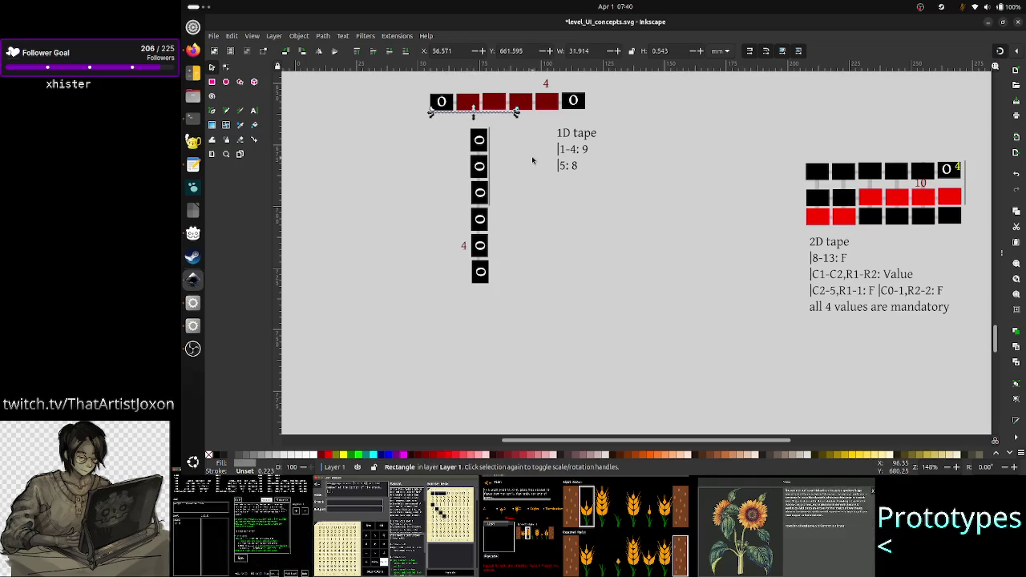
pyautogui.press('Down')
pyautogui.press('Down')
pyautogui.press('Down')
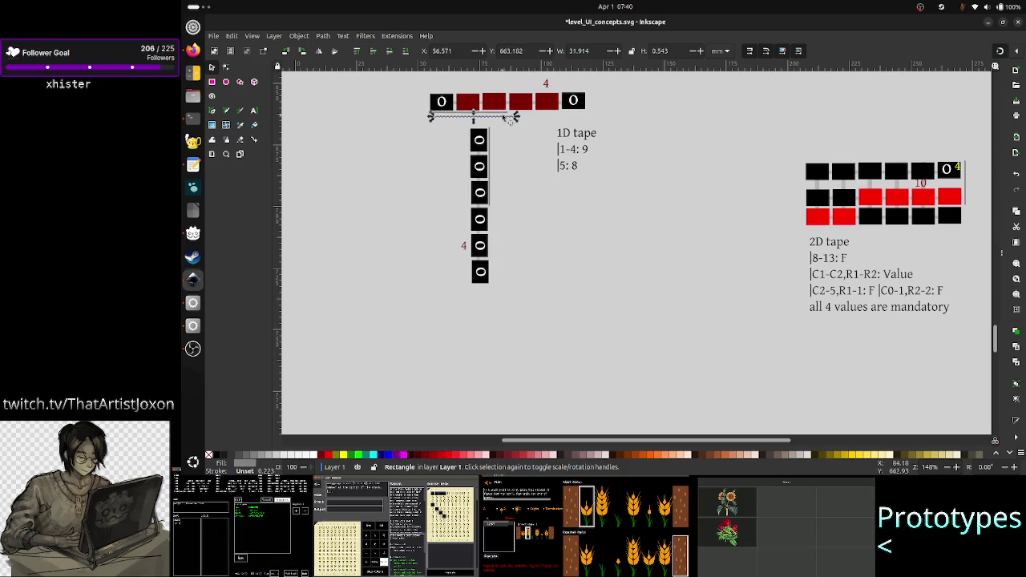
pyautogui.moveTo(505, 117); pyautogui.dragTo(796, 250)
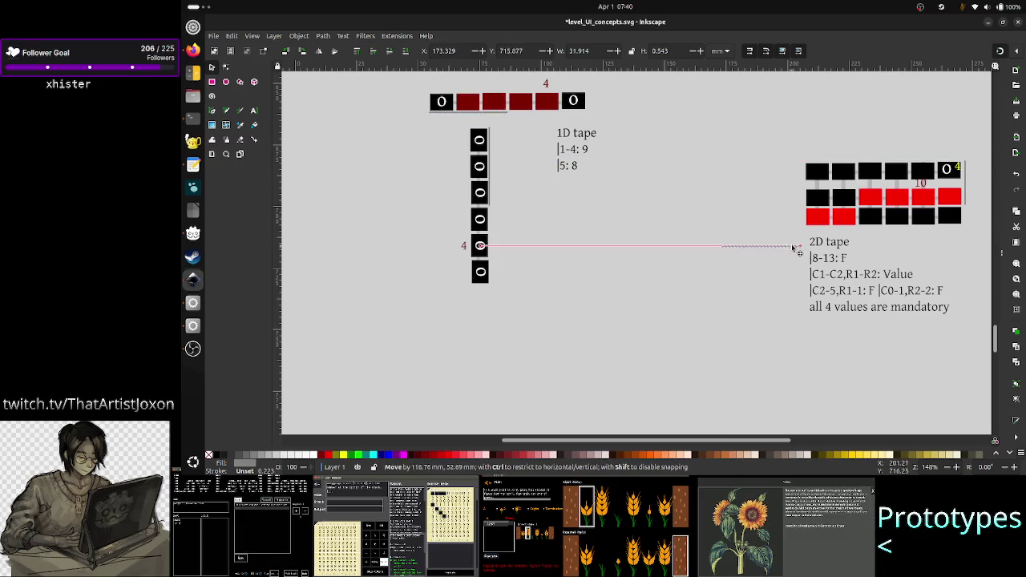
pyautogui.moveTo(797, 250); pyautogui.dragTo(870, 232)
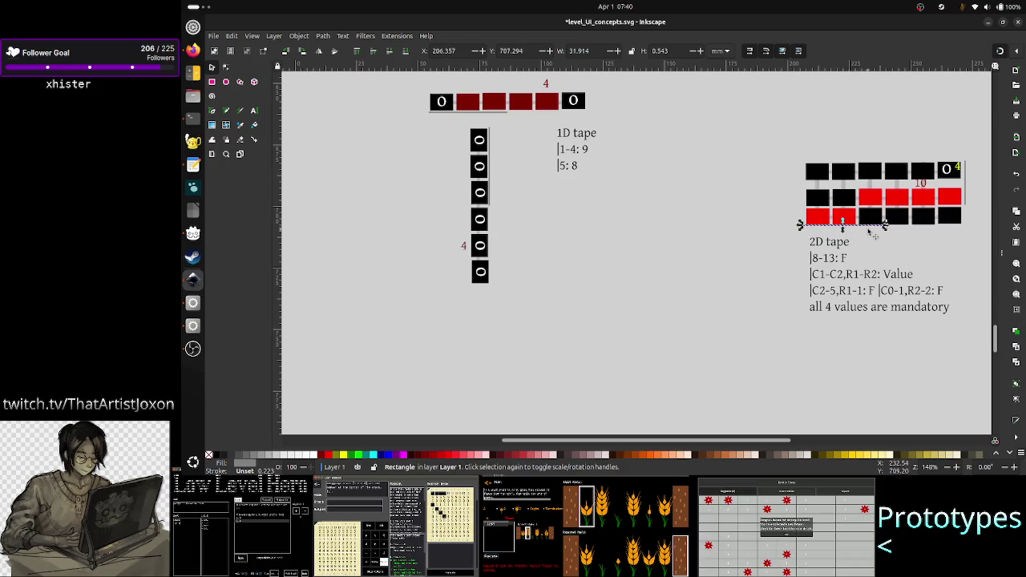
pyautogui.press('Right')
pyautogui.press('Right')
pyautogui.press('Right')
pyautogui.press('Right')
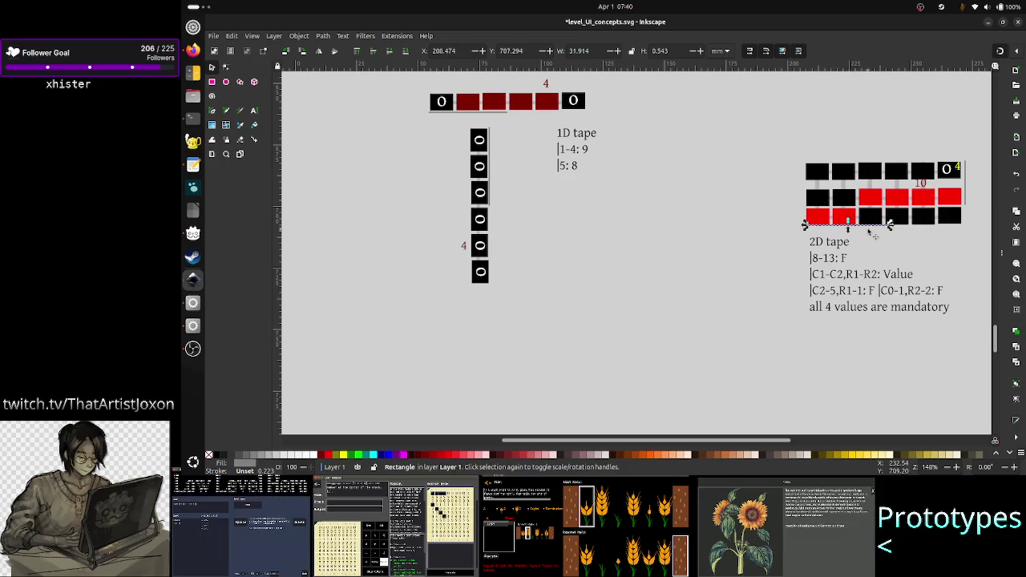
pyautogui.press('Left')
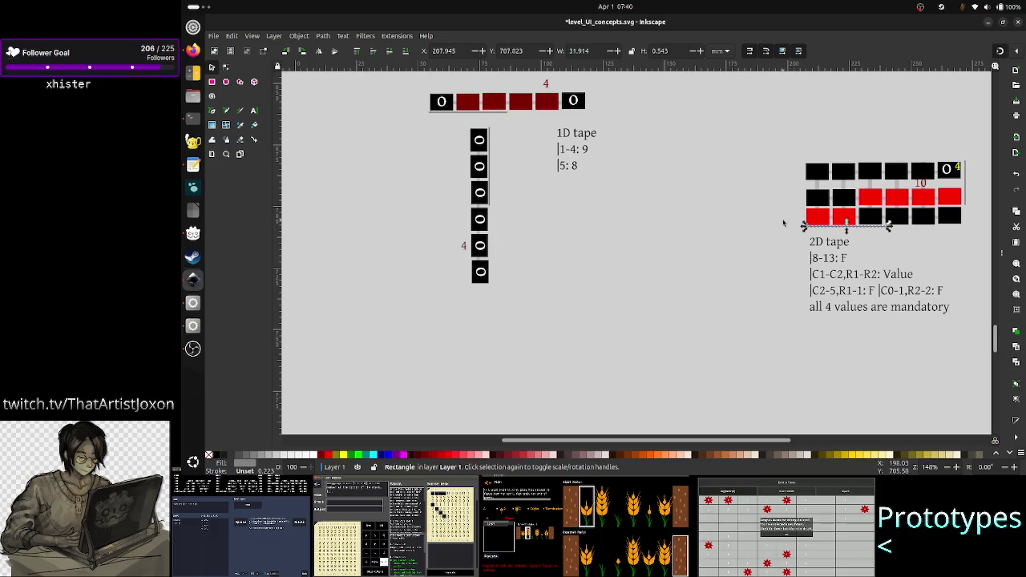
pyautogui.press('Escape')
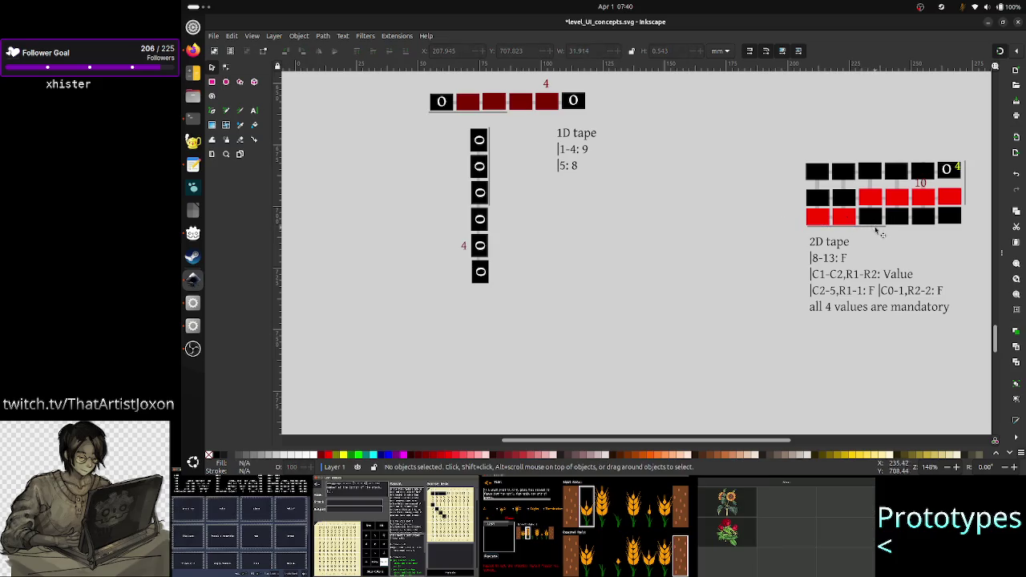
pyautogui.click(879, 227)
pyautogui.press('Down')
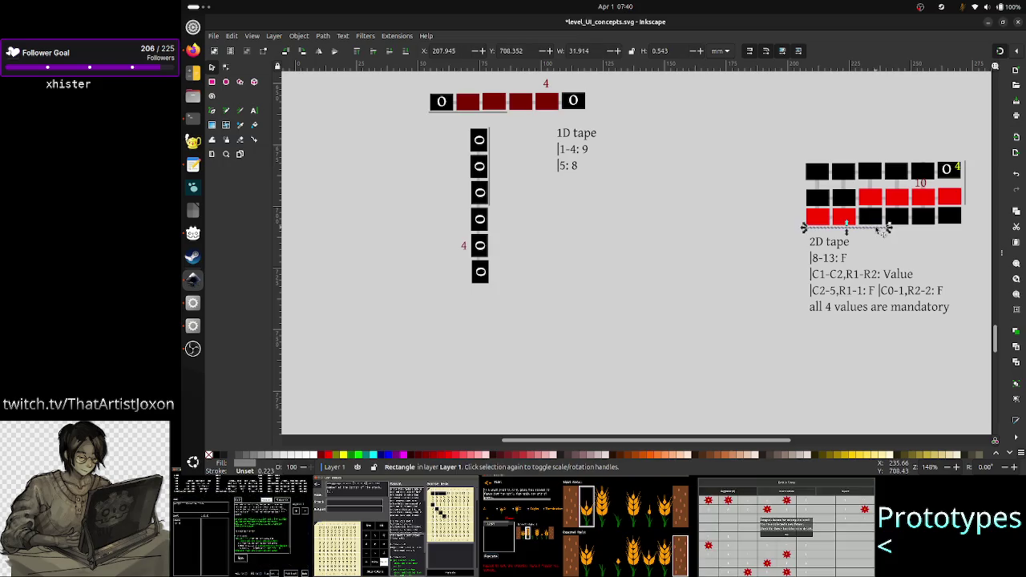
pyautogui.click(814, 263)
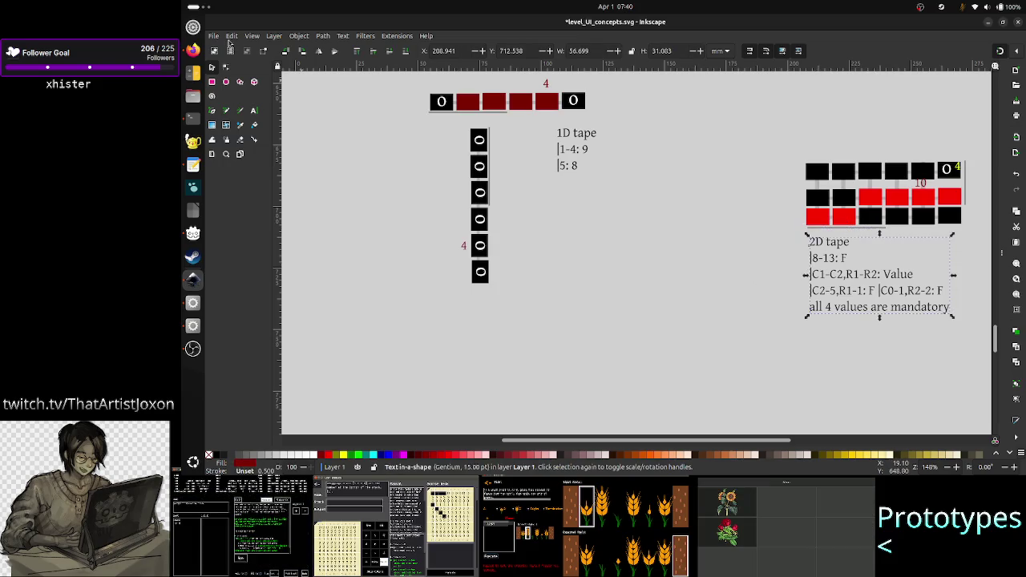
pyautogui.click(659, 251)
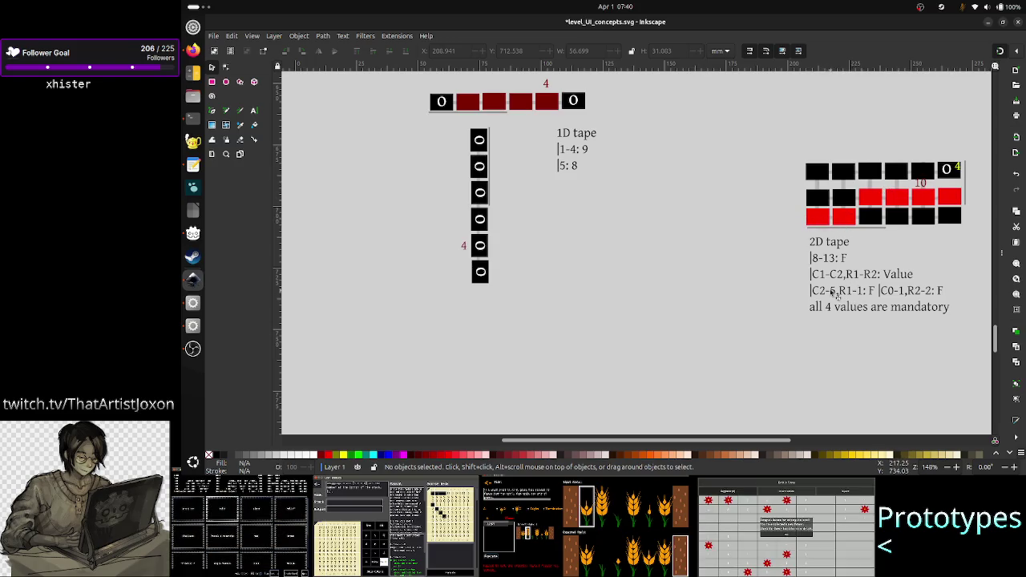
pyautogui.click(574, 166)
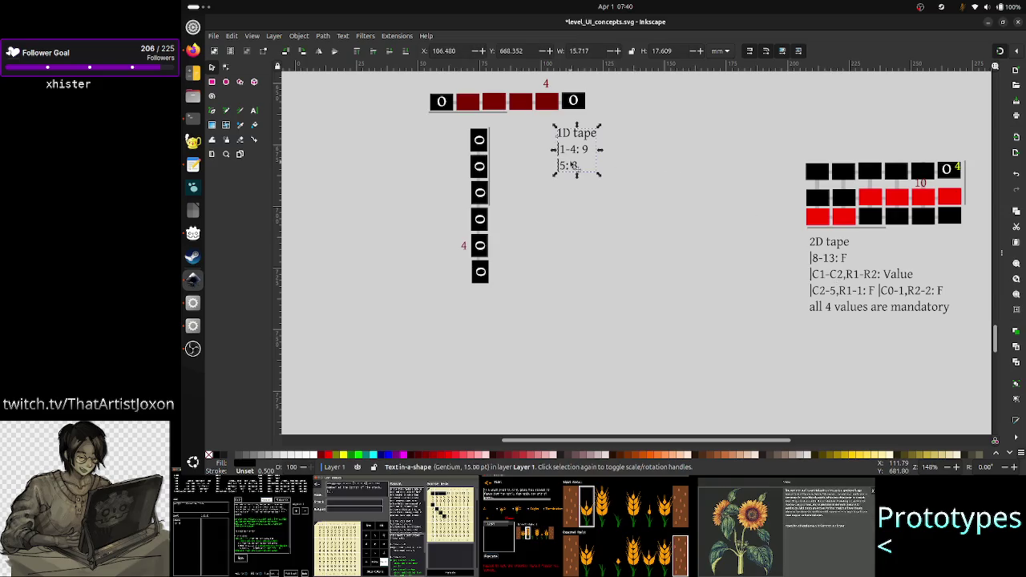
pyautogui.click(594, 229)
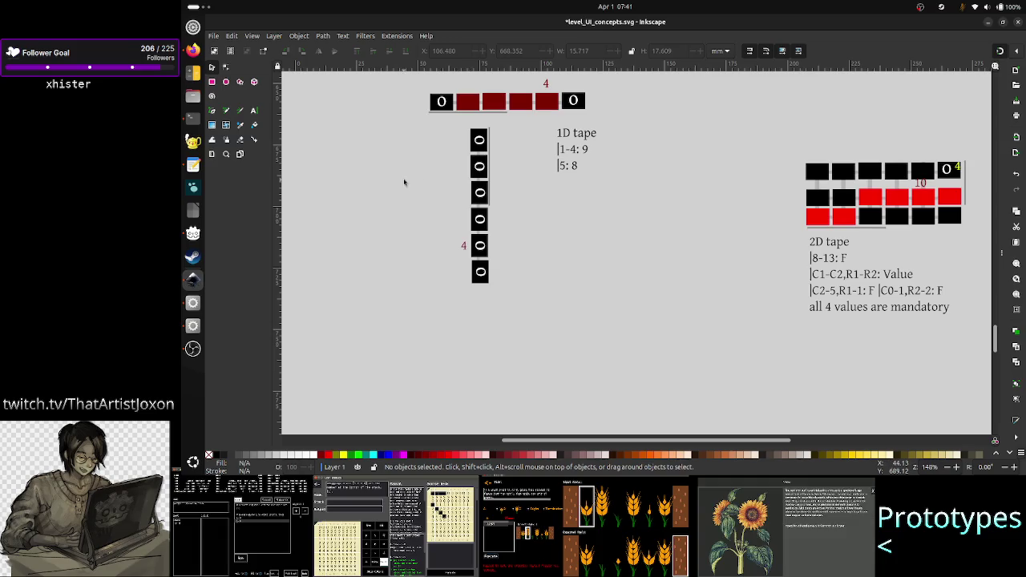
pyautogui.click(876, 201)
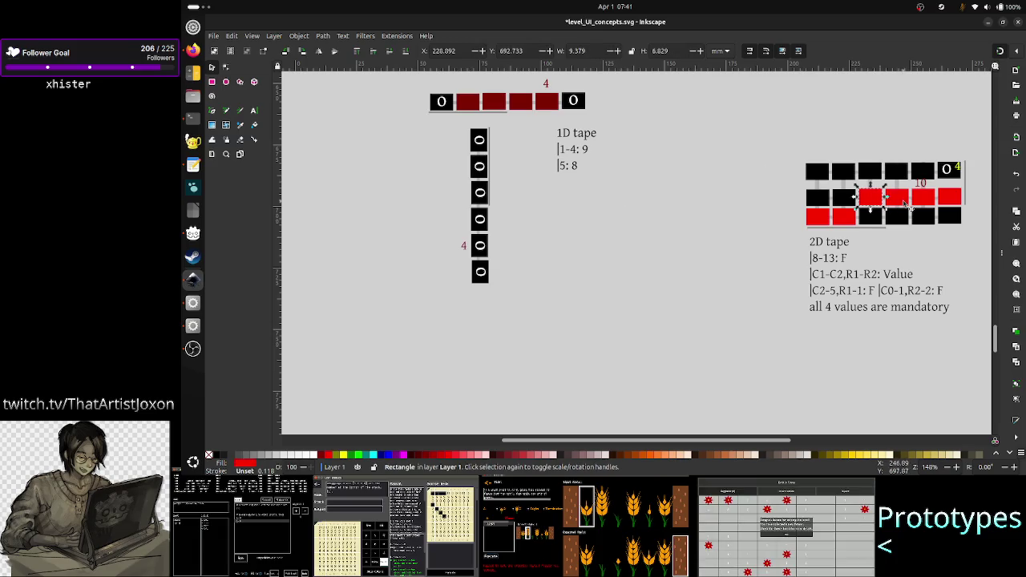
# - Turn the existing red cells of the 2D grid black
pyautogui.keyDown('shift'); pyautogui.click(906, 200); pyautogui.keyUp('shift')
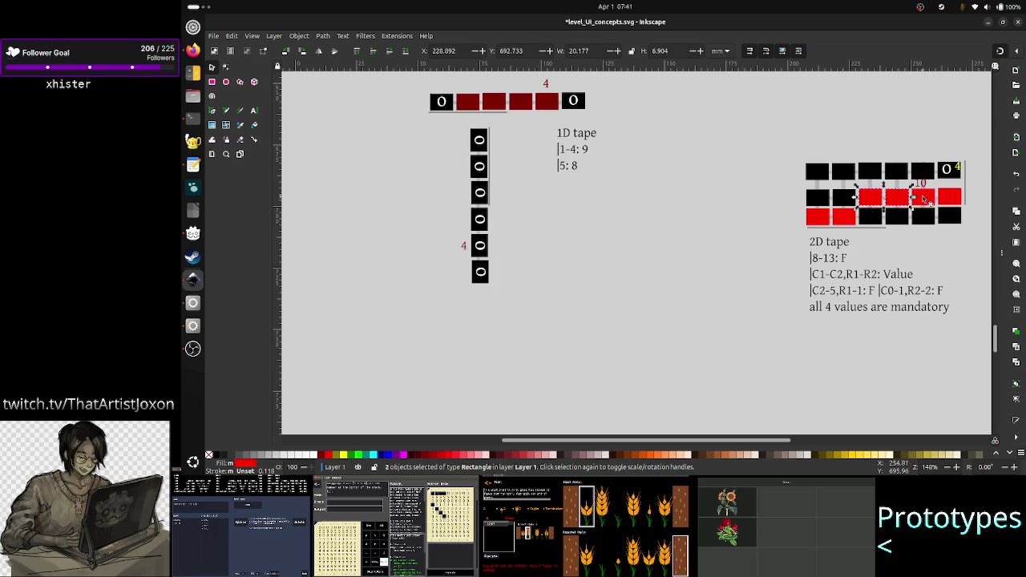
pyautogui.keyDown('shift'); pyautogui.click(926, 199); pyautogui.keyUp('shift')
pyautogui.keyDown('shift'); pyautogui.click(954, 201); pyautogui.keyUp('shift')
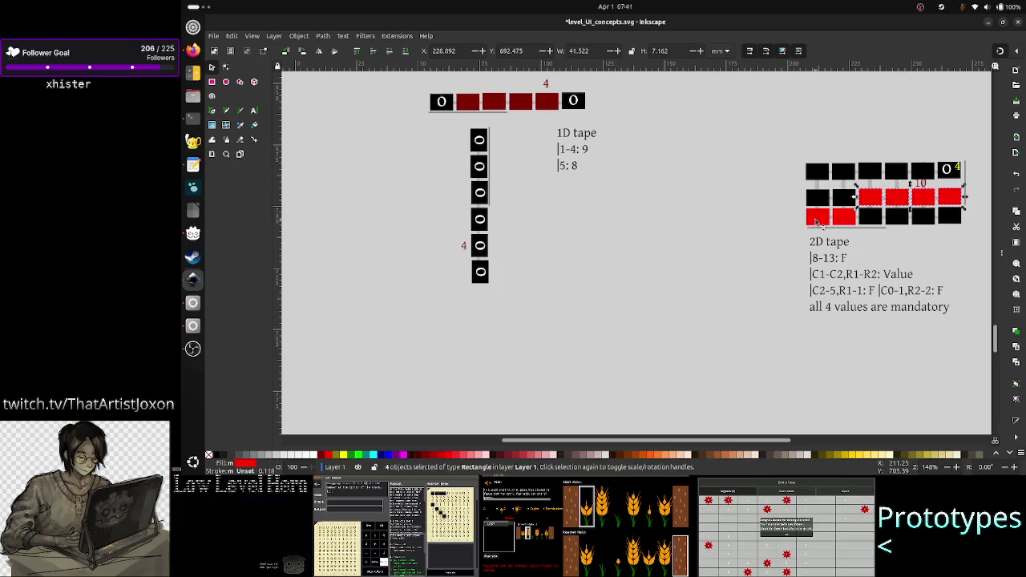
pyautogui.keyDown('shift'); pyautogui.click(818, 218); pyautogui.keyUp('shift')
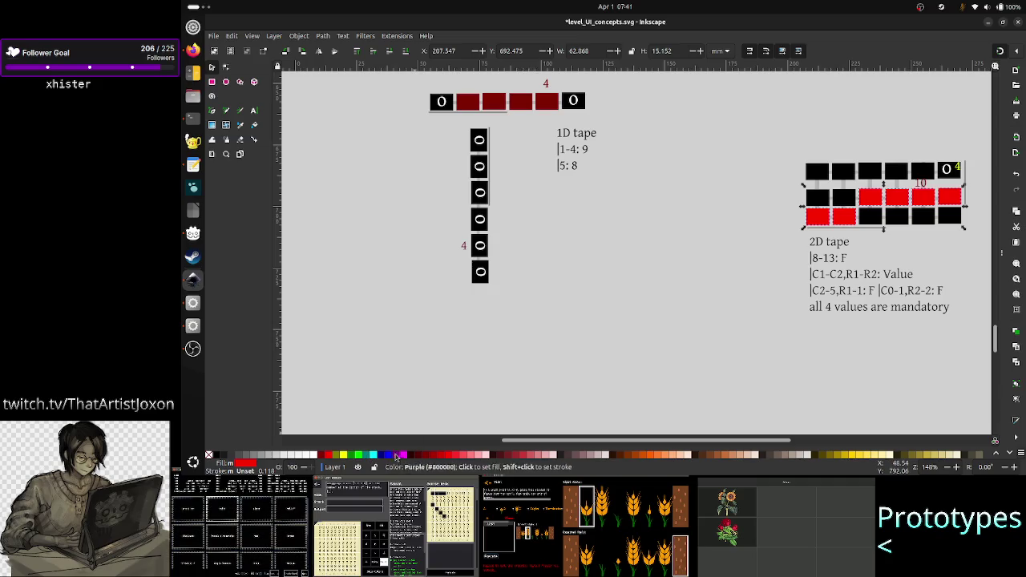
pyautogui.click(221, 455)
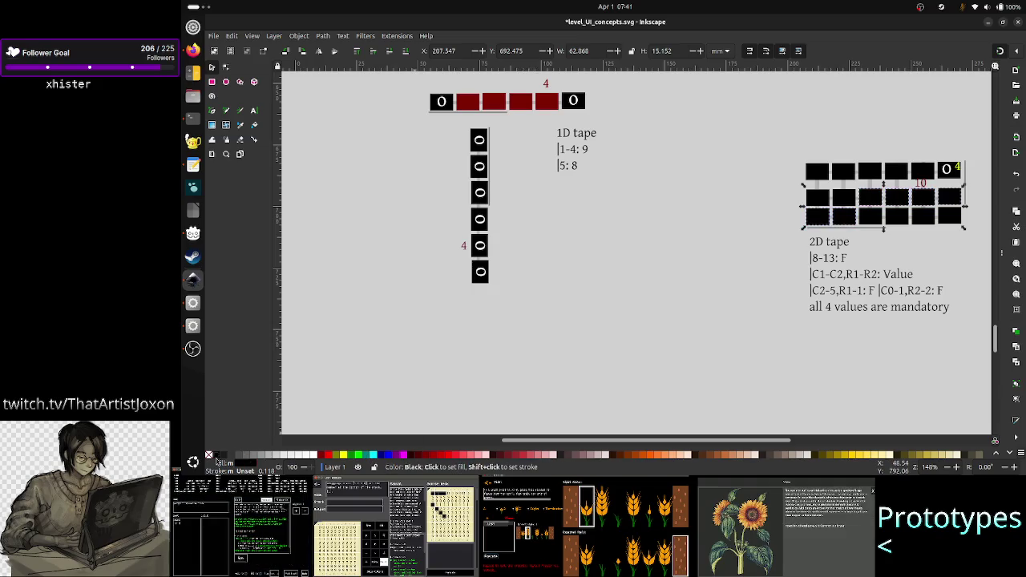
pyautogui.click(691, 312)
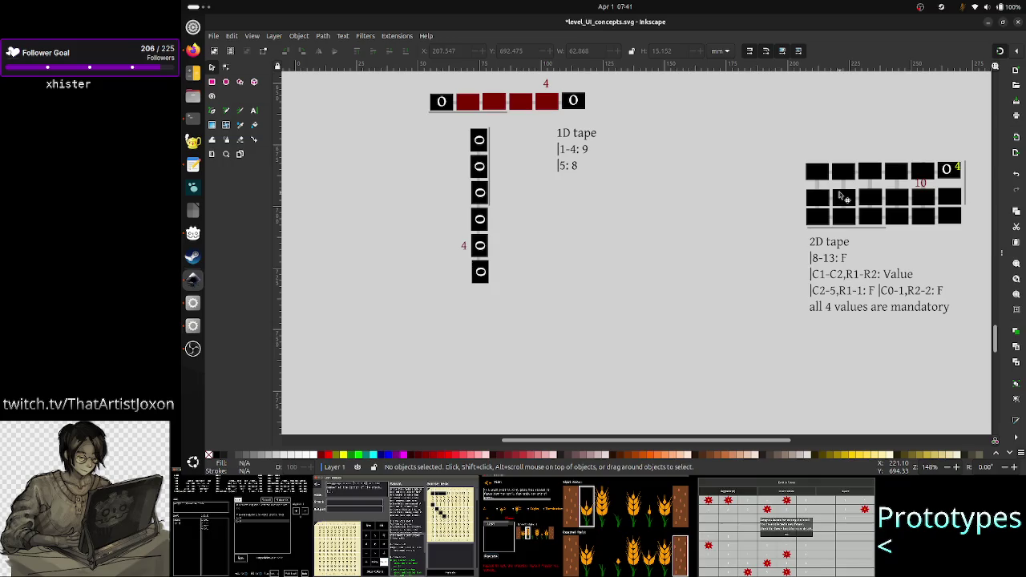
# - Colour the three cells of the 2D grid's second column red
pyautogui.click(846, 180)
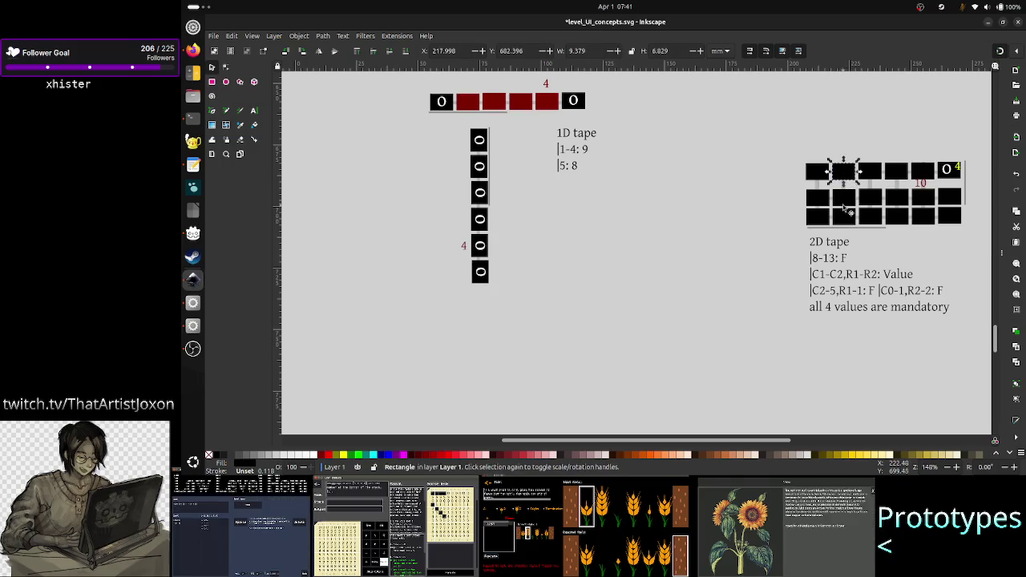
pyautogui.keyDown('shift'); pyautogui.click(846, 207); pyautogui.keyUp('shift')
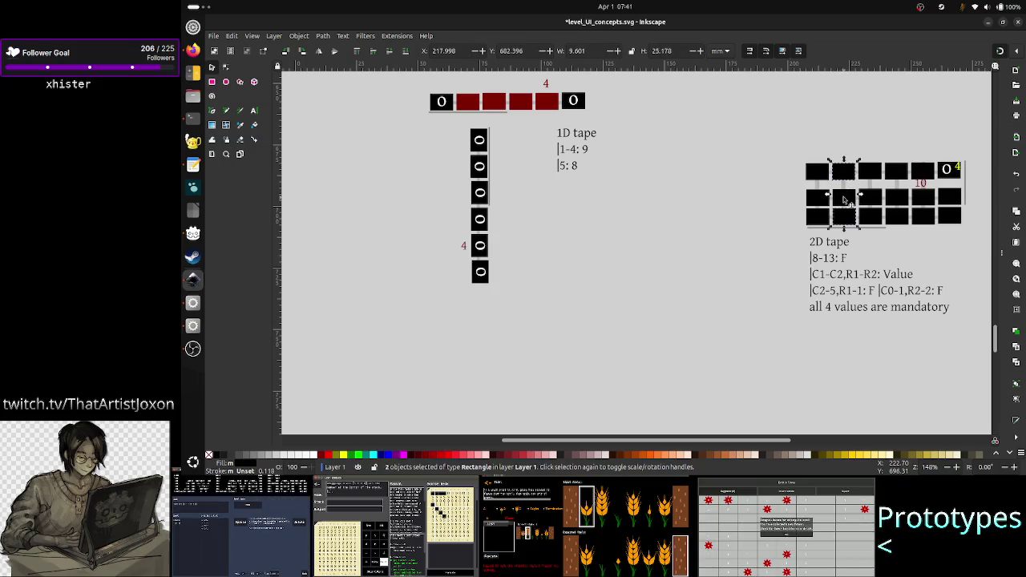
pyautogui.keyDown('shift'); pyautogui.click(848, 196); pyautogui.keyUp('shift')
pyautogui.keyDown('shift'); pyautogui.click(850, 221); pyautogui.keyUp('shift')
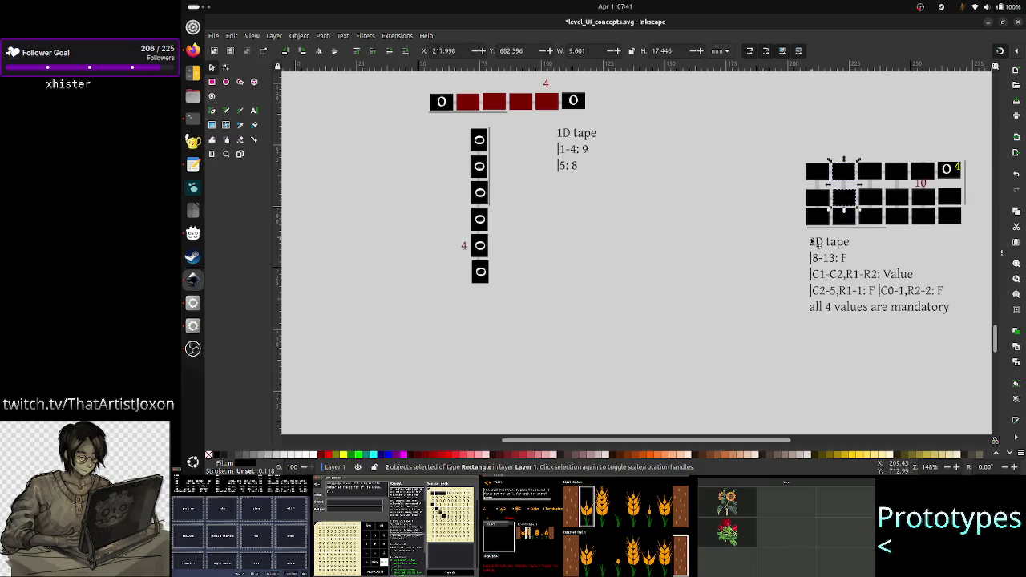
pyautogui.keyDown('shift'); pyautogui.click(848, 221); pyautogui.keyUp('shift')
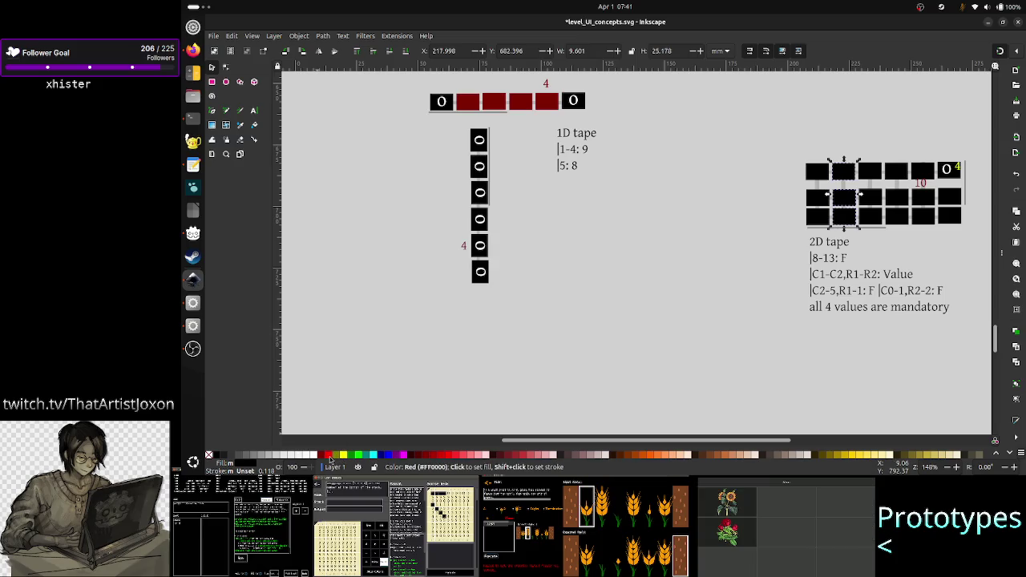
pyautogui.click(329, 455)
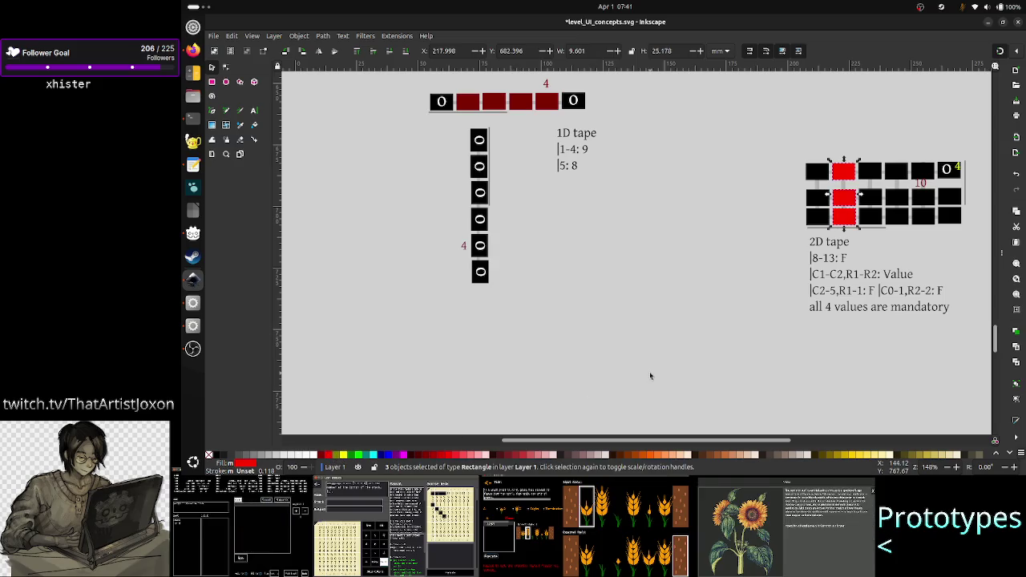
pyautogui.press('Escape')
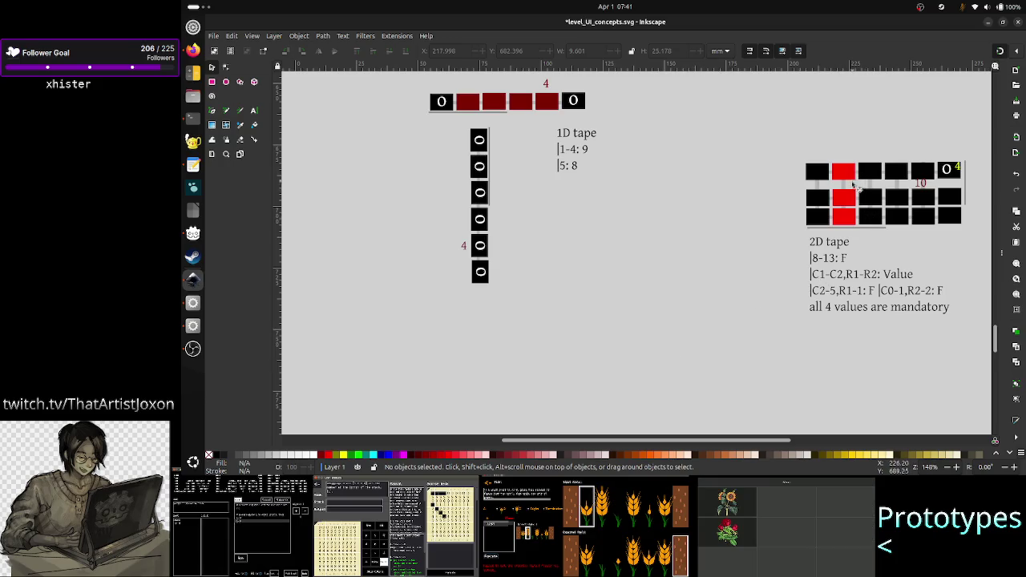
# - Check each of the three red cells in the second column, then deselect
pyautogui.click(833, 262)
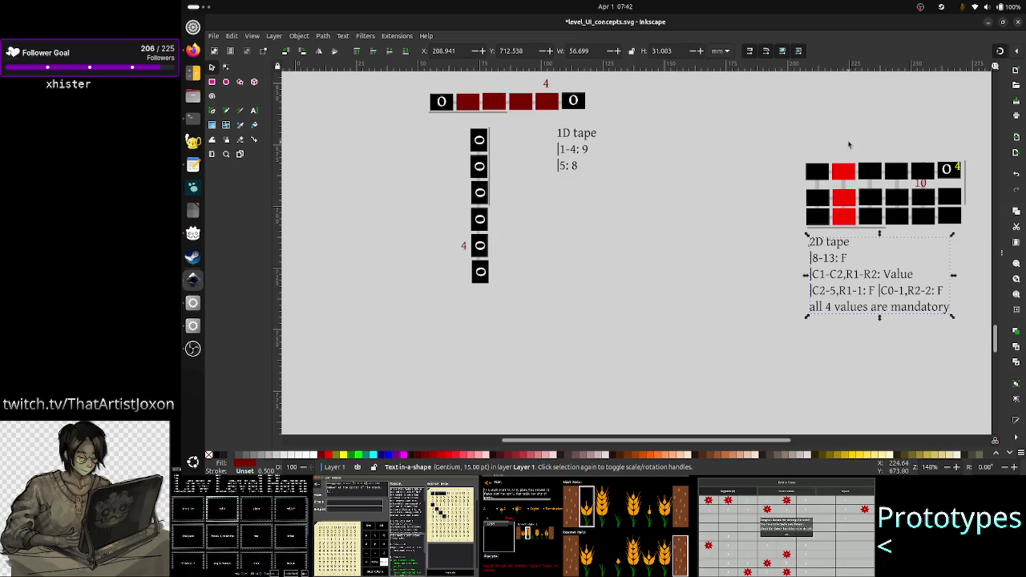
pyautogui.click(843, 172)
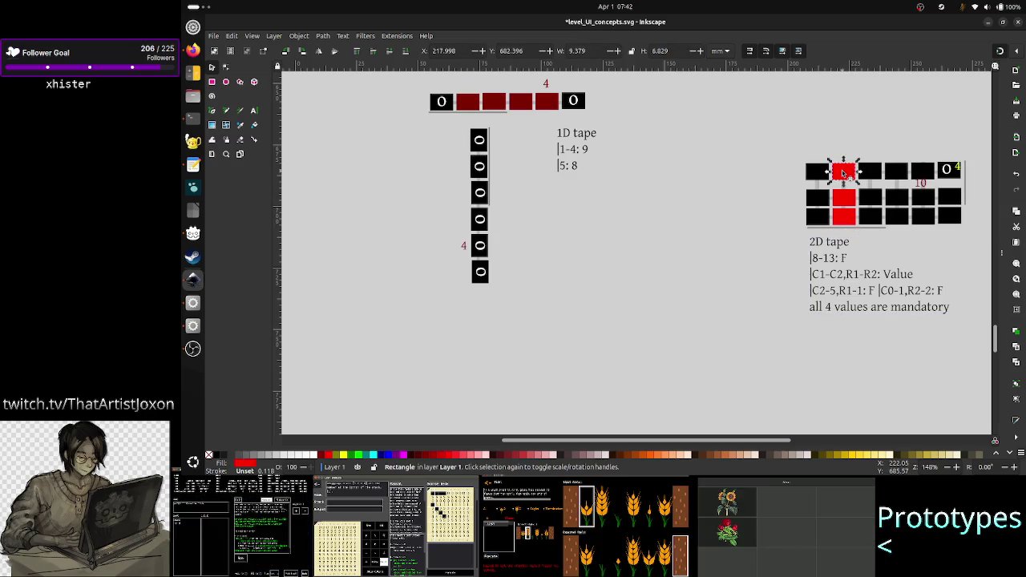
pyautogui.click(847, 195)
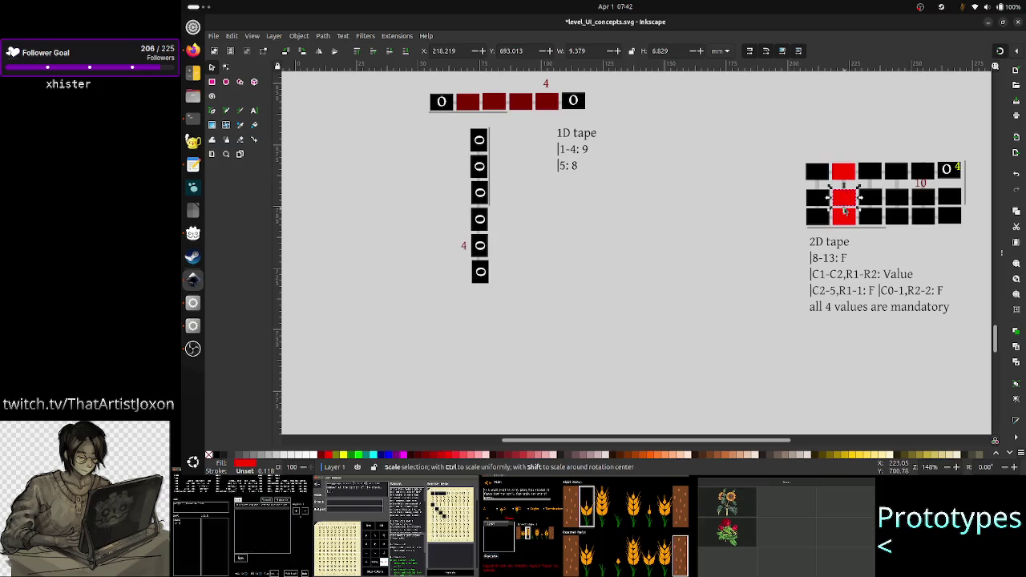
pyautogui.click(845, 218)
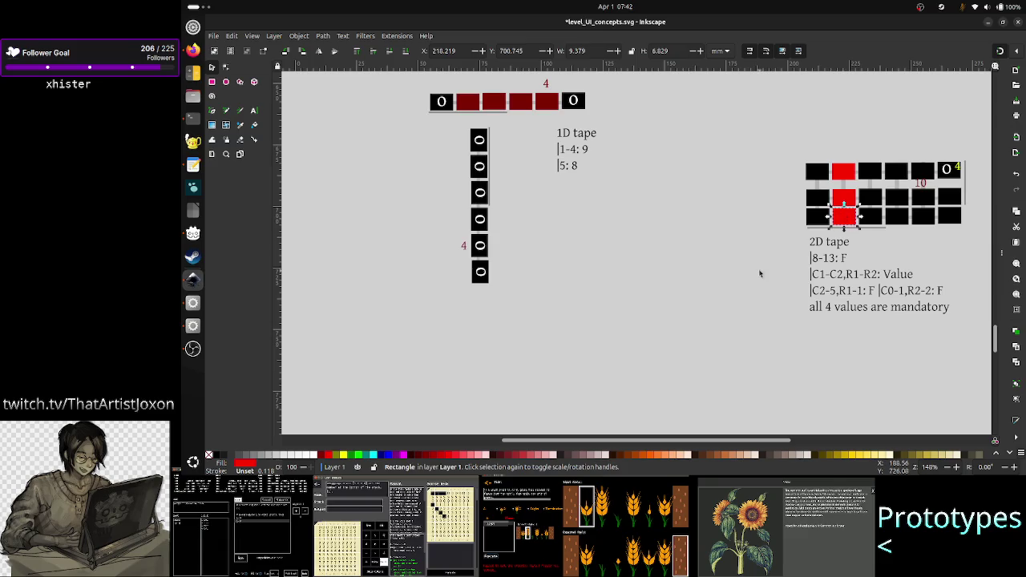
pyautogui.click(697, 273)
pyautogui.hscroll(3, 802, 275)
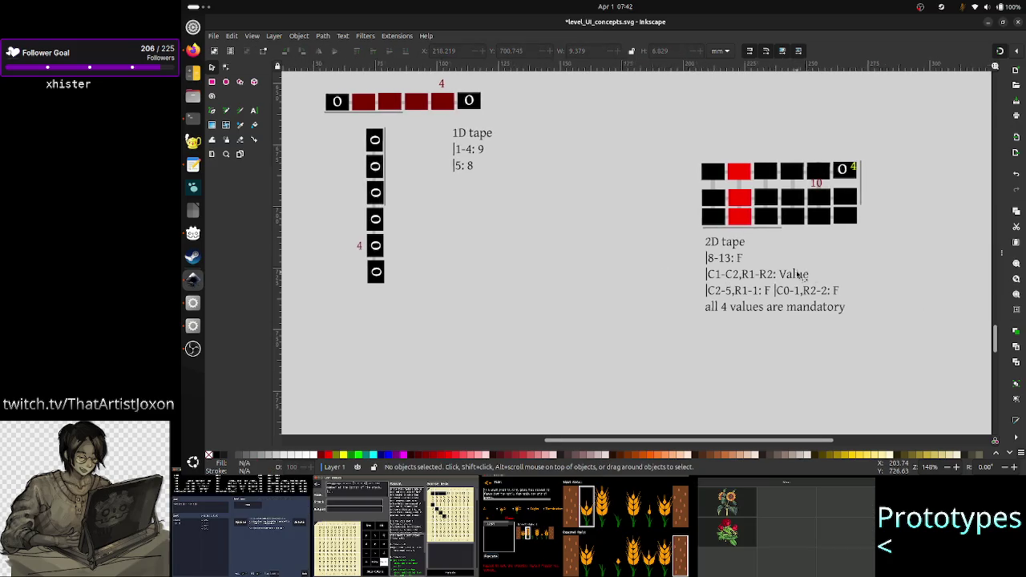
pyautogui.hscroll(-1, 799, 275)
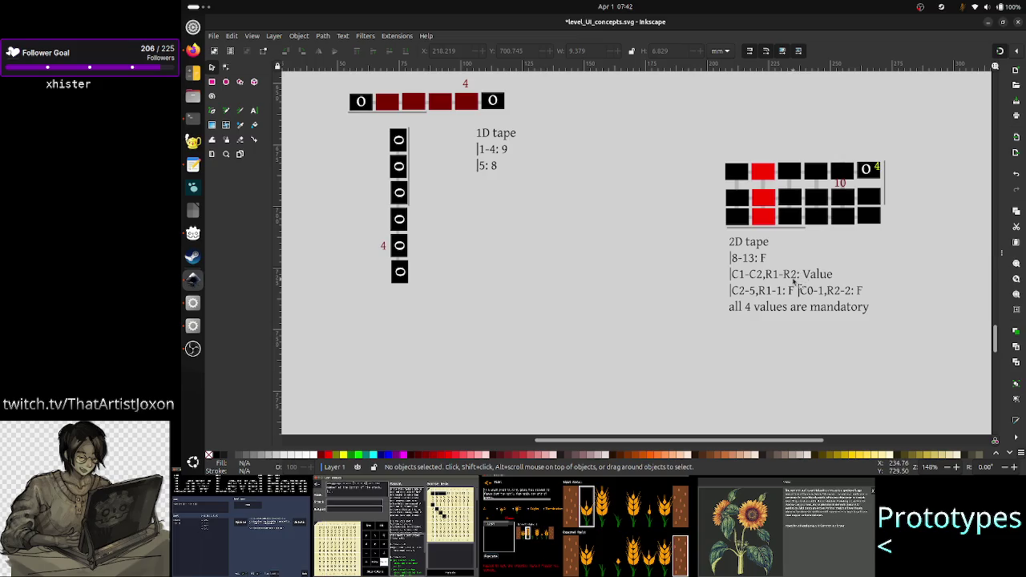
# - Draw a flowed text note below the 1D tape notes: 'Cell idx notation only helps if the cell indexes are continous…'
pyautogui.click(254, 111)
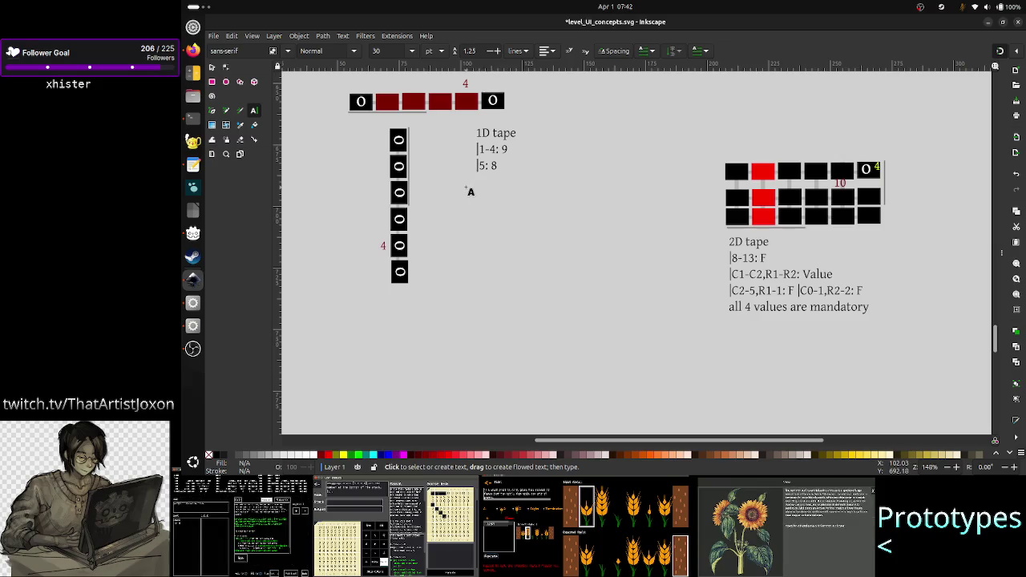
pyautogui.moveTo(466, 188)
pyautogui.mouseDown()
pyautogui.moveTo(627, 296)
pyautogui.moveTo(675, 346)
pyautogui.mouseUp()
pyautogui.write('Cell ')
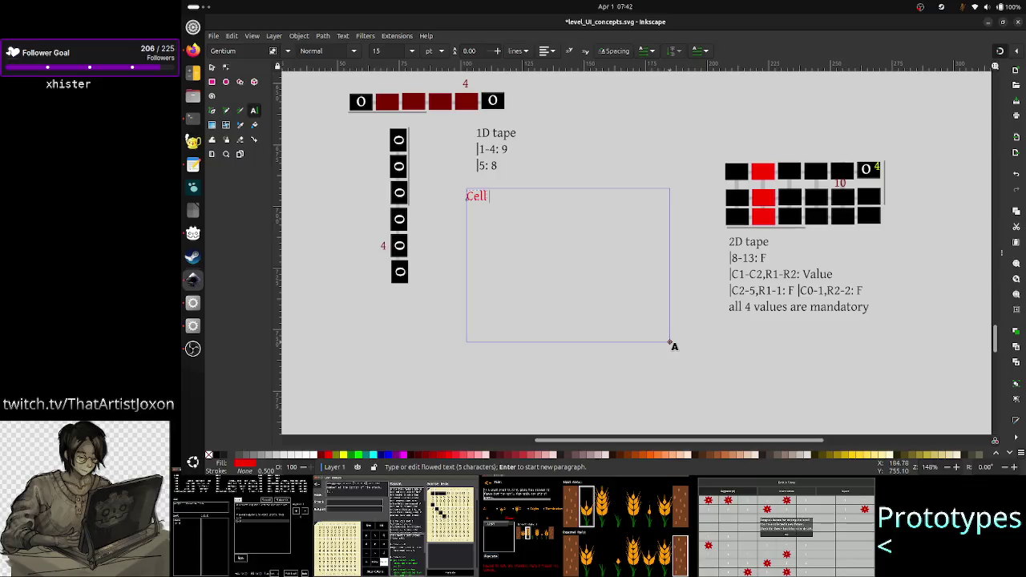
pyautogui.write('idx')
pyautogui.write('atoi')
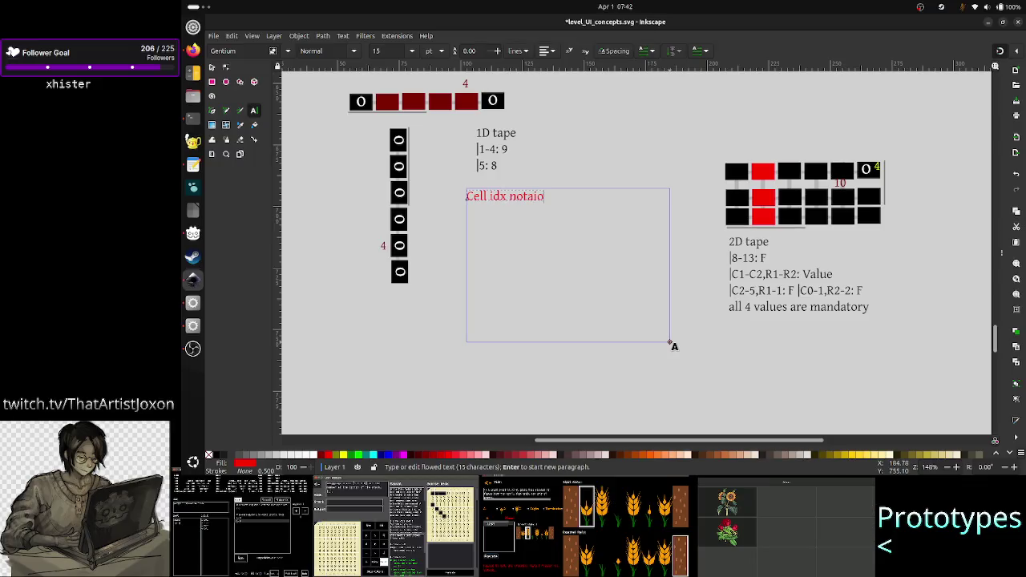
pyautogui.press('BackSpace')
pyautogui.press('BackSpace')
pyautogui.write('tion onl')
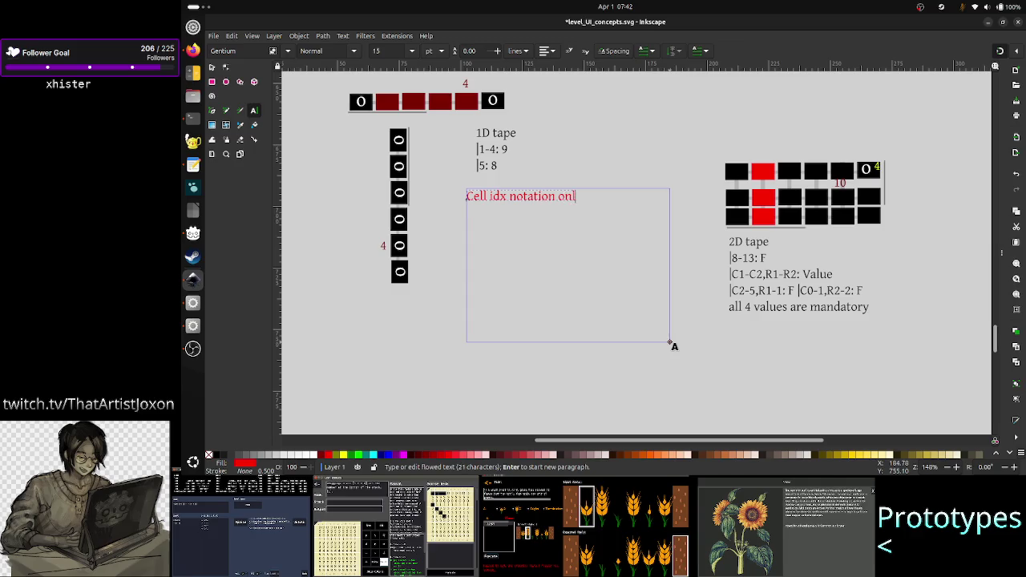
pyautogui.write('y helps if th')
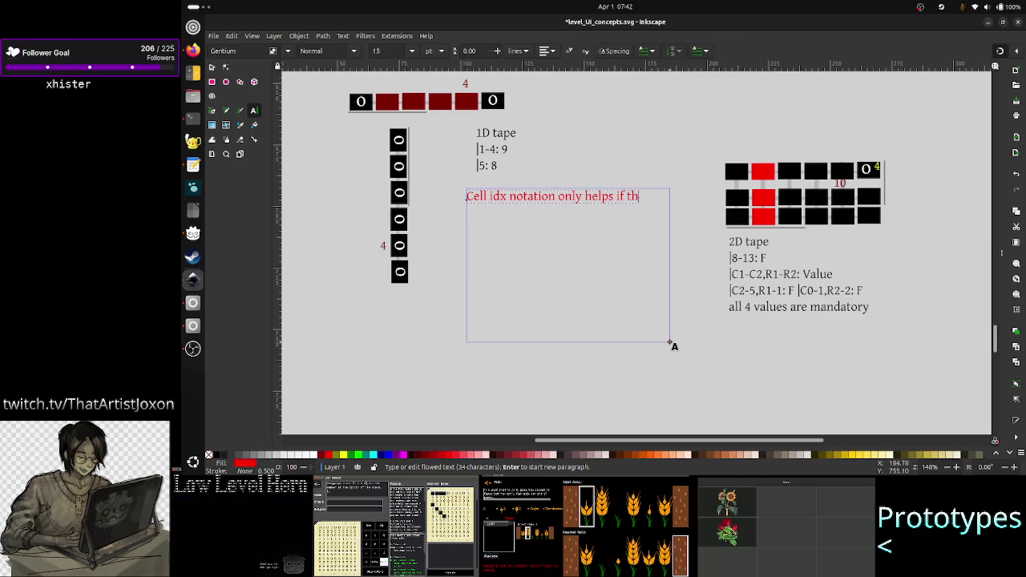
pyautogui.write('e cells')
pyautogui.press('BackSpace')
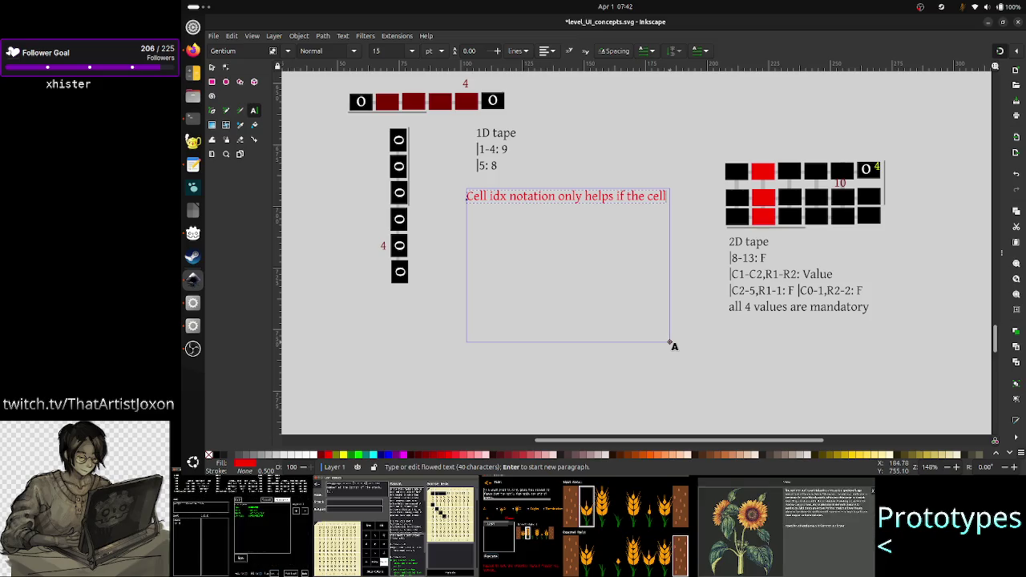
pyautogui.write('inde')
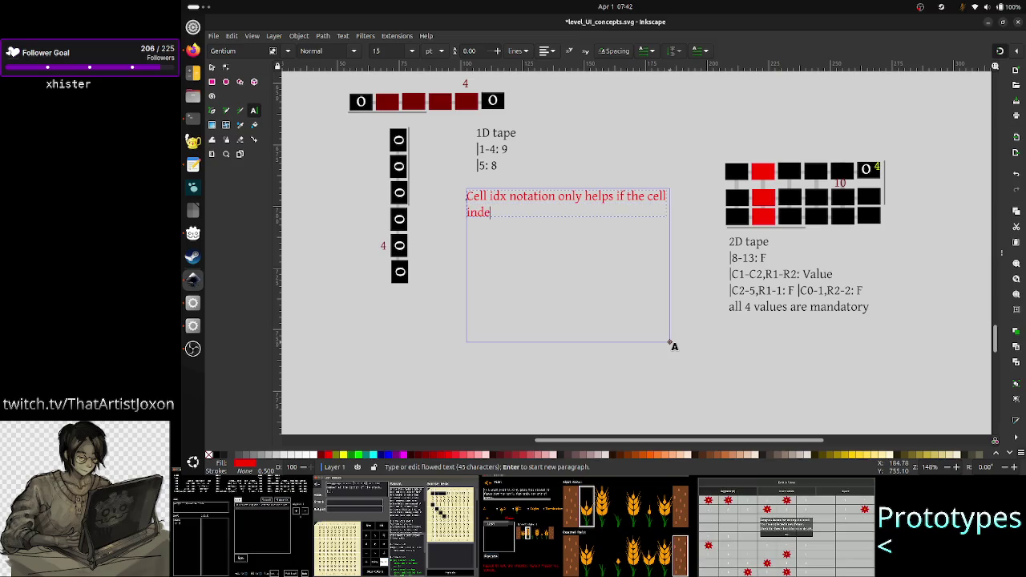
pyautogui.write('xes are conti')
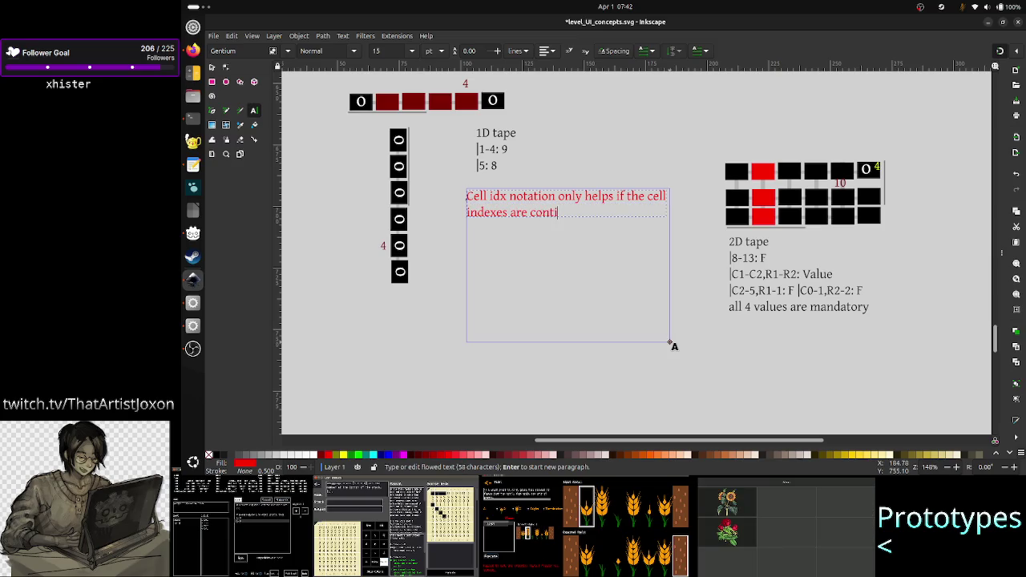
pyautogui.write('nous. E')
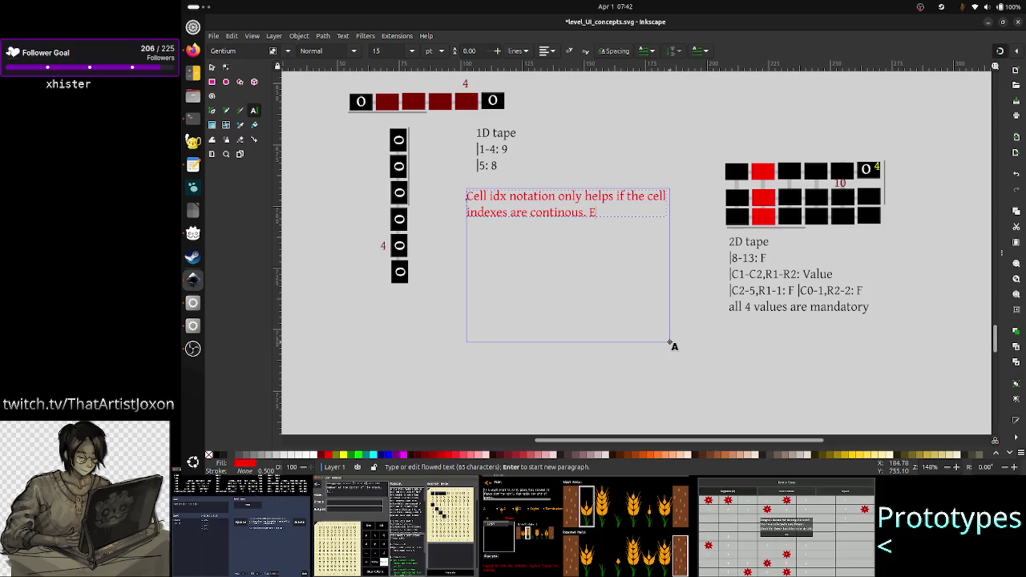
pyautogui.write('ven if the cells')
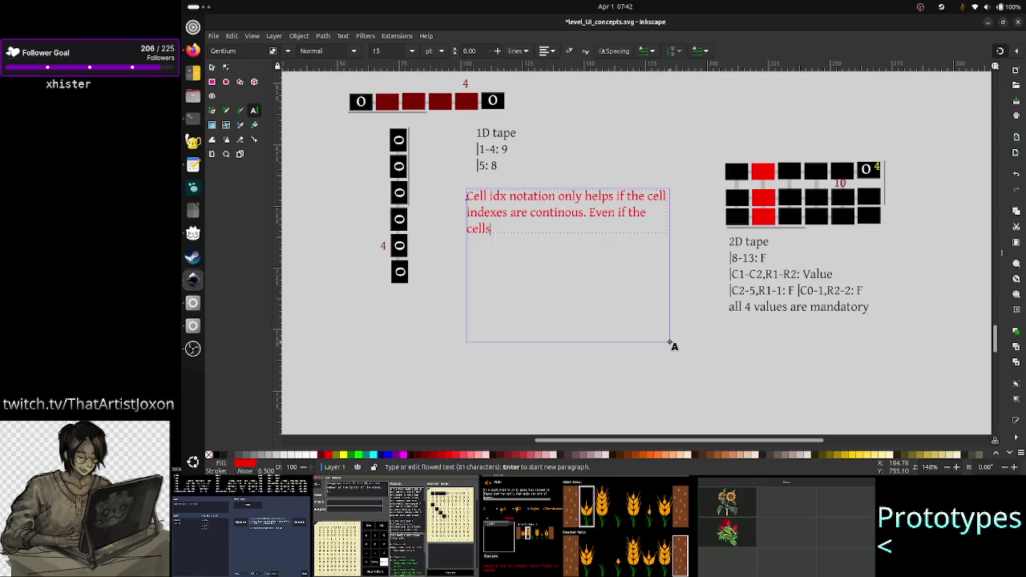
pyautogui.write(' are adjacent')
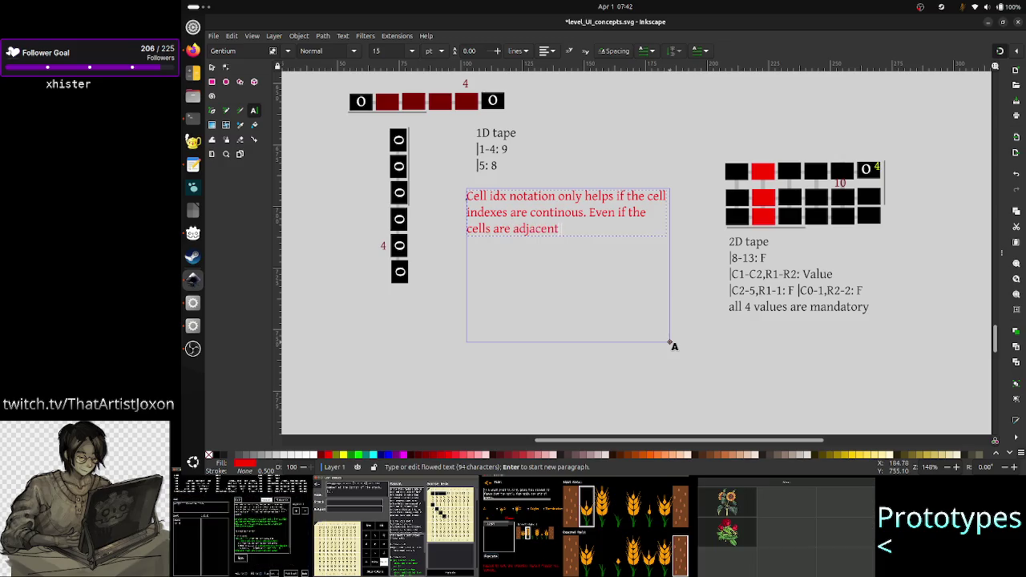
pyautogui.write(' (UD)')
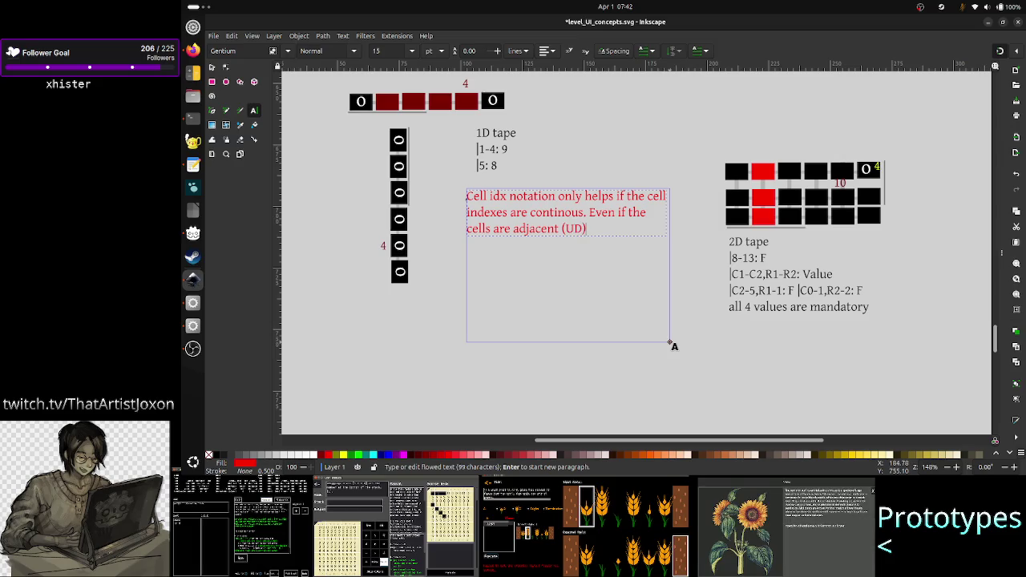
pyautogui.write(', they wo')
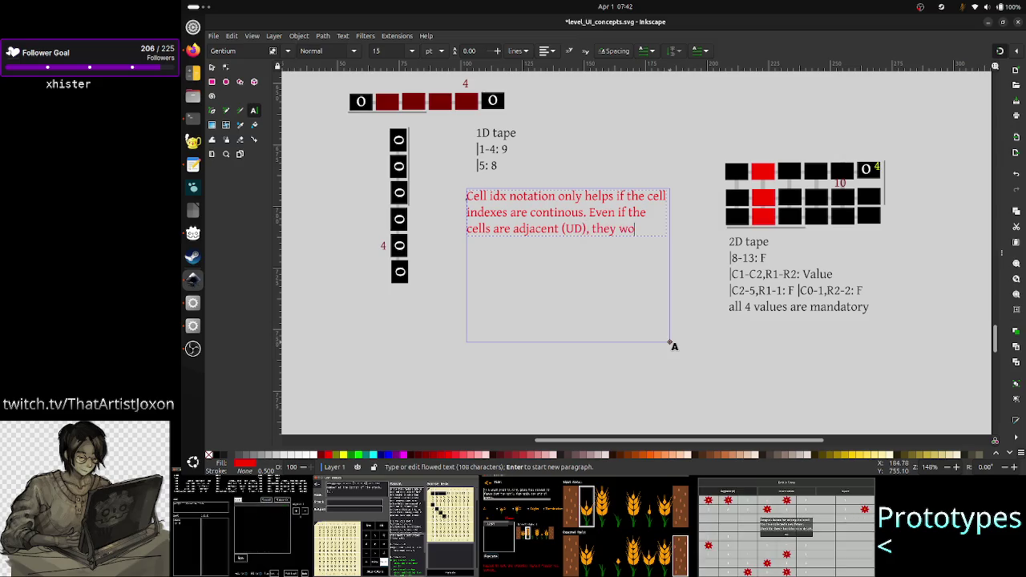
pyautogui.write('uld have ')
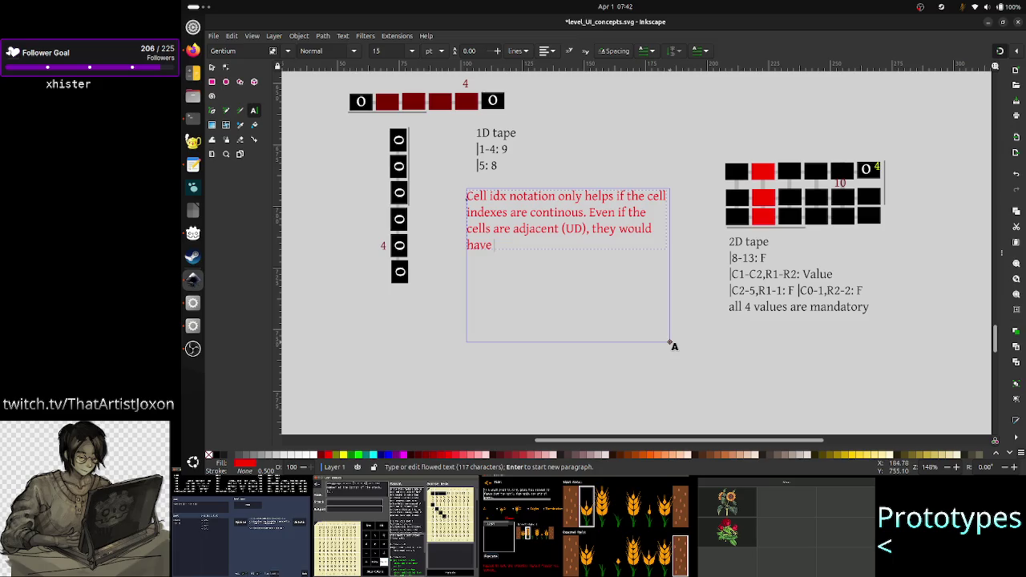
pyautogui.write('dif')
# - Finish the note: adjacent (UD) cells would not have continuous idx, ending '1, 7, 13 (R'
pyautogui.press('BackSpace')
pyautogui.press('BackSpace')
pyautogui.press('BackSpace')
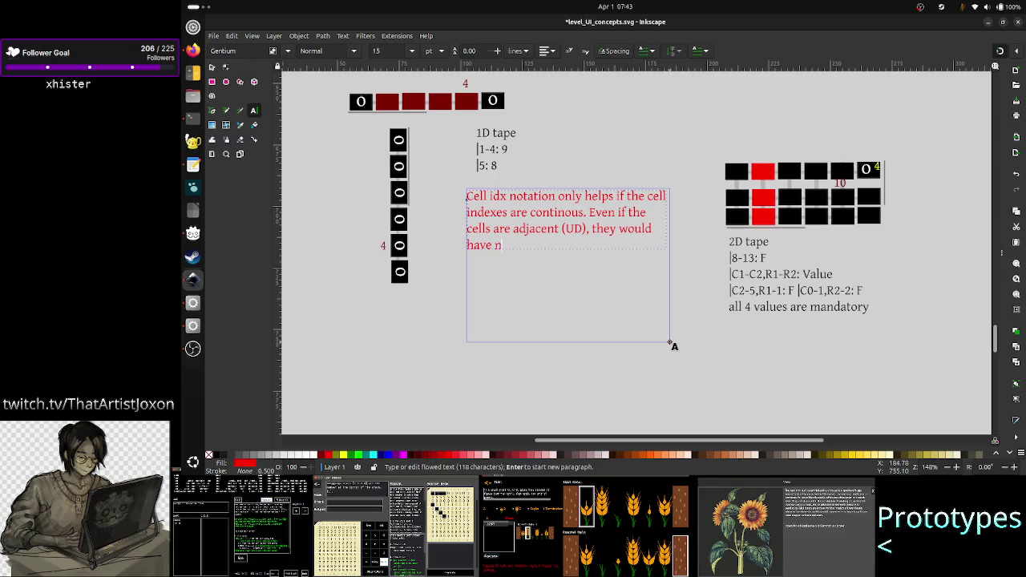
pyautogui.press('BackSpace')
pyautogui.press('BackSpace')
pyautogui.press('BackSpace')
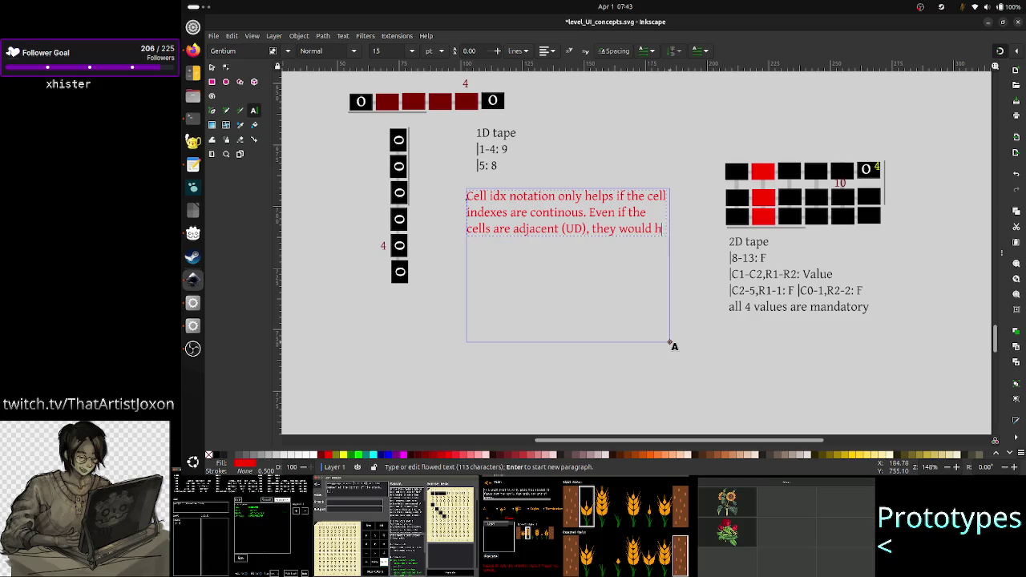
pyautogui.press('BackSpace')
pyautogui.write('not have c')
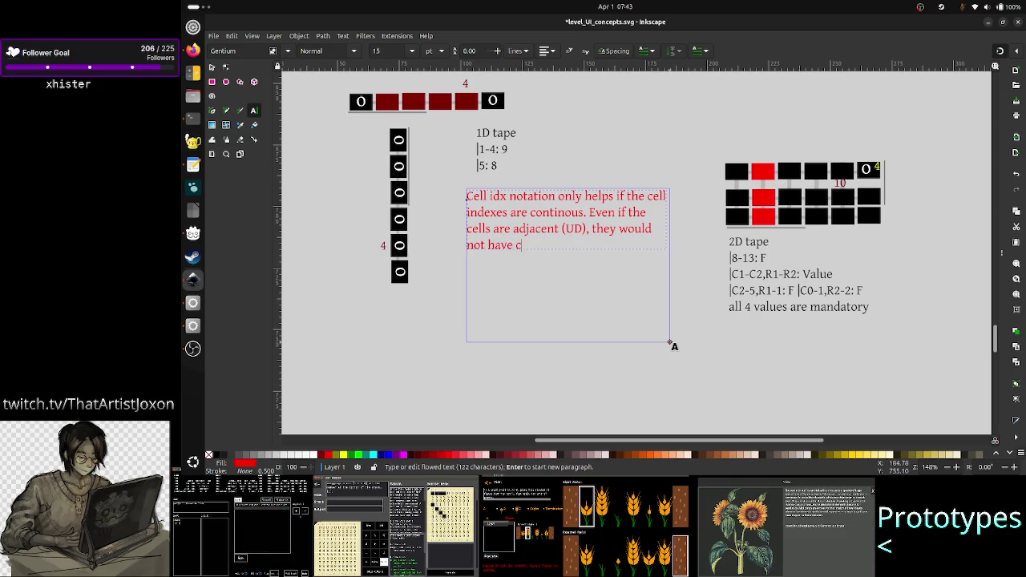
pyautogui.write('ontinuous')
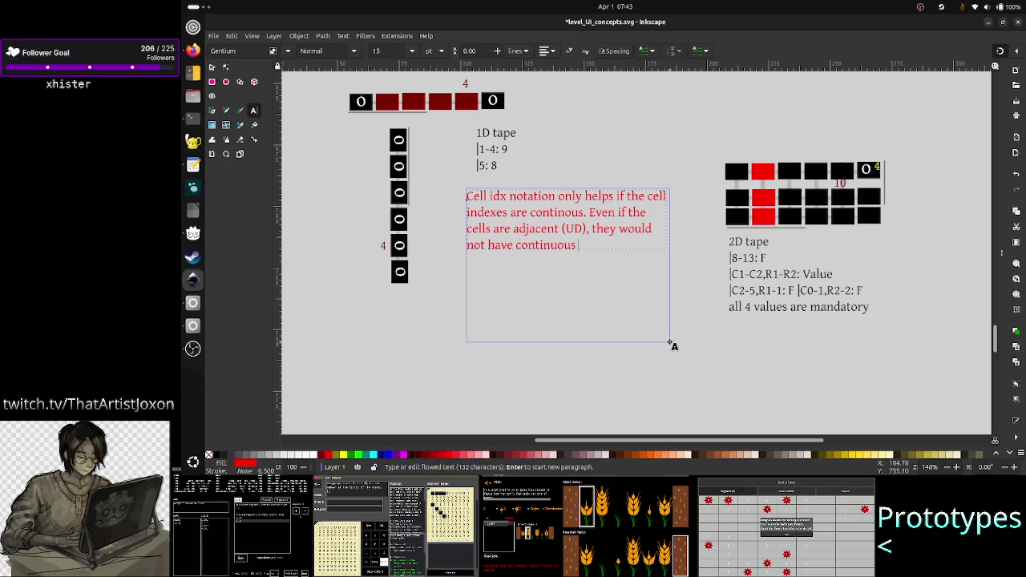
pyautogui.write(' idx')
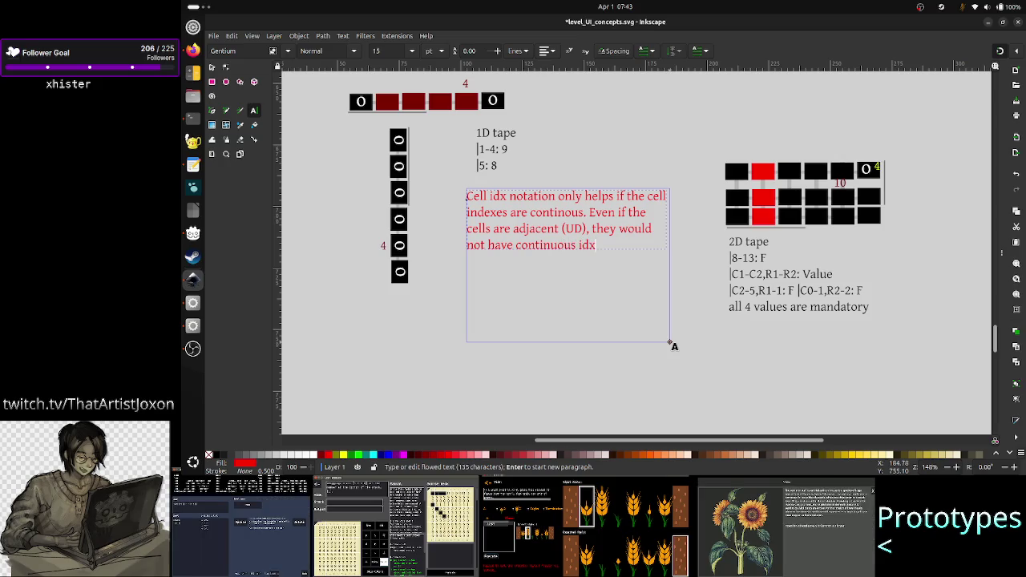
pyautogui.write(': 4')
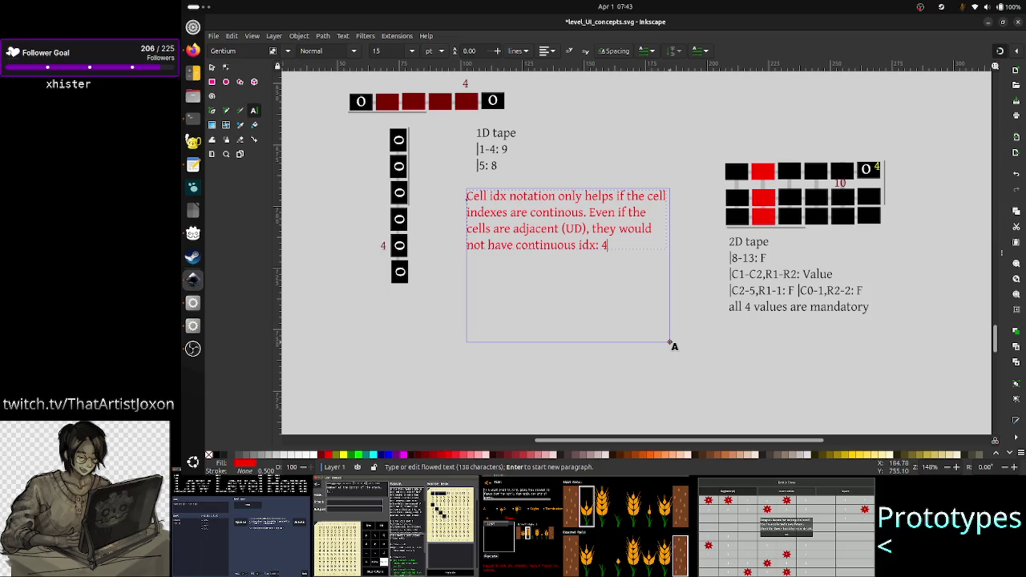
pyautogui.write(',8')
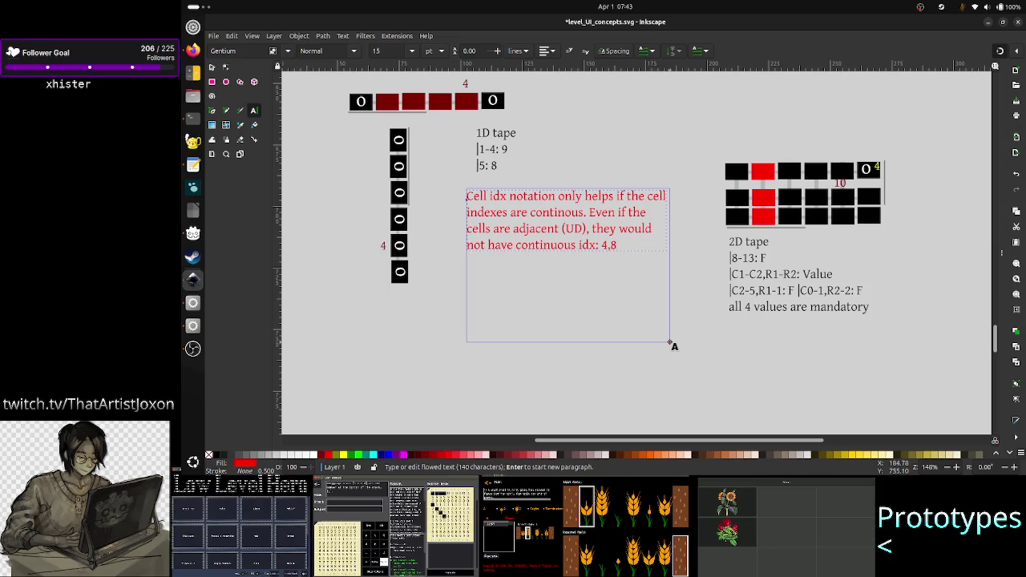
pyautogui.press('BackSpace')
pyautogui.press('BackSpace')
pyautogui.press('BackSpace')
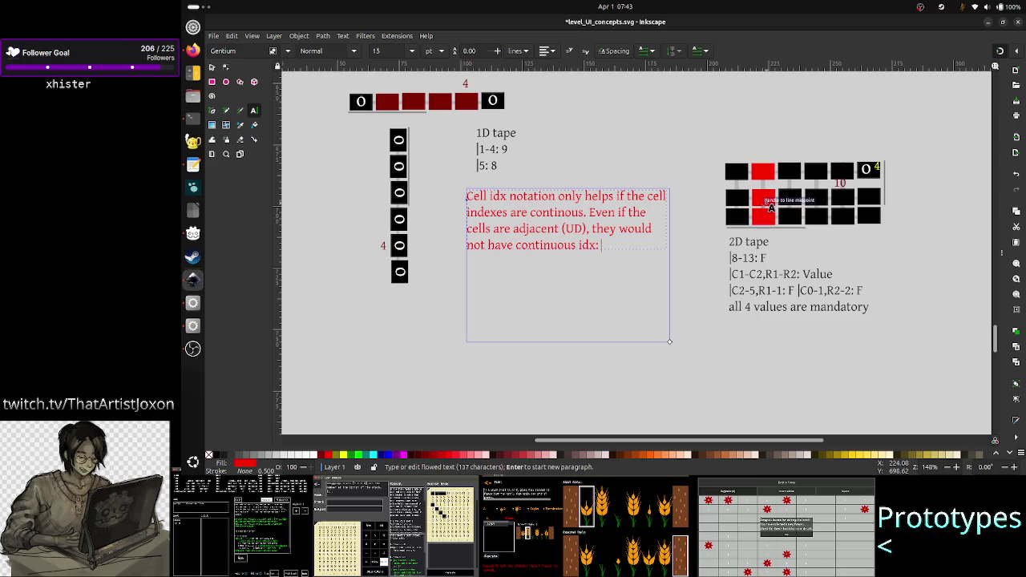
pyautogui.write('1, 7')
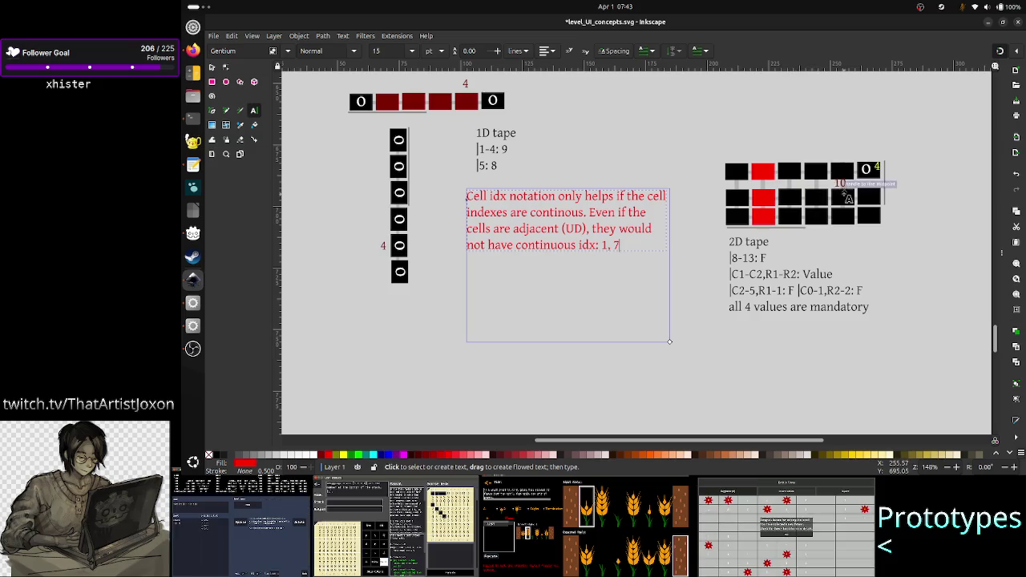
pyautogui.click(609, 253)
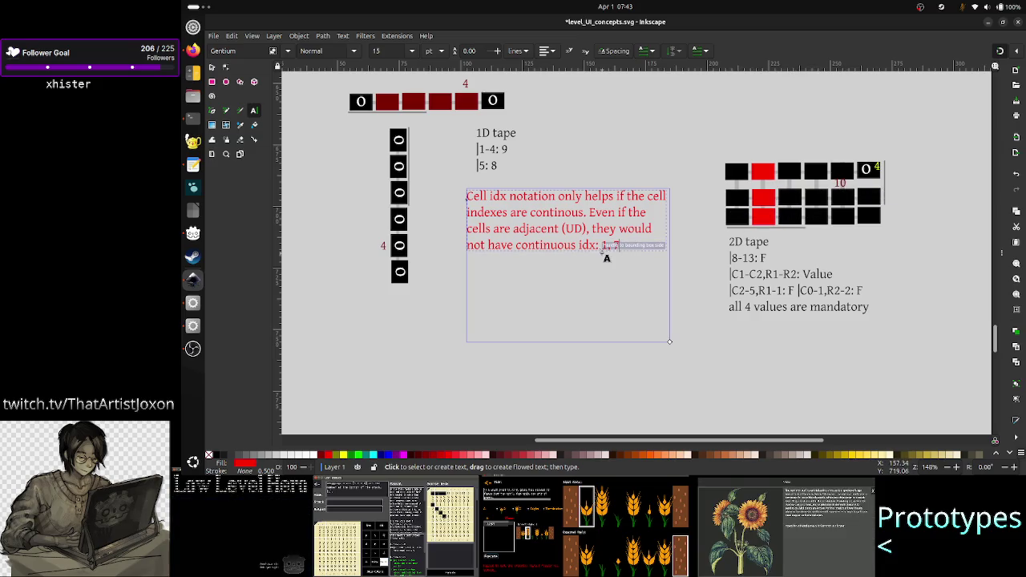
pyautogui.write(', 13')
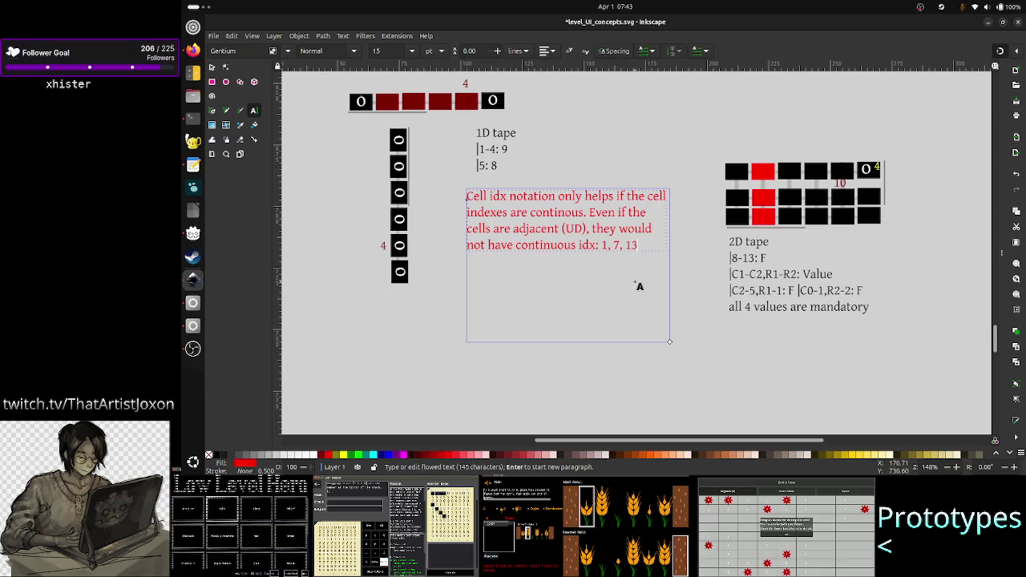
pyautogui.write(' (R1')
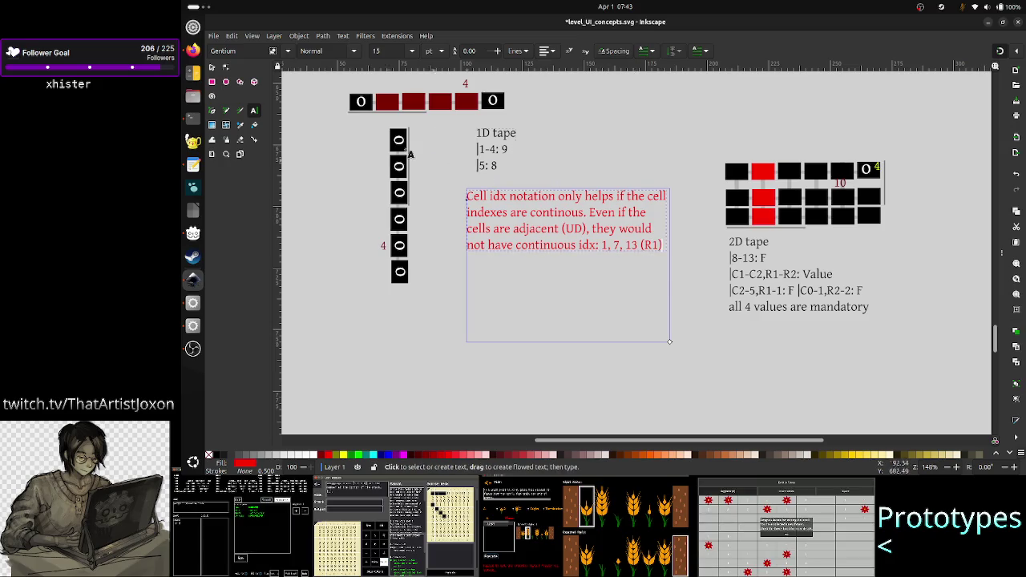
pyautogui.click(214, 68)
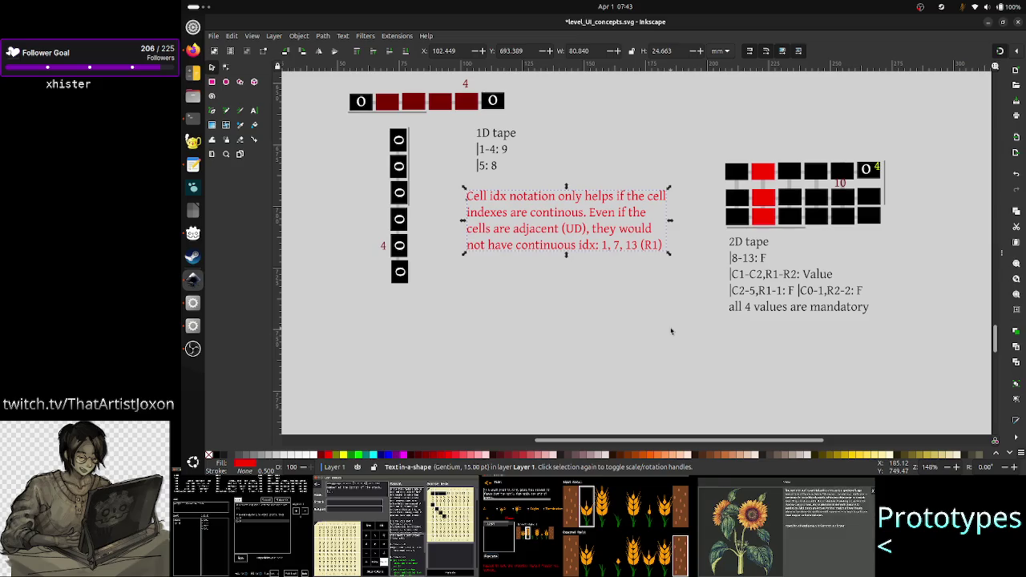
# - Start a new line after the last line of the 2D tape note
pyautogui.press('Escape')
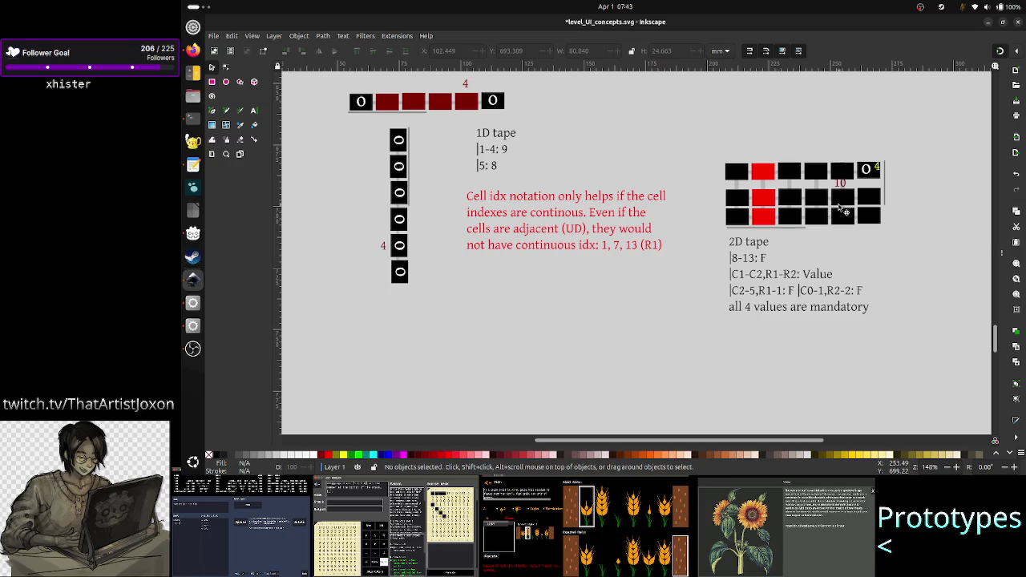
pyautogui.click(755, 266)
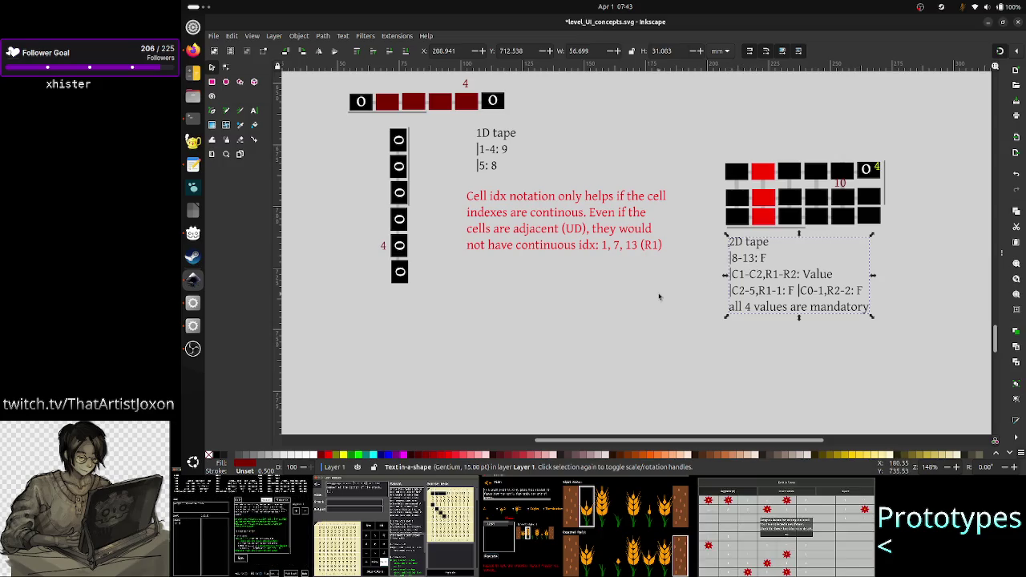
pyautogui.click(711, 249)
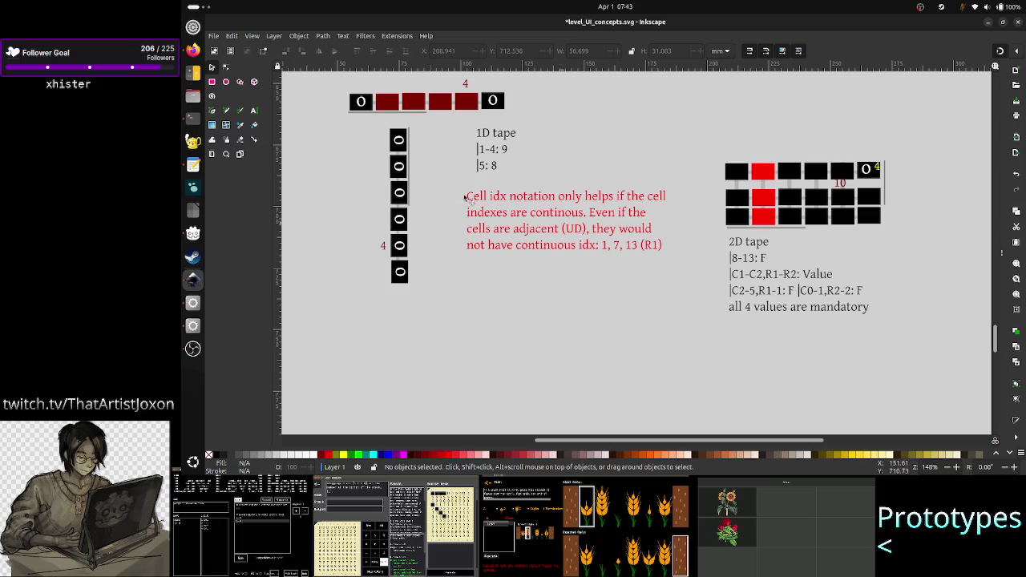
pyautogui.click(254, 110)
pyautogui.click(790, 259)
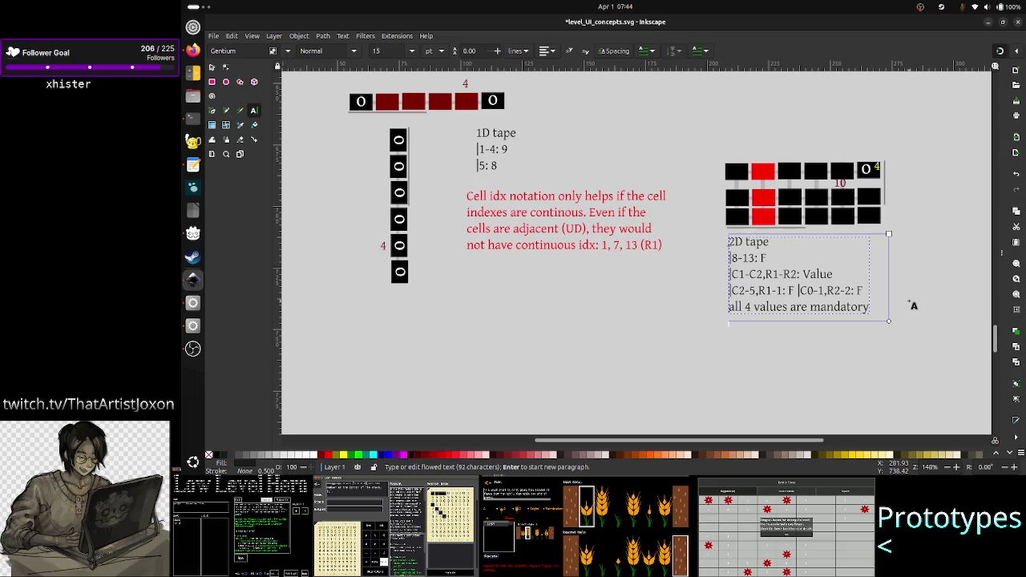
pyautogui.press('Return')
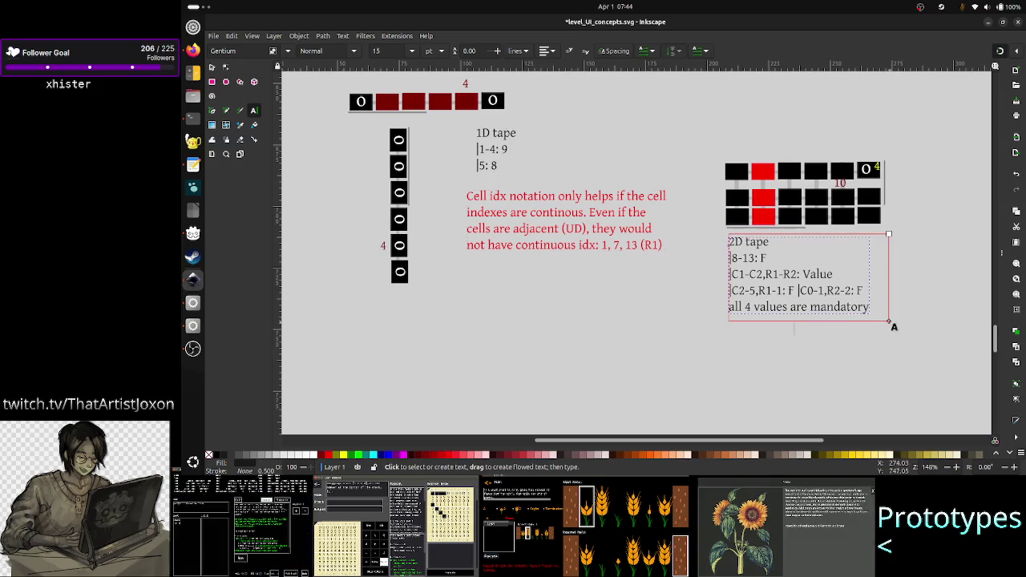
# - Enlarge the 2D tape note's frame and correct the hidden line to 'C1-1,R0-2: F'
pyautogui.moveTo(889, 321); pyautogui.dragTo(892, 359)
pyautogui.write('C1-1,R0-2: F')
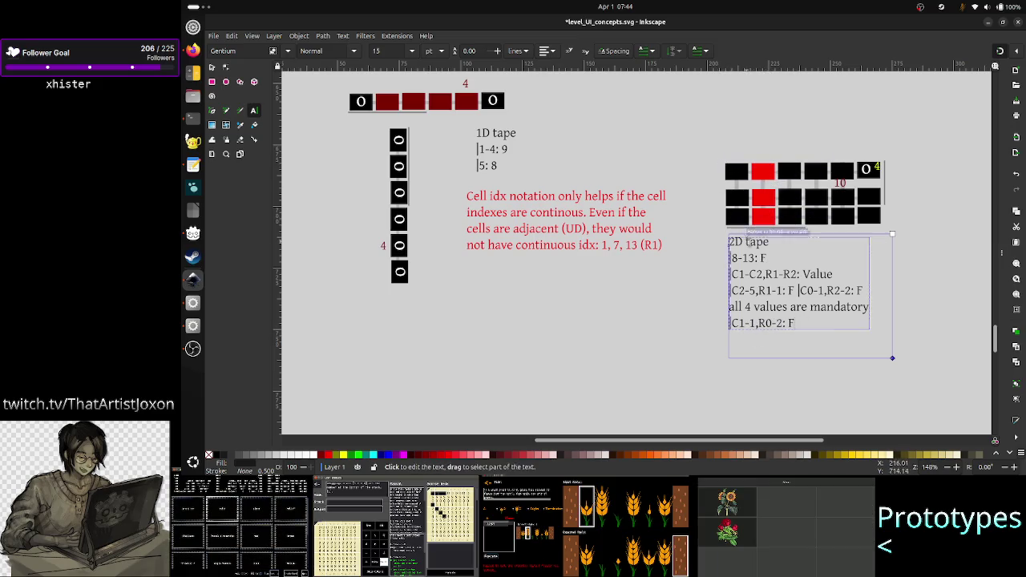
pyautogui.click(212, 69)
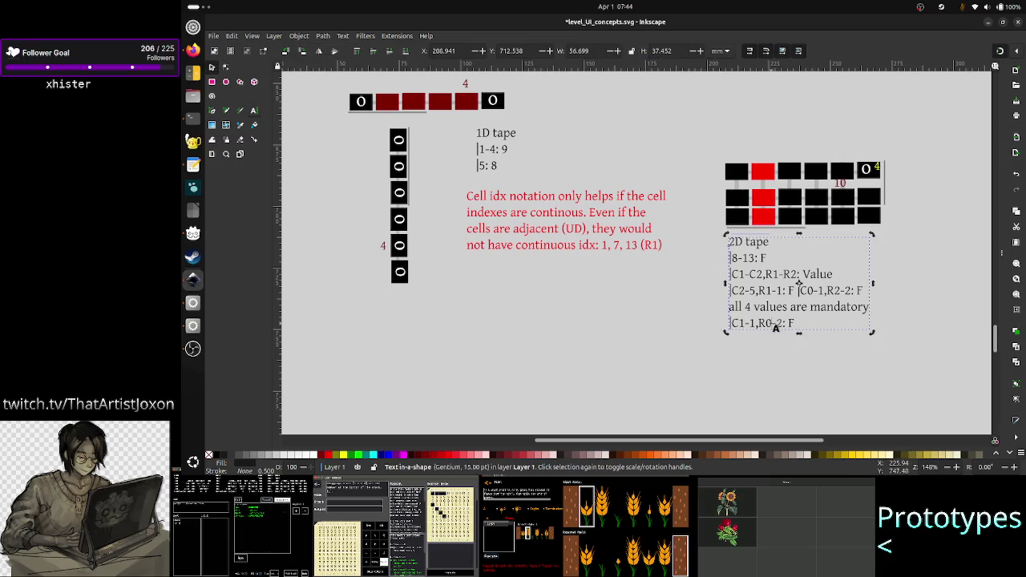
pyautogui.doubleClick(776, 324)
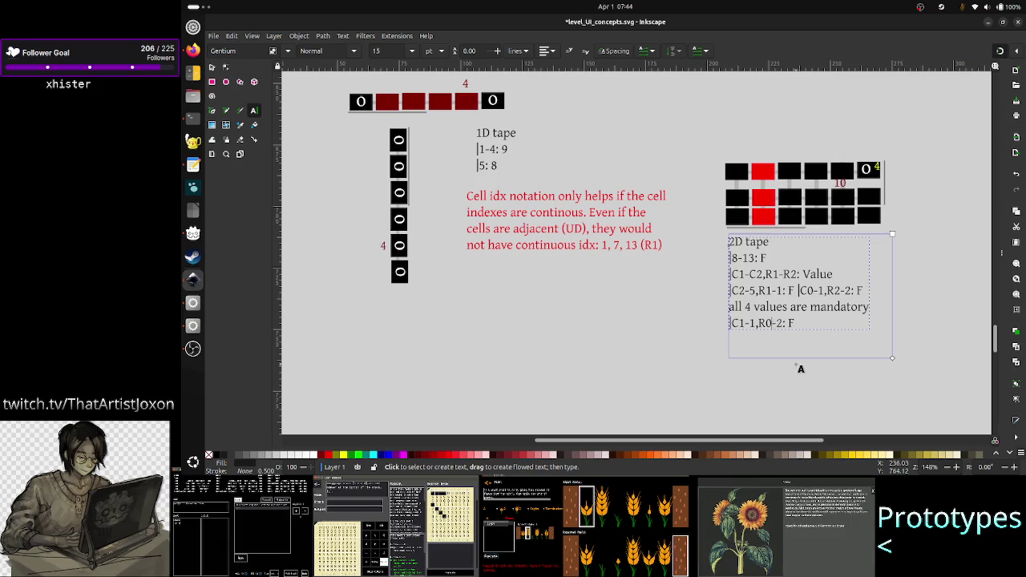
pyautogui.press('Left')
pyautogui.press('Left')
pyautogui.press('Left')
pyautogui.press('BackSpace')
pyautogui.press('BackSpace')
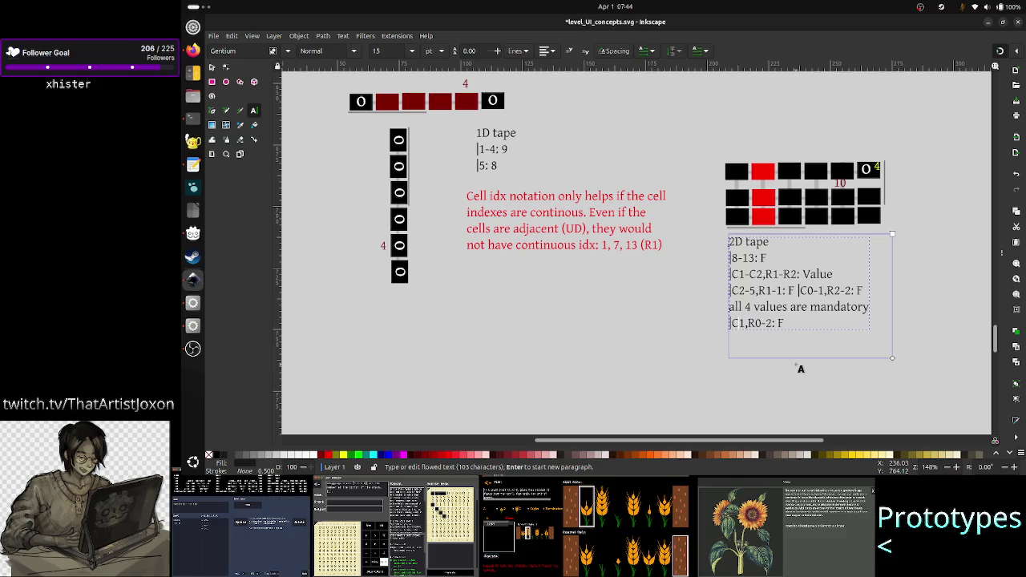
pyautogui.write('1-')
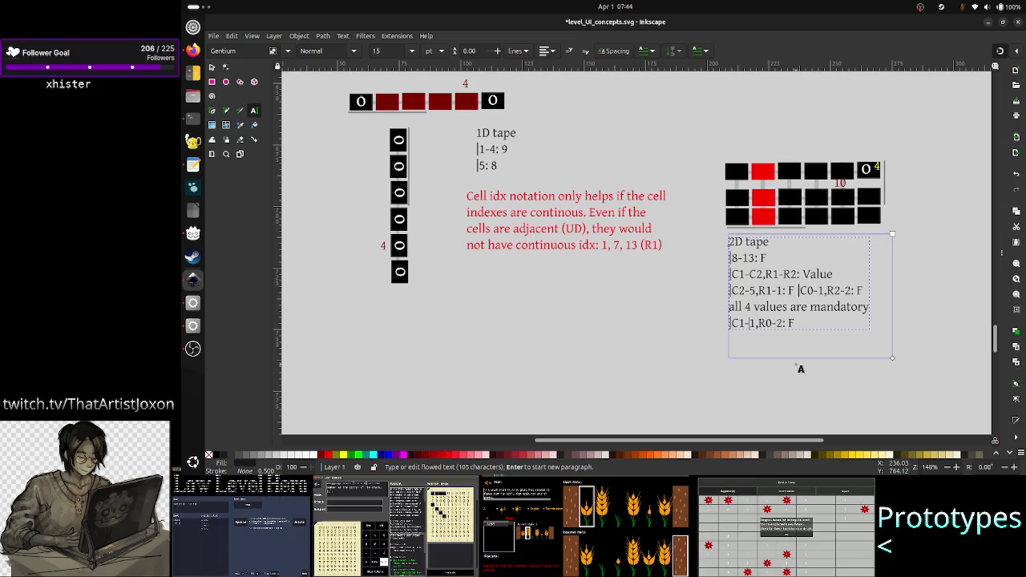
pyautogui.press('Right')
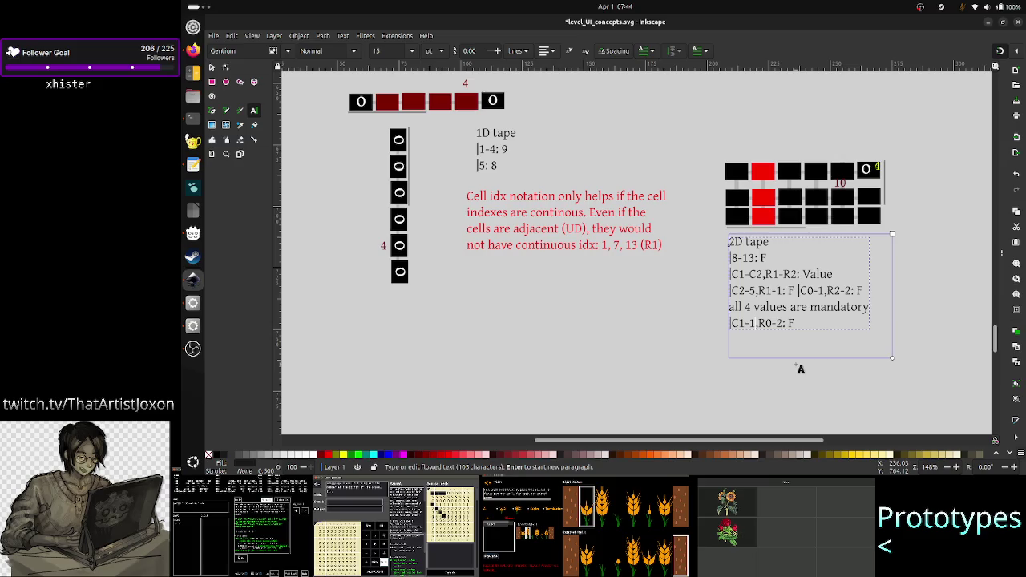
pyautogui.hotkey('shift', 'Left')
pyautogui.hotkey('shift', 'Left')
pyautogui.press('Right')
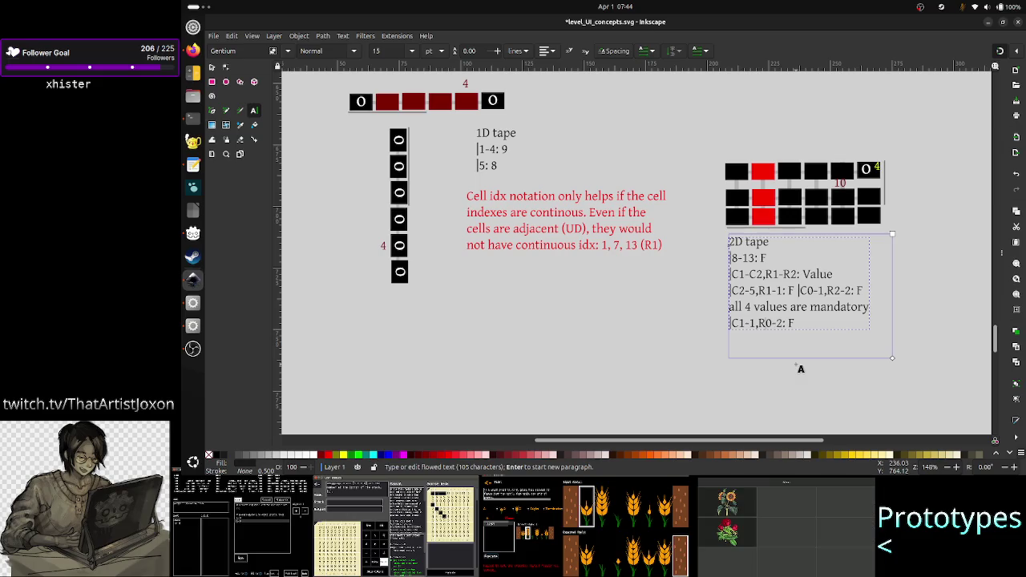
pyautogui.press('Left')
pyautogui.press('Left')
pyautogui.press('Left')
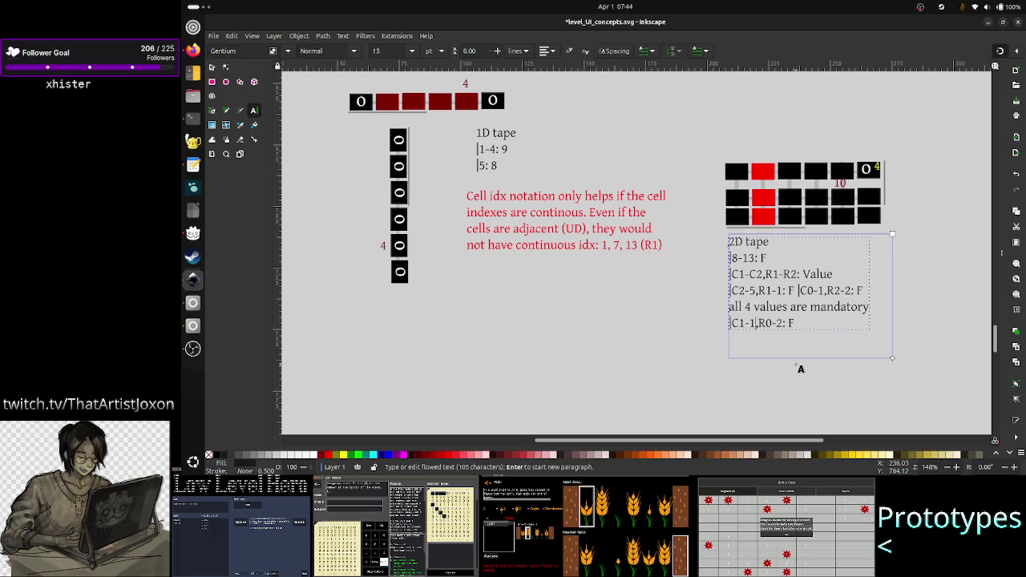
pyautogui.press('Right')
pyautogui.press('Right')
pyautogui.press('Right')
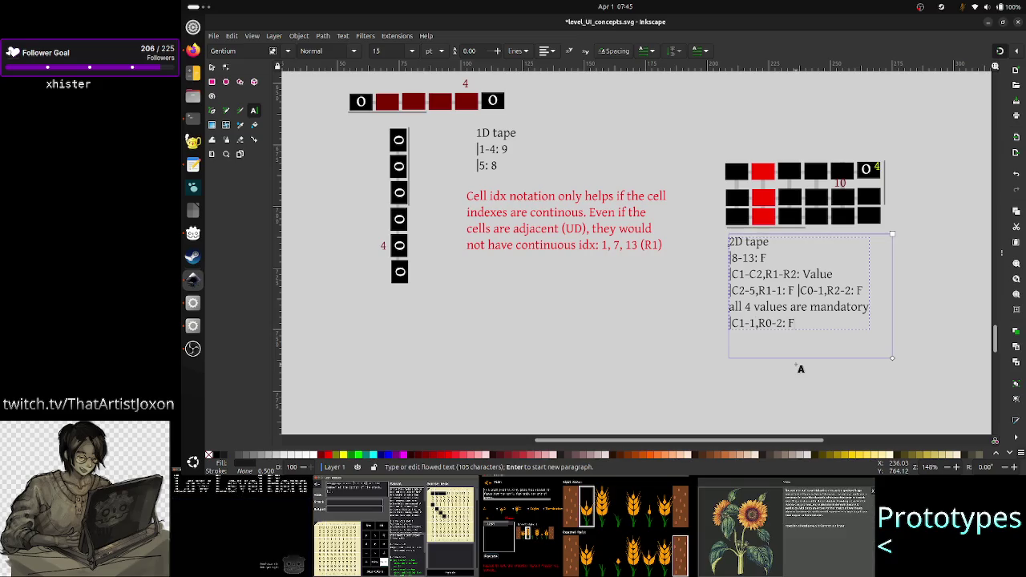
# - Add a new line 'C1,R*:F' below it
pyautogui.press('Return')
pyautogui.write('C')
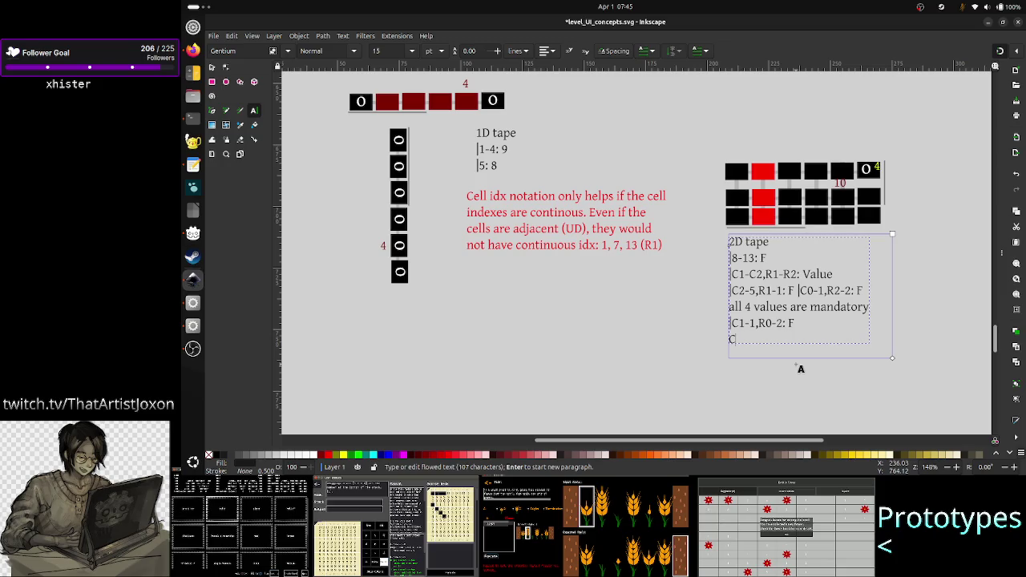
pyautogui.press('BackSpace')
pyautogui.write('|')
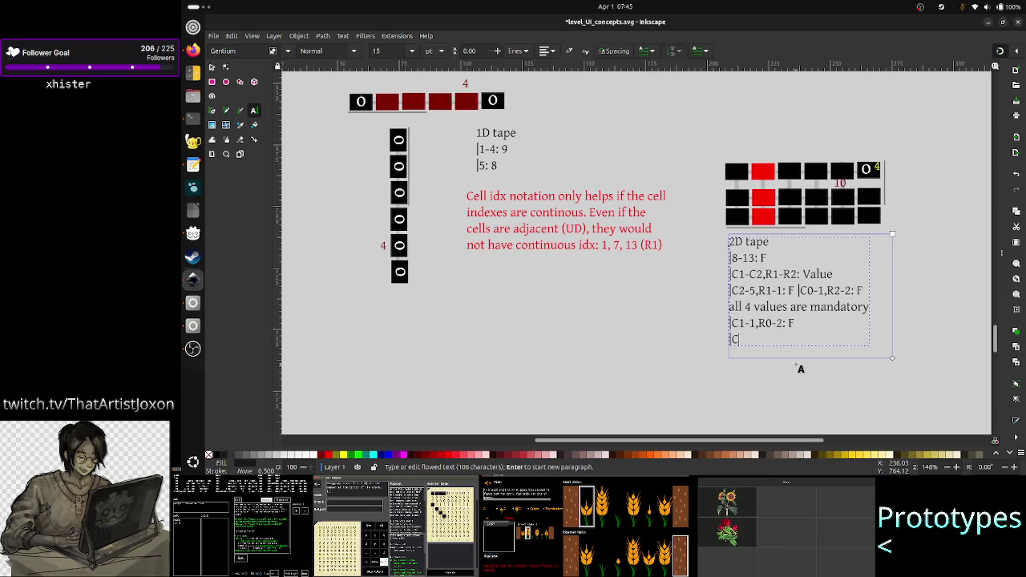
pyautogui.write('1,')
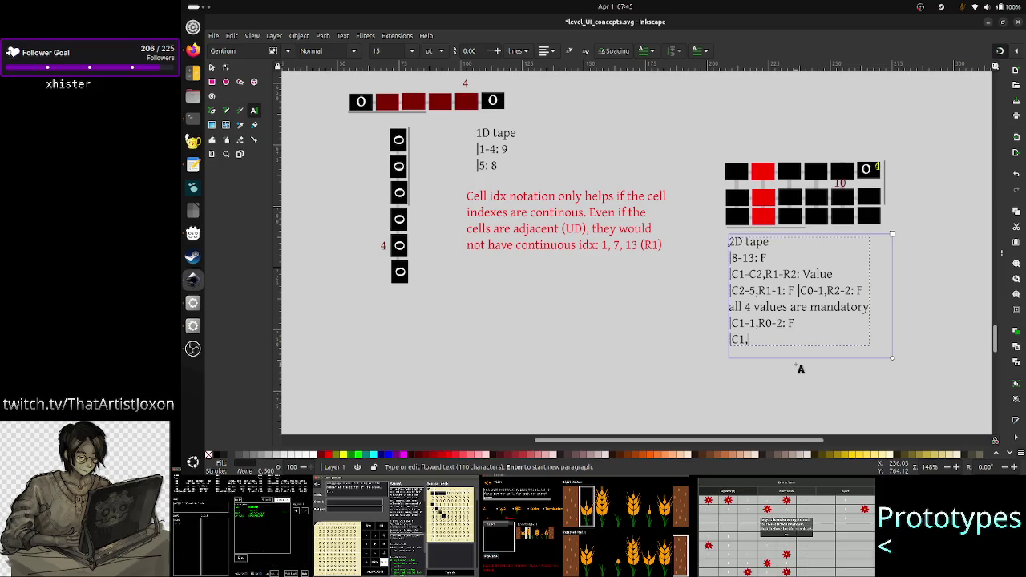
pyautogui.write('R')
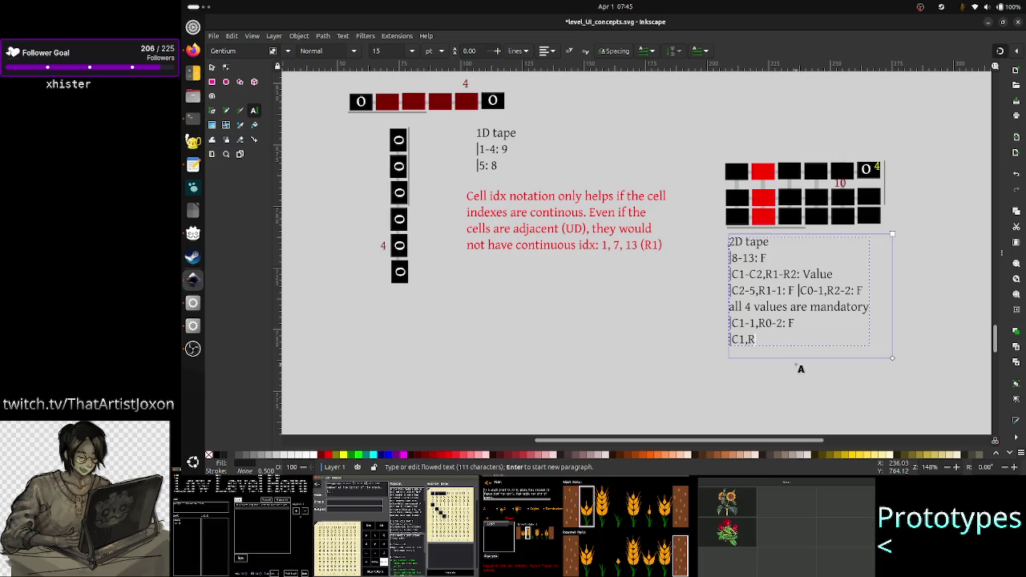
pyautogui.write('*')
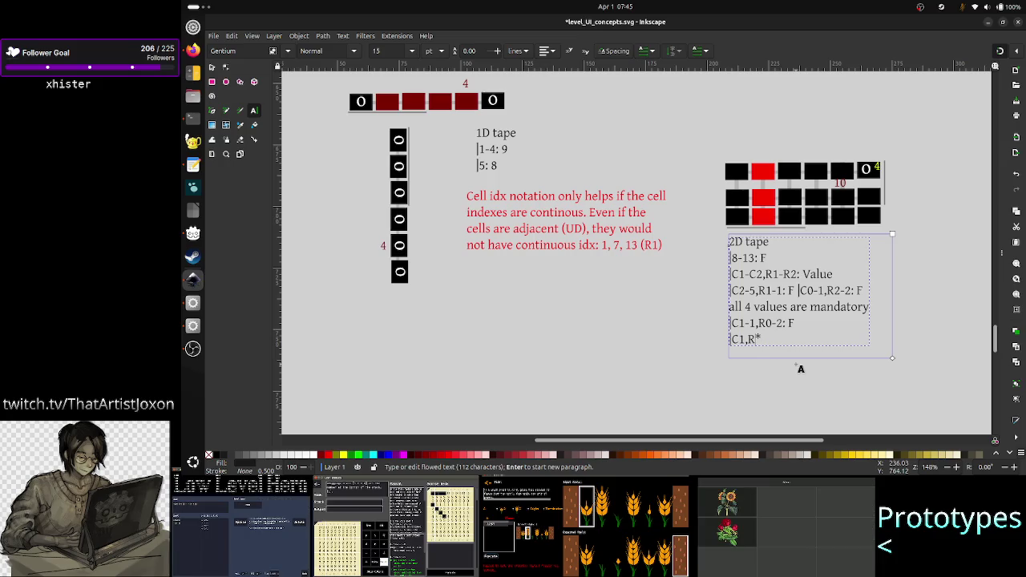
pyautogui.press('Left')
pyautogui.hotkey('shift', 'Left')
pyautogui.press('Left')
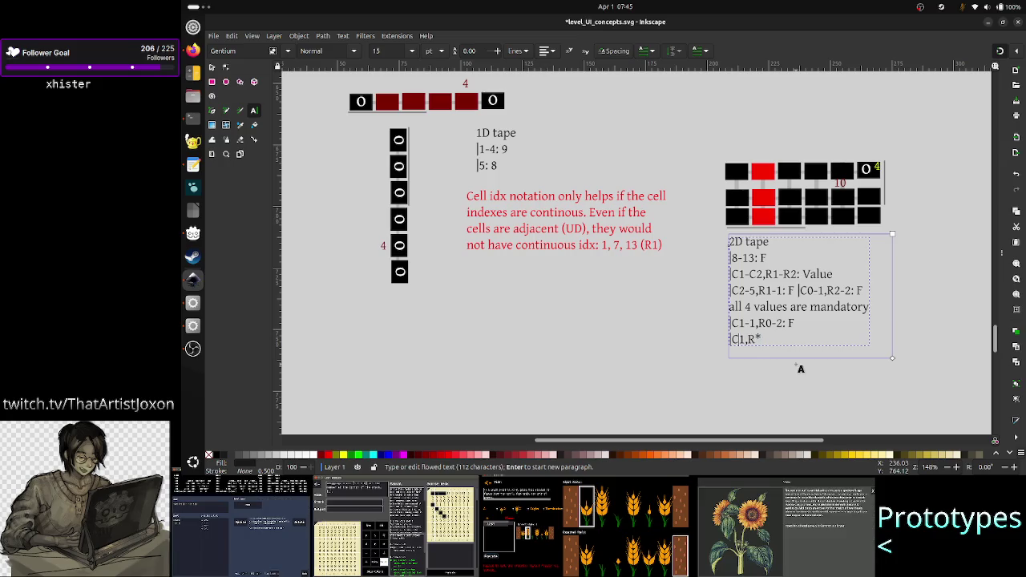
pyautogui.hotkey('shift', 'Right')
pyautogui.press('Left')
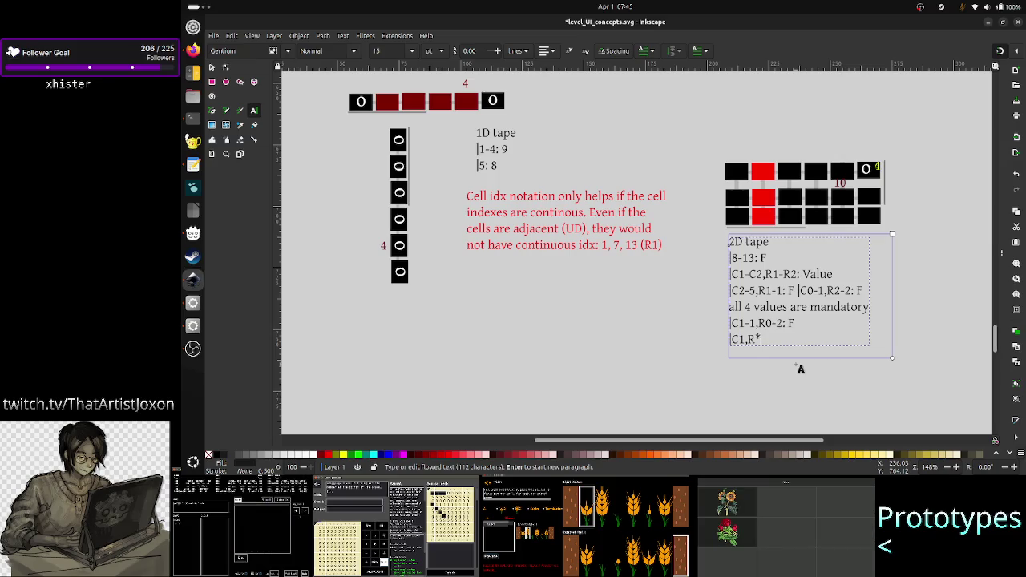
pyautogui.write(':F')
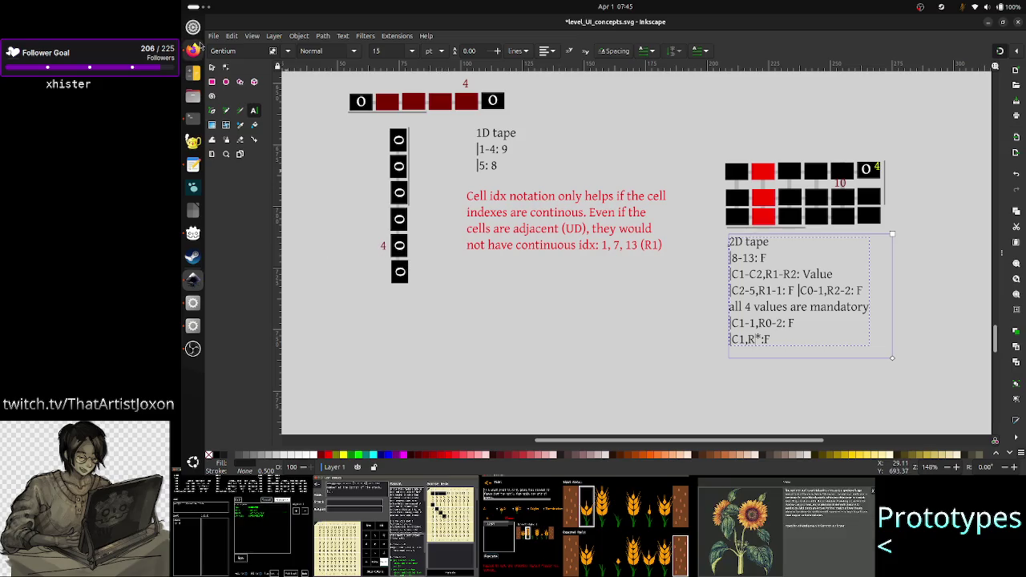
# - Fill the 2D grid's top-row red cell black and put the caret back in the C1-1,R0-2 line
pyautogui.click(211, 67)
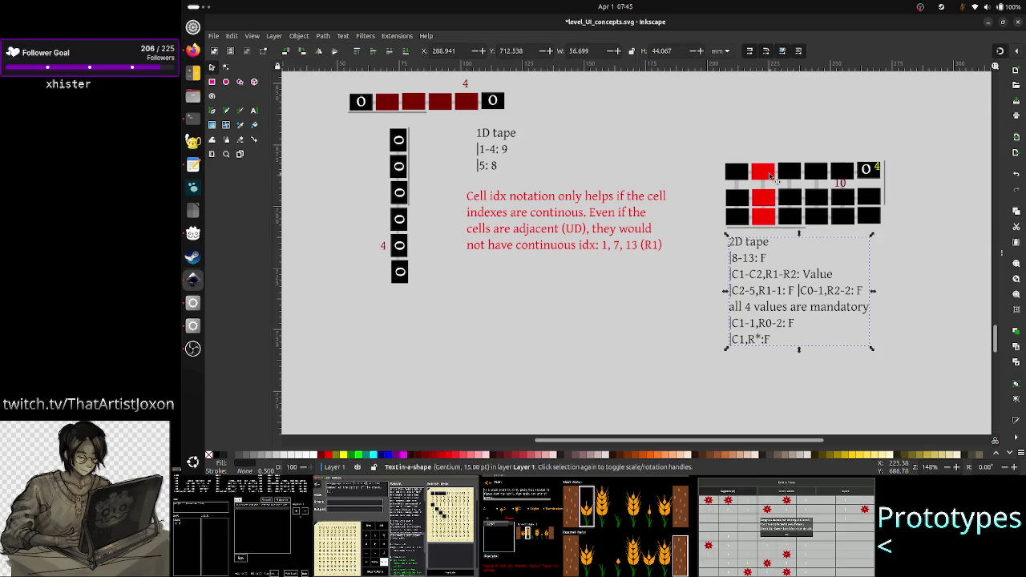
pyautogui.click(764, 168)
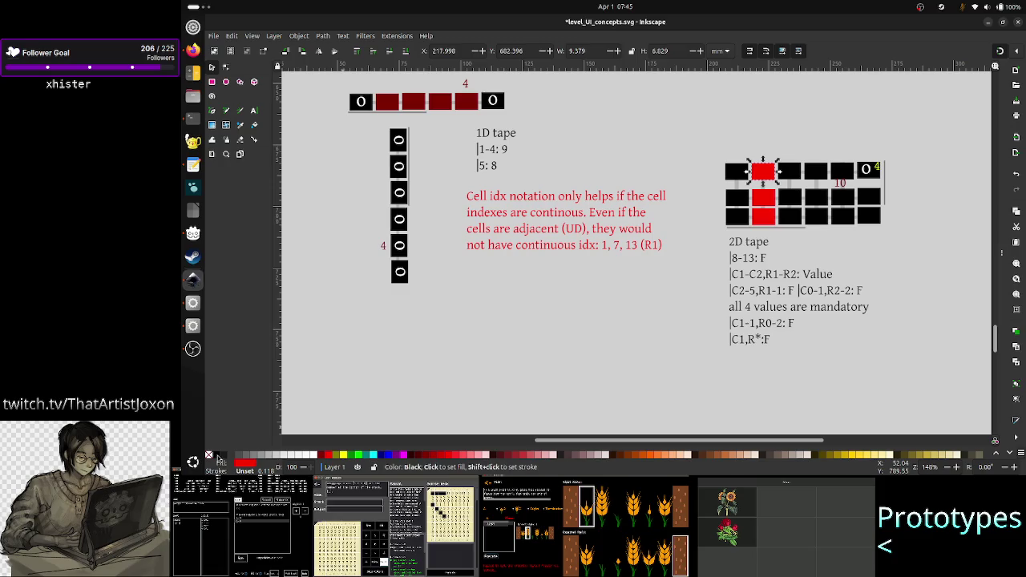
pyautogui.click(217, 457)
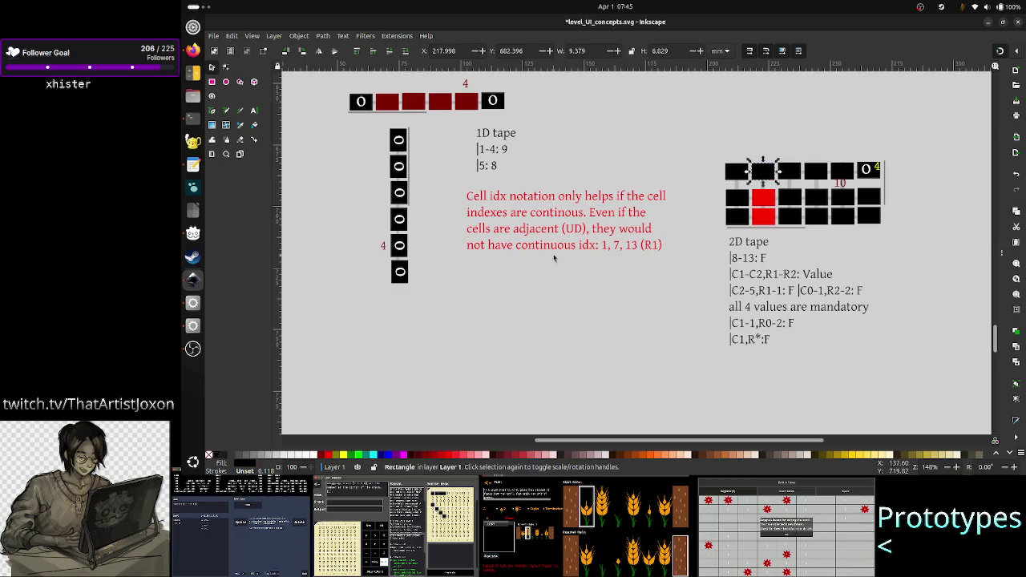
pyautogui.click(253, 110)
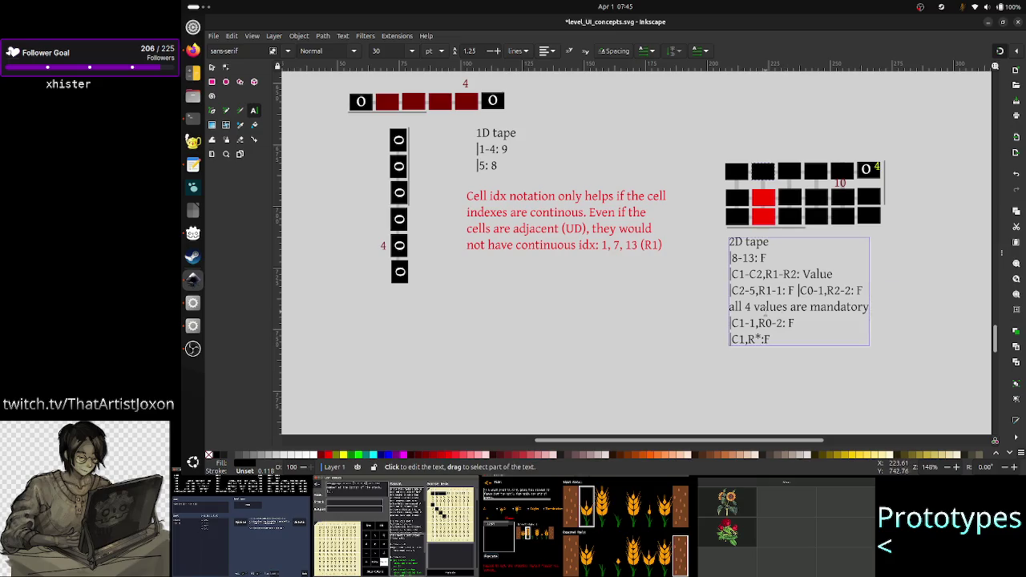
pyautogui.click(754, 322)
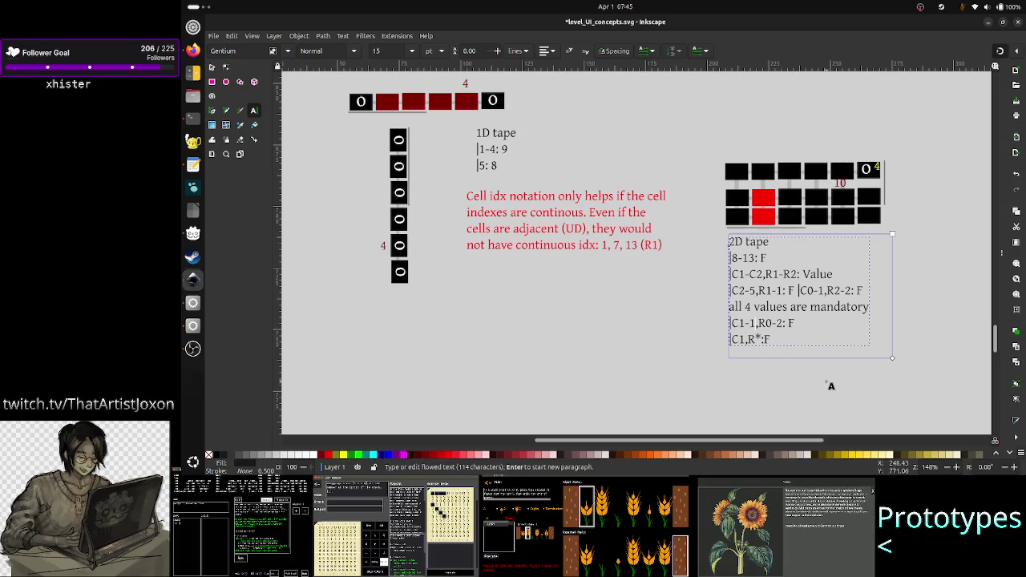
# - Change R0-2 to R1-2 and R* to R1-$ in the note's last two lines
pyautogui.press('Delete')
pyautogui.write('1')
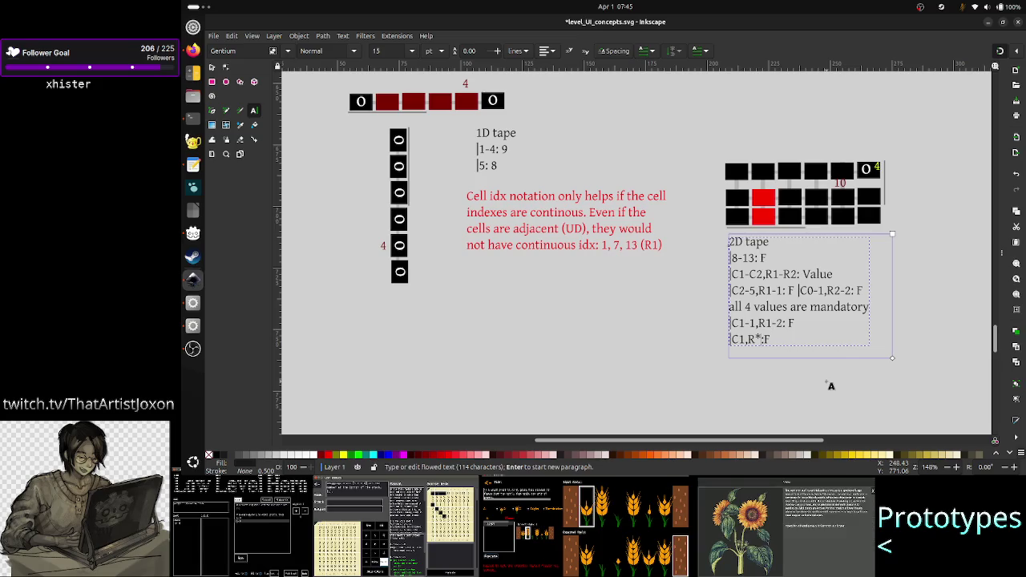
pyautogui.press('BackSpace')
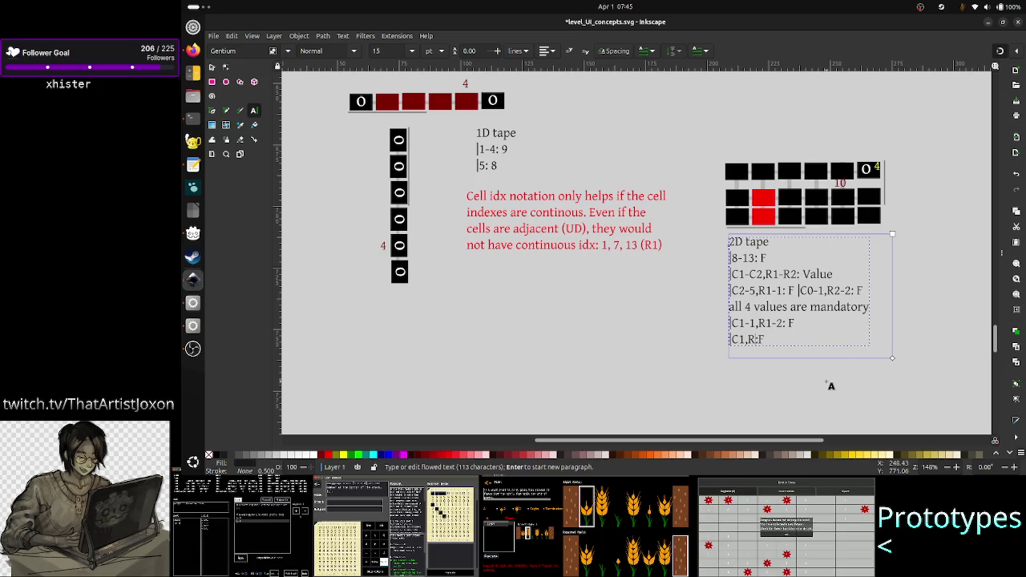
pyautogui.write('1')
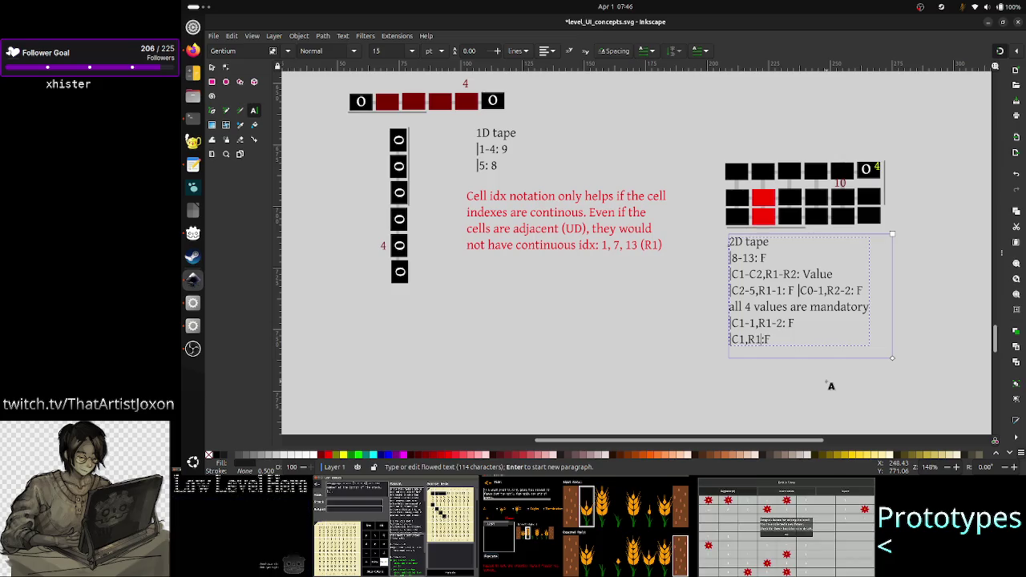
pyautogui.write('-$')
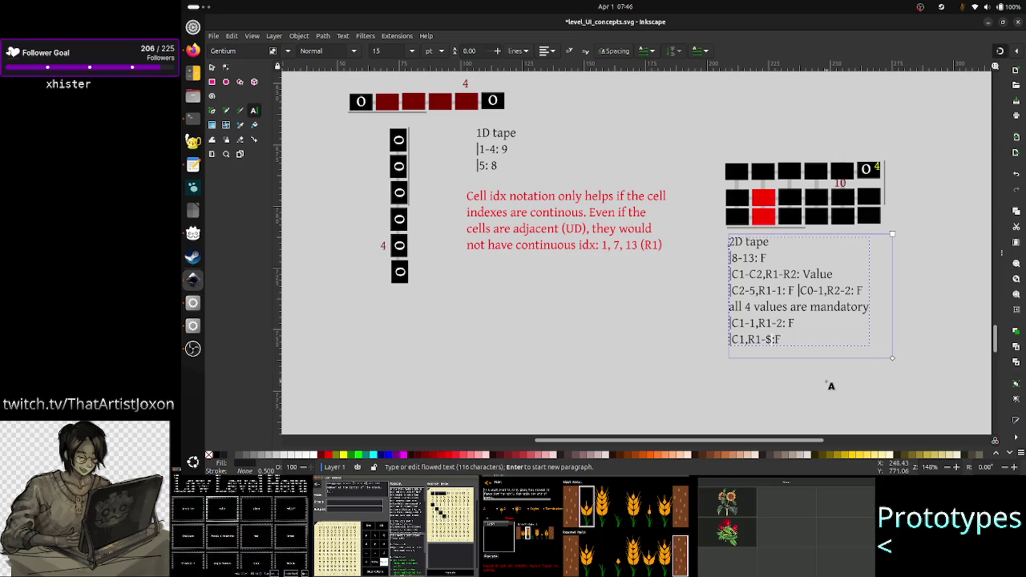
# - Extend the range R1-2 to R1-50 in the C1-1 line
pyautogui.press('Up')
pyautogui.press('BackSpace')
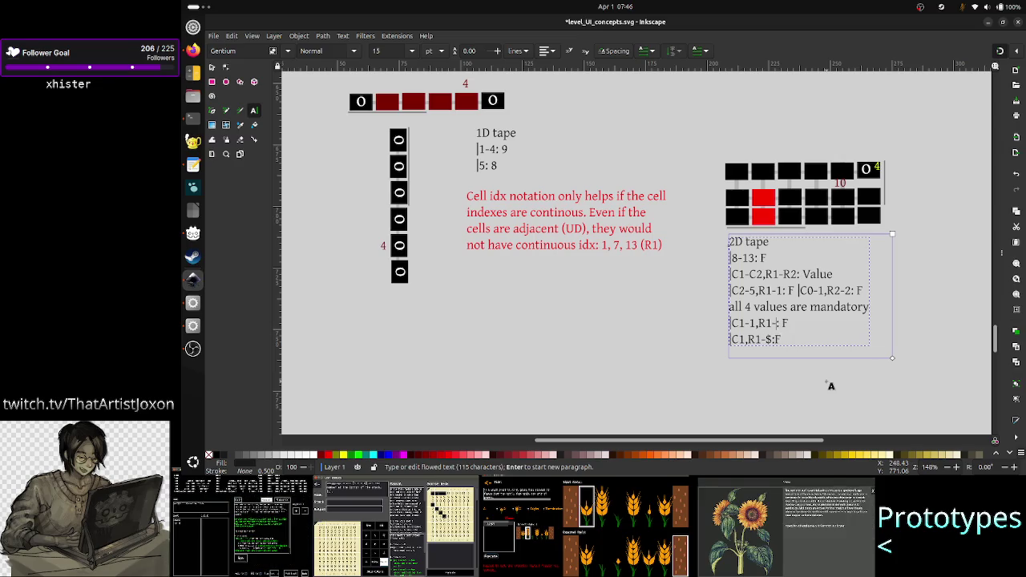
pyautogui.write('50')
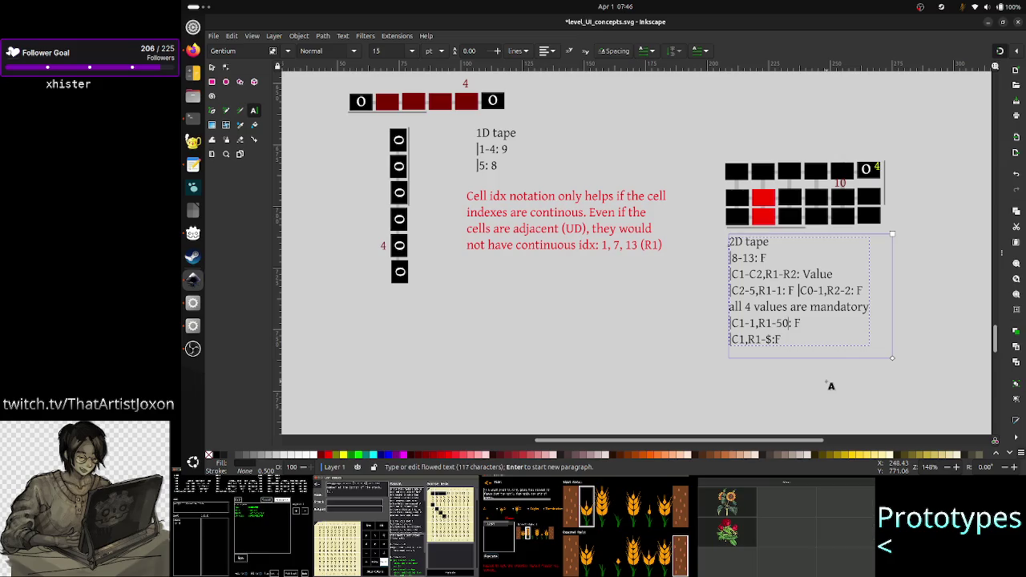
pyautogui.press('Left')
pyautogui.press('Left')
pyautogui.hotkey('shift', 'Left')
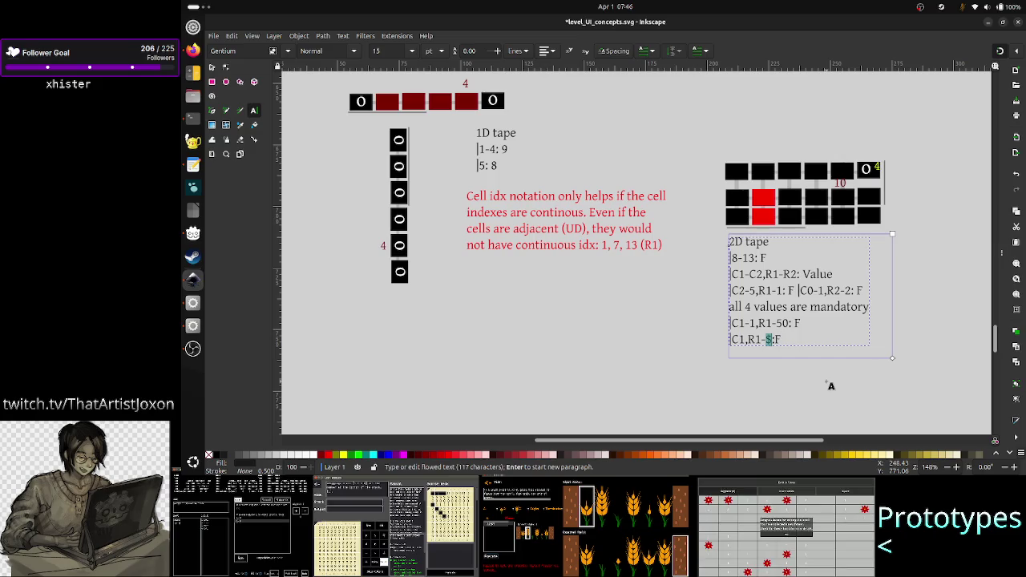
pyautogui.press('Right')
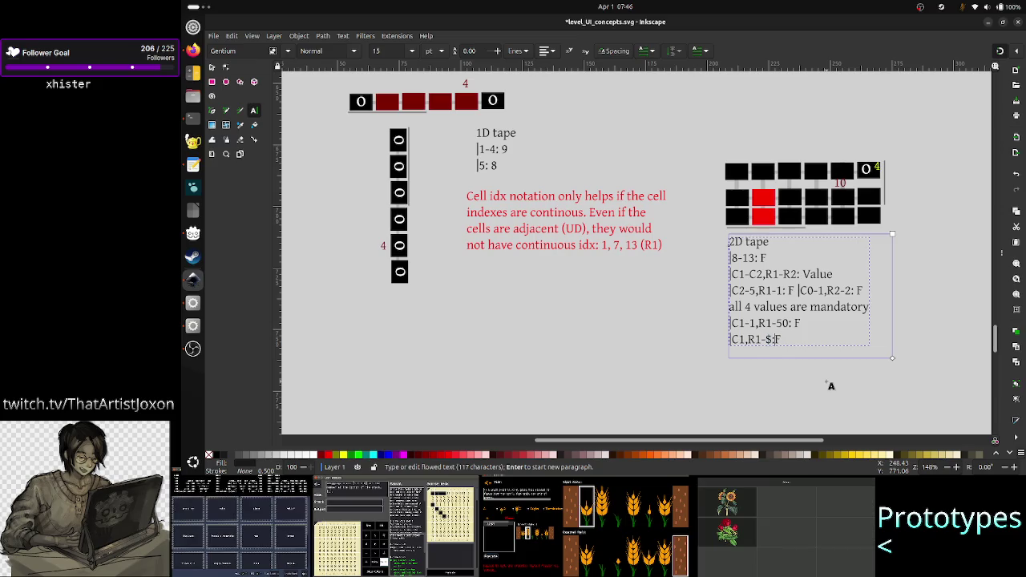
pyautogui.hotkey('shift', 'Right')
pyautogui.hotkey('ctrl', 'shift', 'Left')
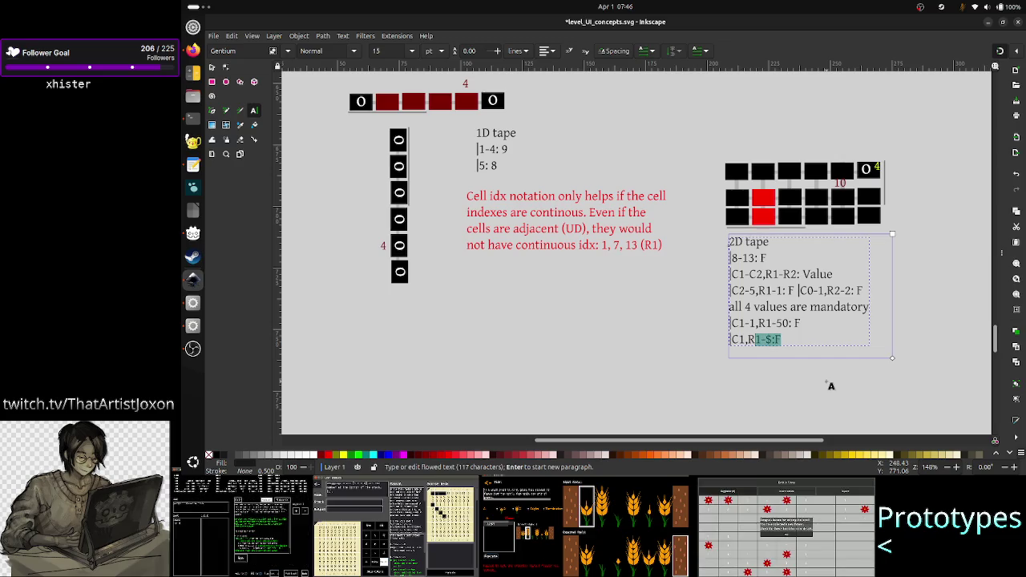
pyautogui.hotkey('ctrl', 'shift', 'Left')
pyautogui.hotkey('ctrl', 'shift', 'Left')
pyautogui.hotkey('ctrl', 'shift', 'Left')
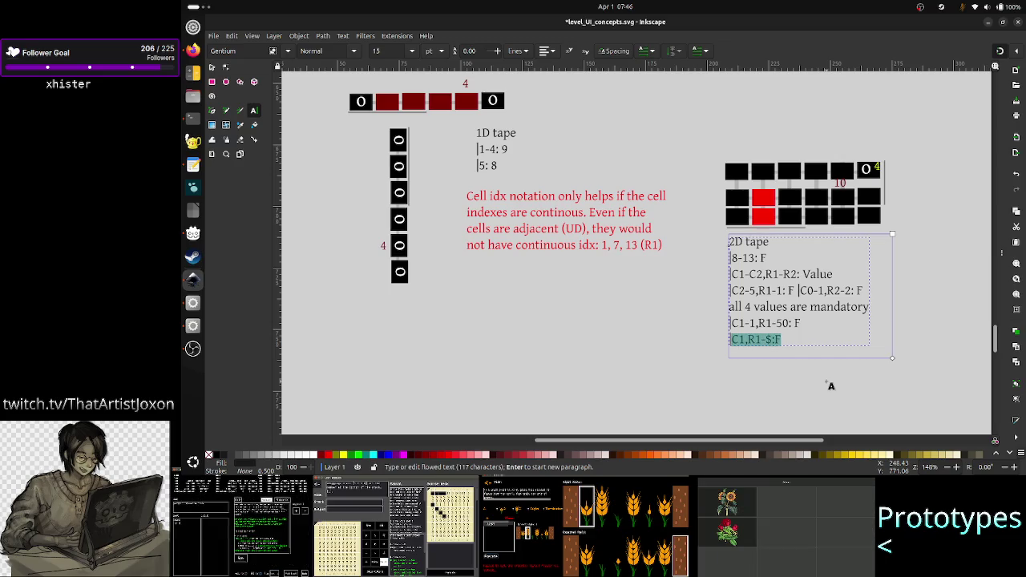
pyautogui.press('Right')
pyautogui.press('Right')
pyautogui.press('Right')
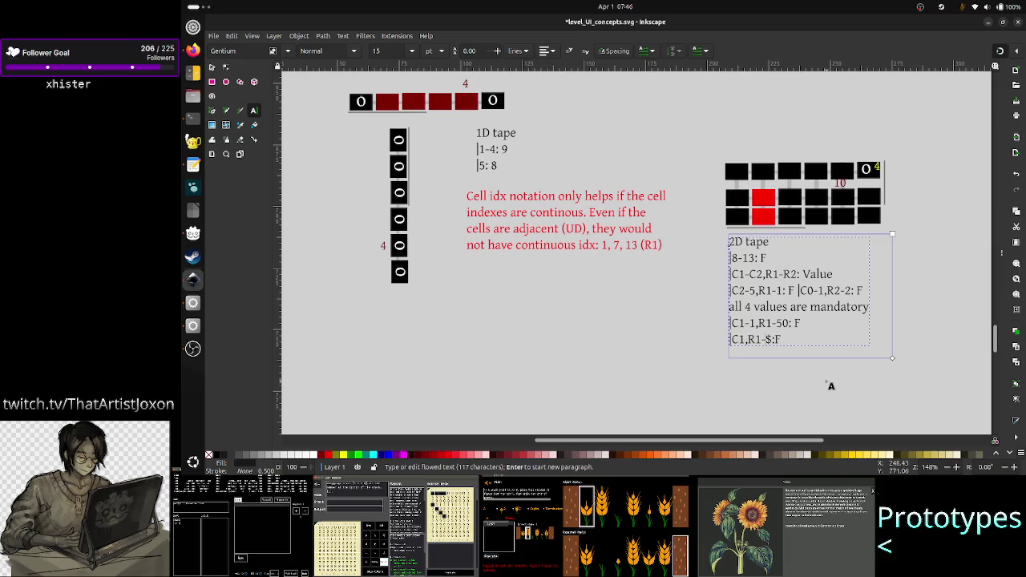
pyautogui.press('Right')
pyautogui.press('Right')
pyautogui.press('Right')
pyautogui.press('Right')
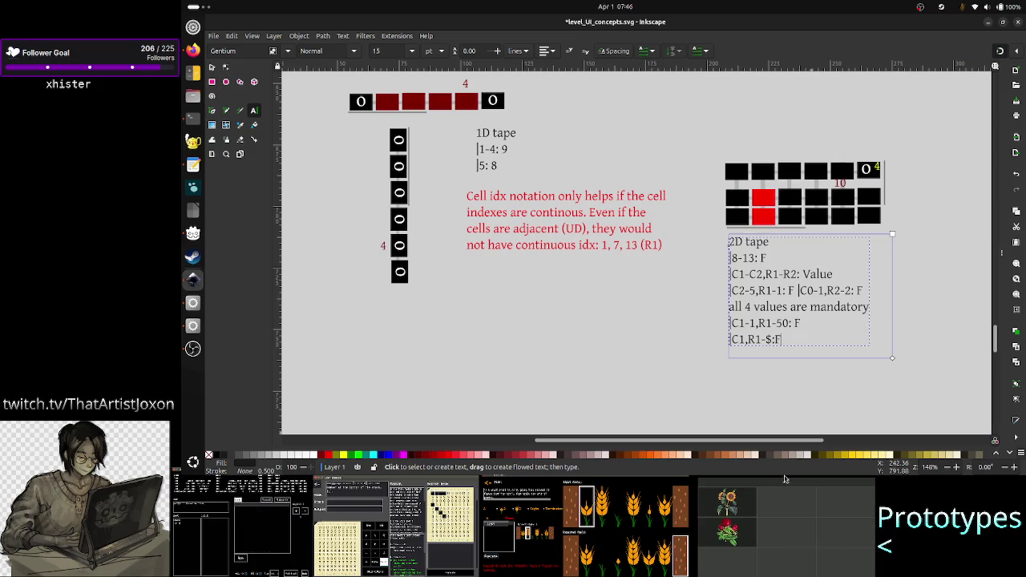
# - Append the alternative notations ' or |C1,R* or |C1' to the note's last line
pyautogui.write(',')
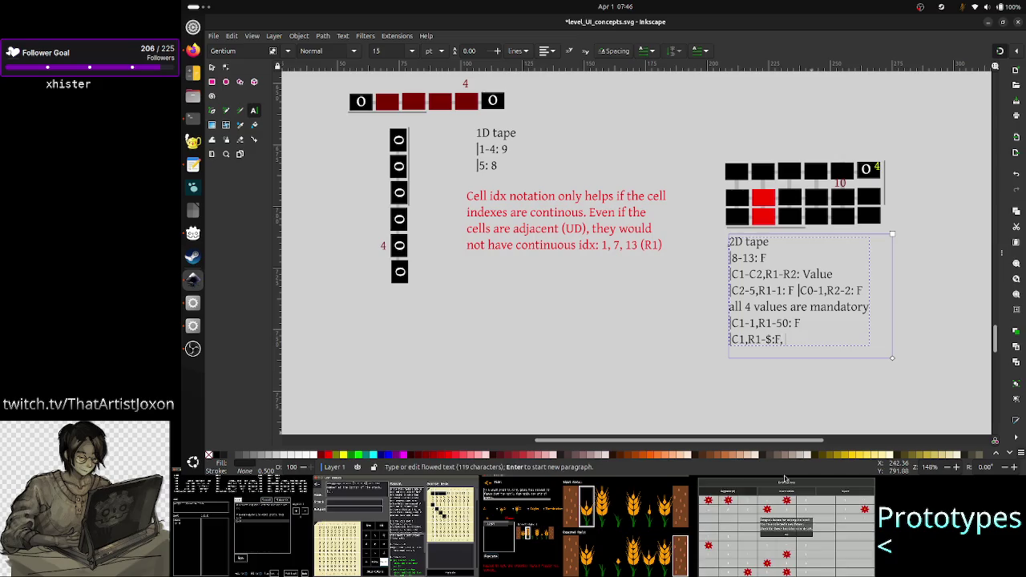
pyautogui.press('BackSpace')
pyautogui.press('BackSpace')
pyautogui.press('BackSpace')
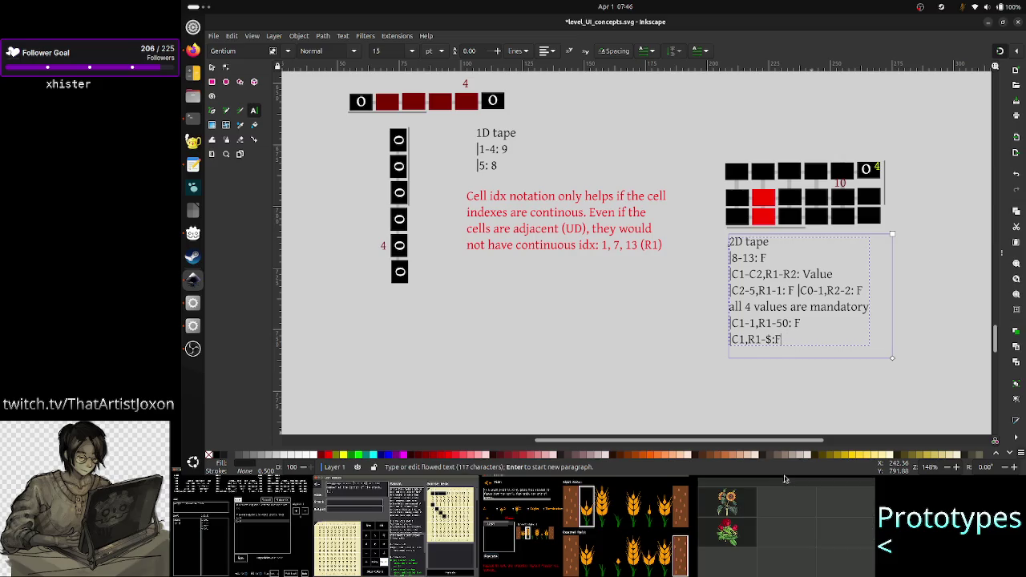
pyautogui.write('or |C')
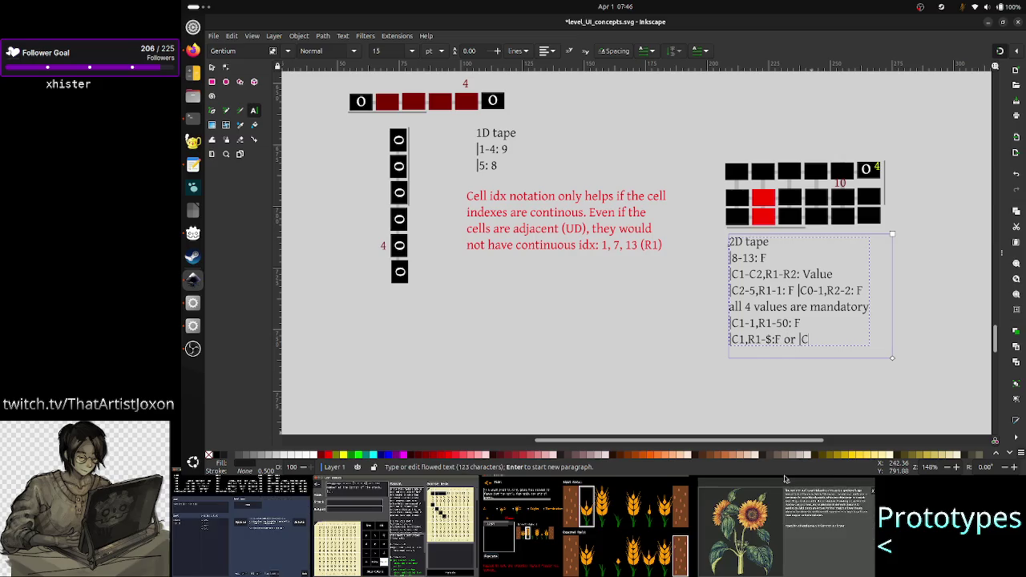
pyautogui.write('1,')
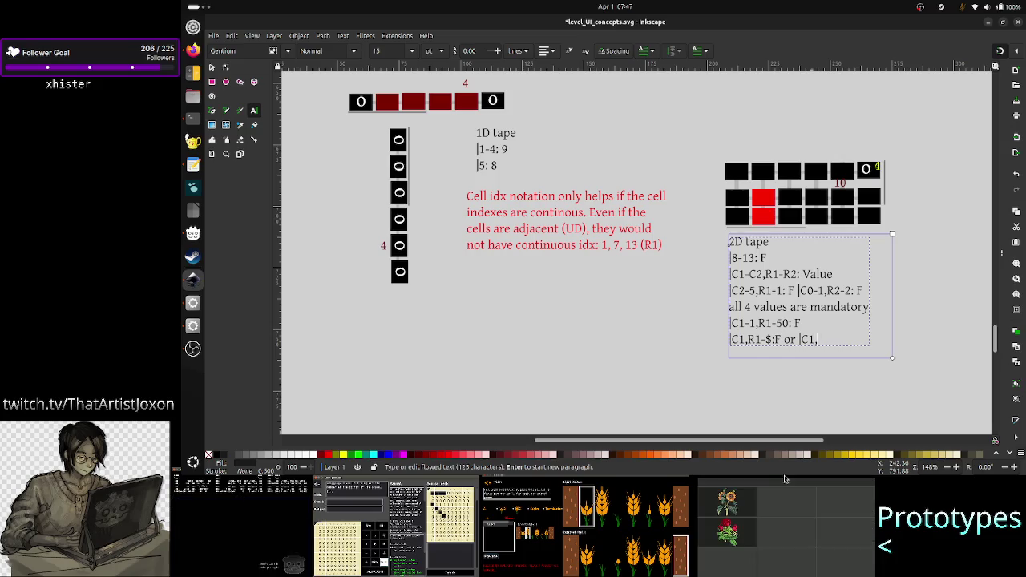
pyautogui.write('R*')
pyautogui.press('BackSpace')
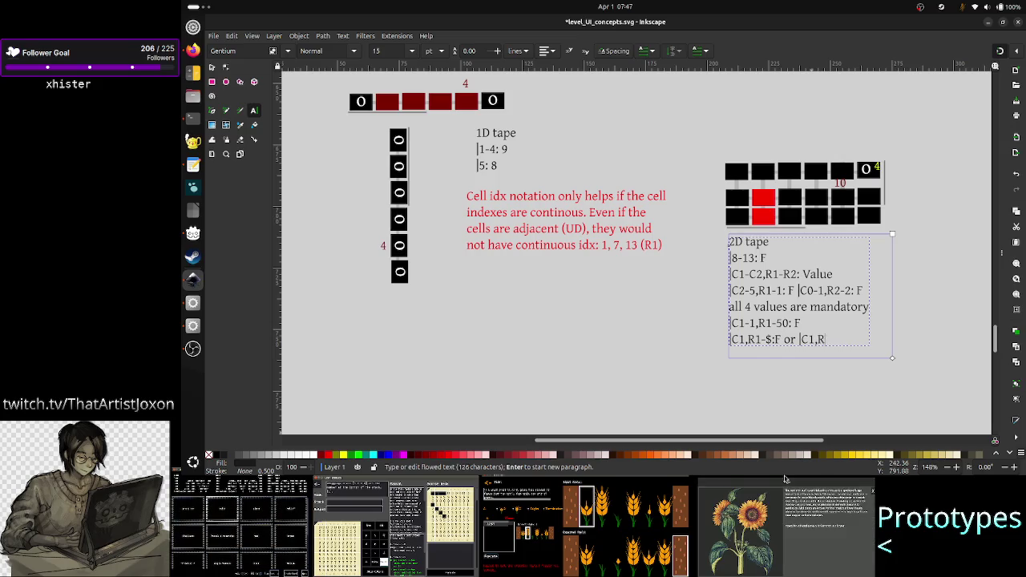
pyautogui.press('BackSpace')
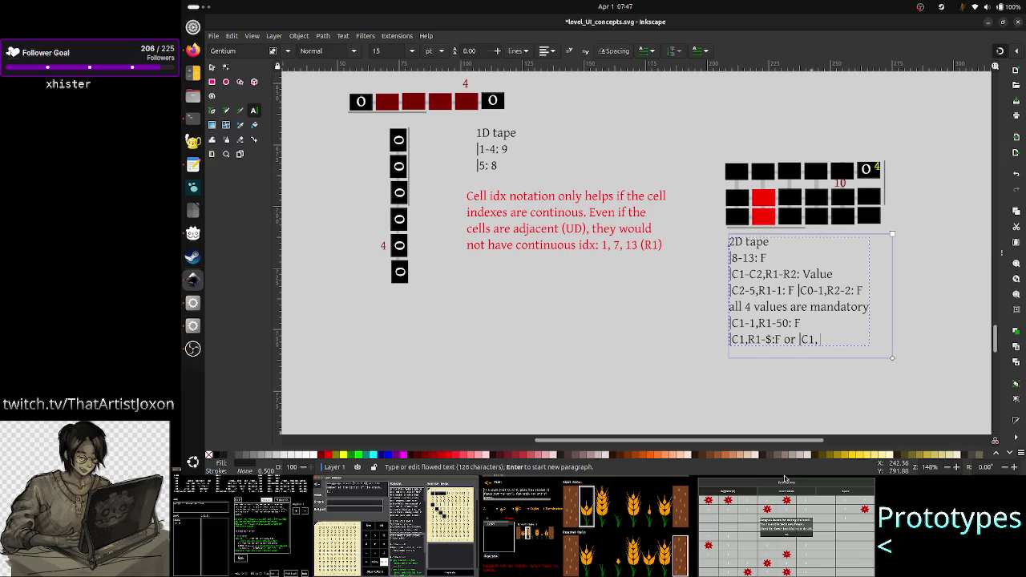
pyautogui.write('R*')
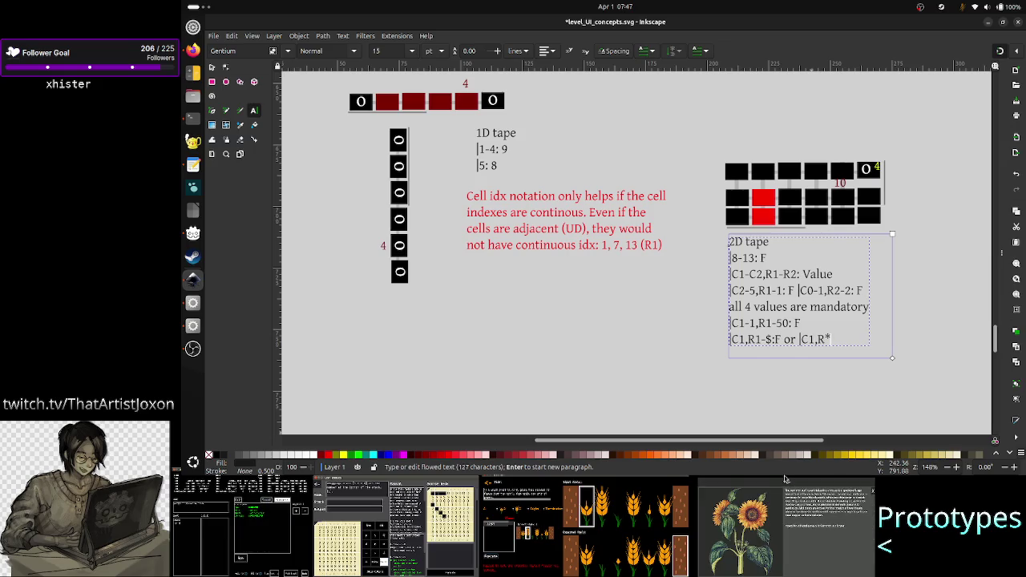
pyautogui.write(' or |')
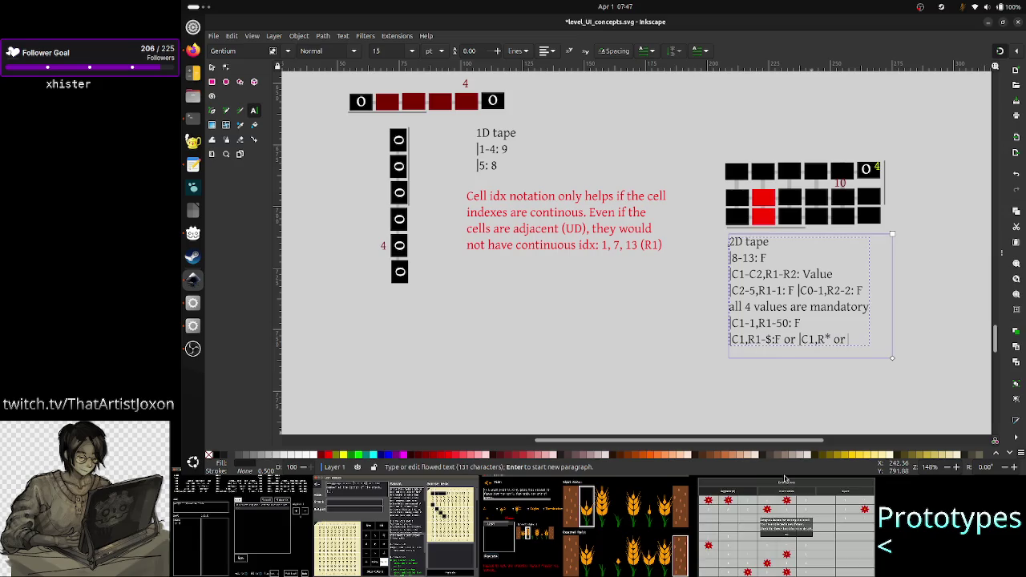
pyautogui.write('C1')
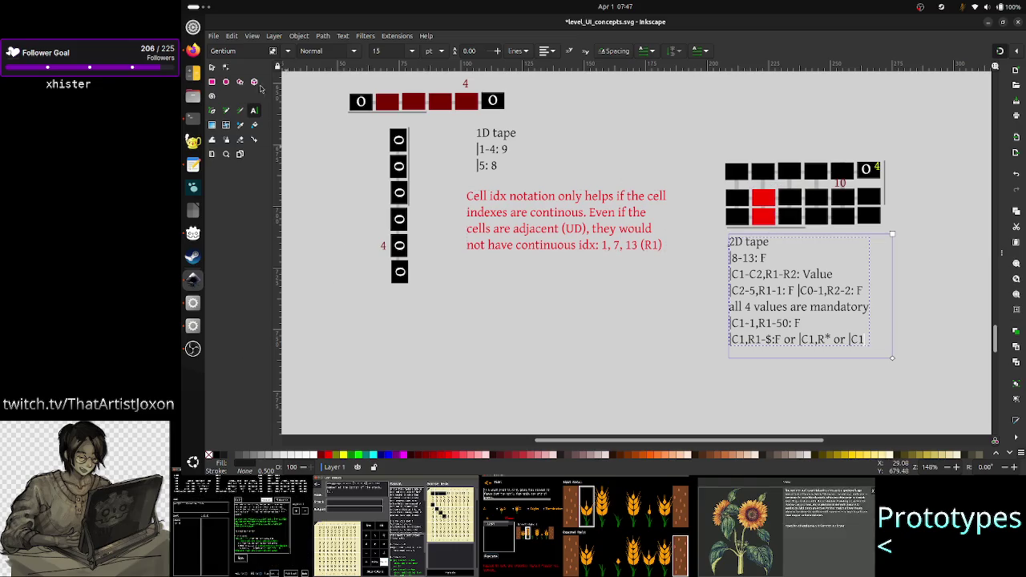
pyautogui.click(212, 68)
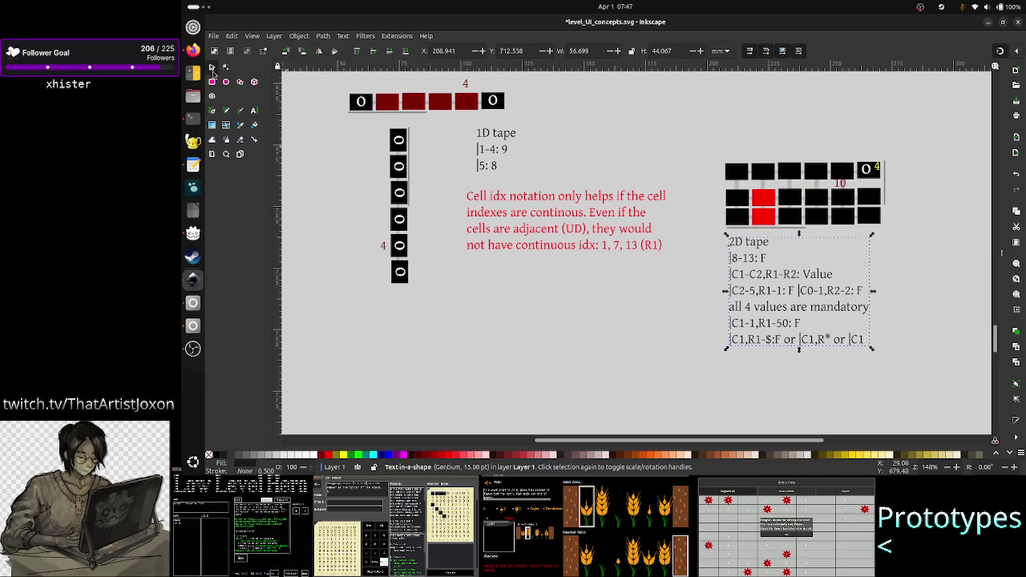
# - Recolour the two red column-2 cells of the 2D grid black
pyautogui.click(763, 199)
pyautogui.keyDown('shift'); pyautogui.click(764, 217); pyautogui.keyUp('shift')
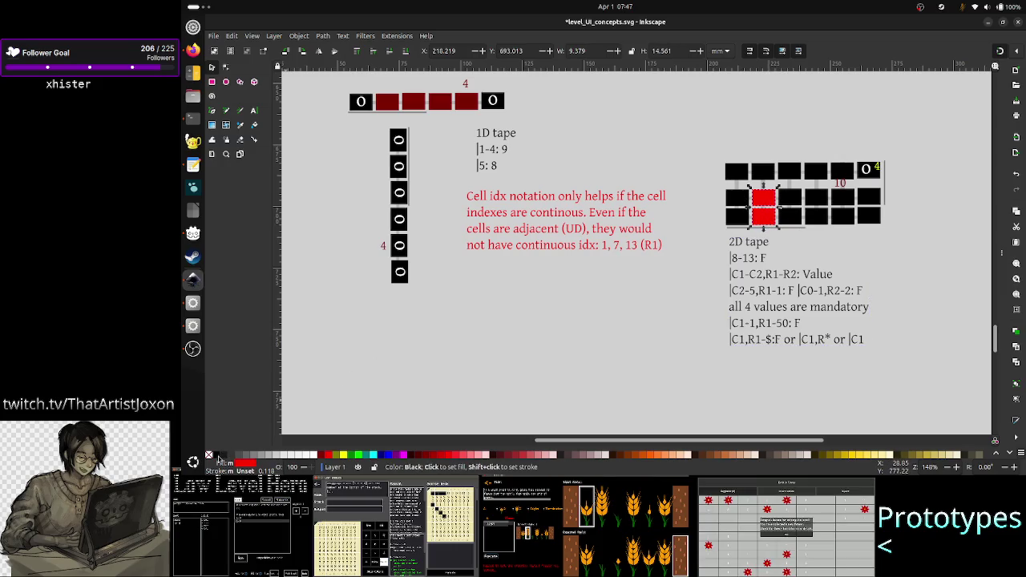
pyautogui.click(220, 455)
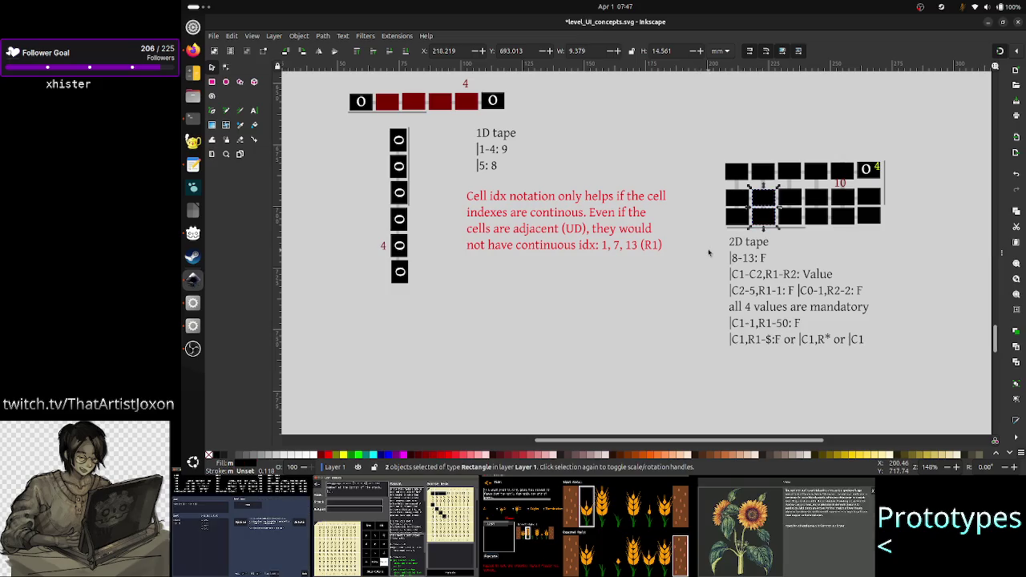
pyautogui.press('Escape')
# - Fill four cells red in a stair-step: top row's second, middle row's first two, bottom row's first
pyautogui.click(743, 204)
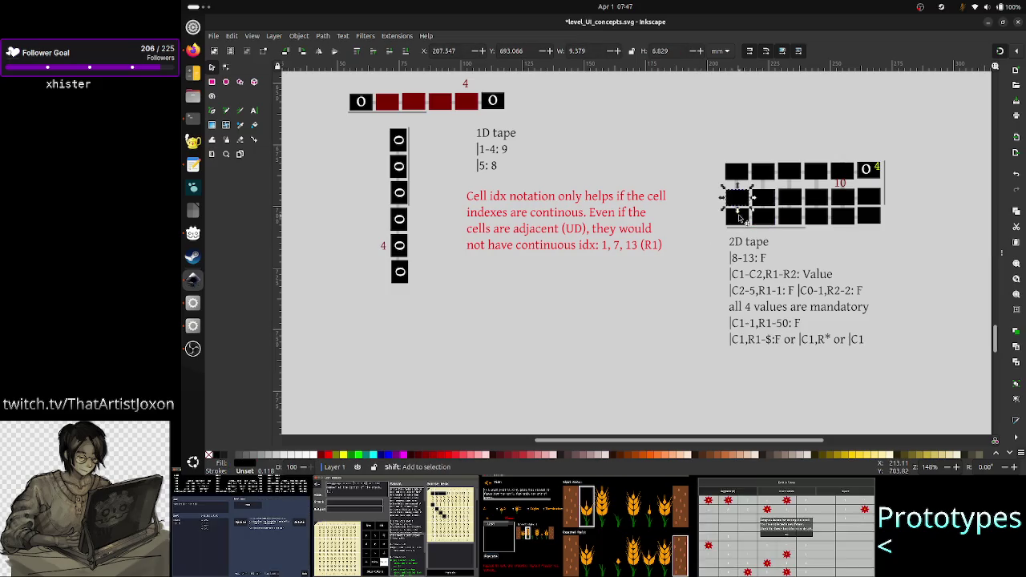
pyautogui.keyDown('shift'); pyautogui.click(737, 222); pyautogui.keyUp('shift')
pyautogui.keyDown('shift'); pyautogui.click(768, 172); pyautogui.keyUp('shift')
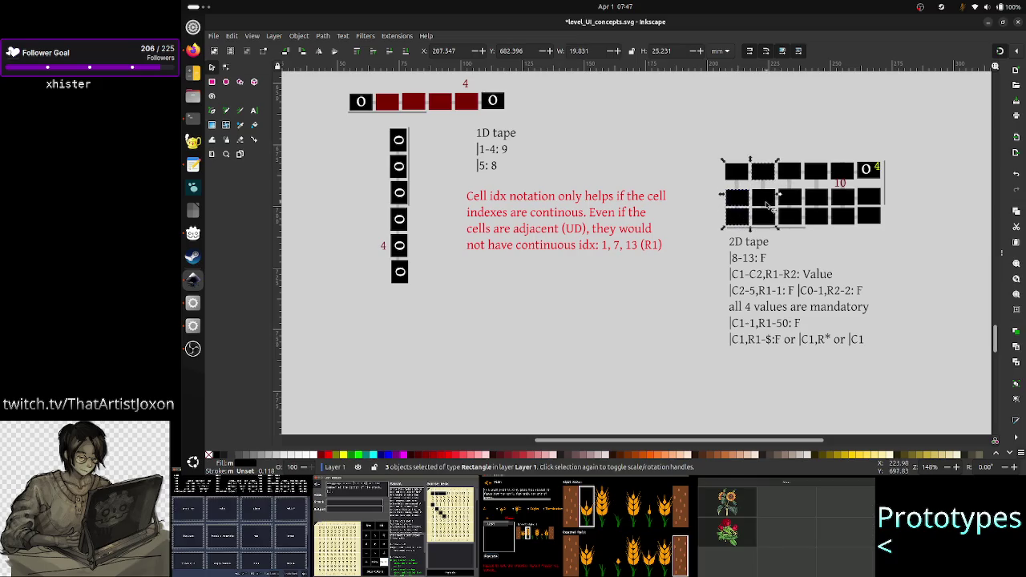
pyautogui.keyDown('shift'); pyautogui.click(769, 207); pyautogui.keyUp('shift')
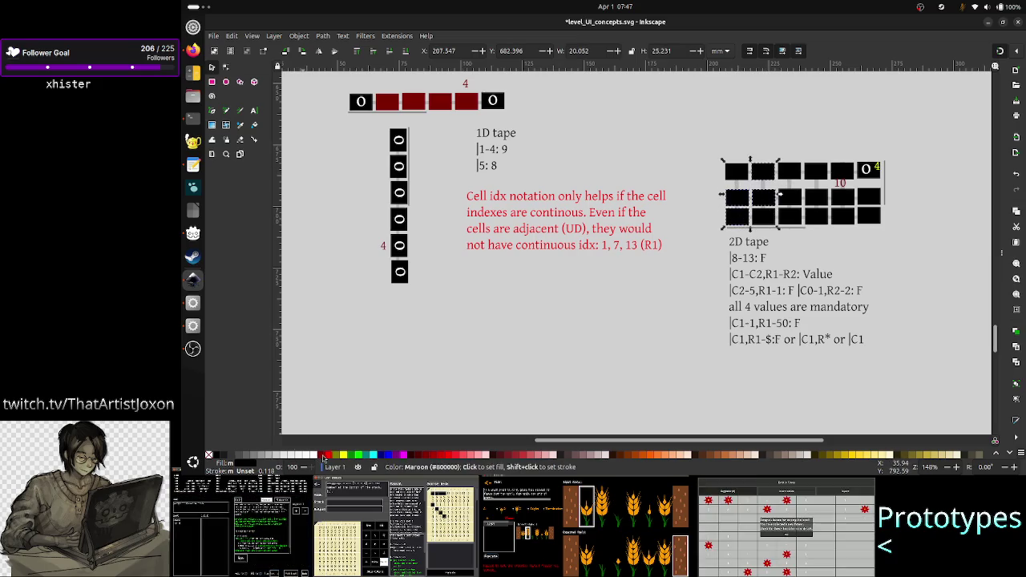
pyautogui.click(326, 455)
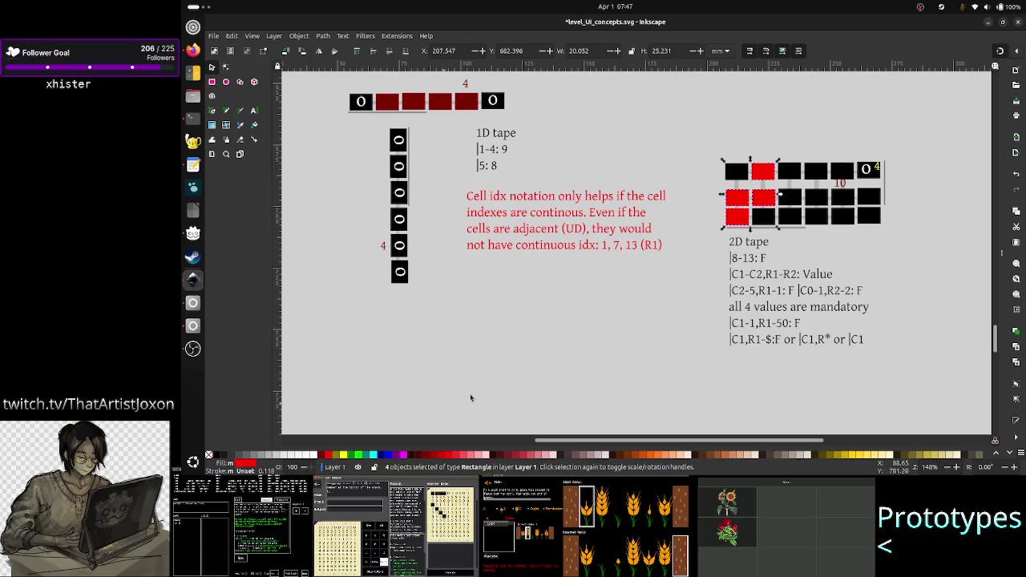
pyautogui.click(562, 335)
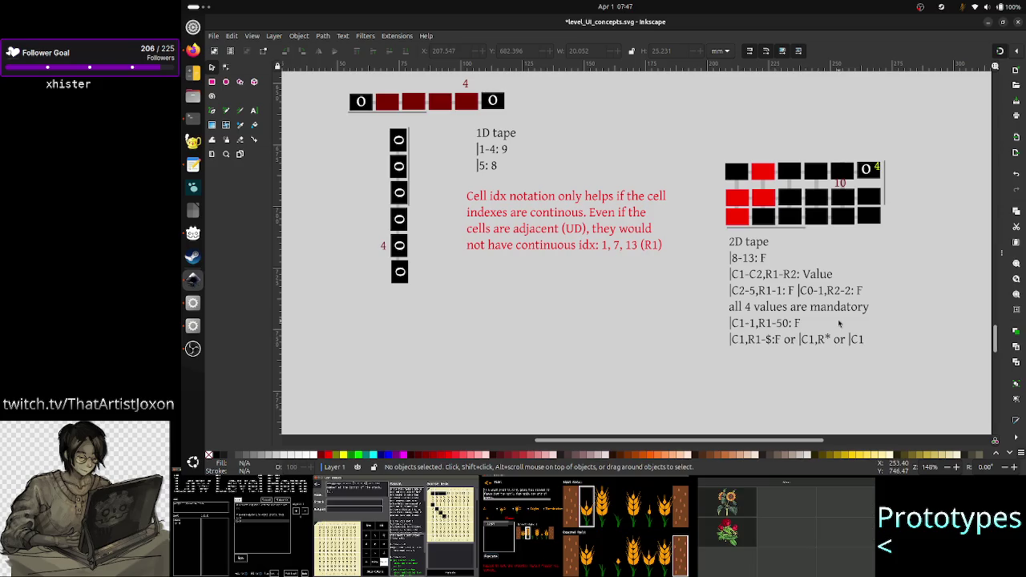
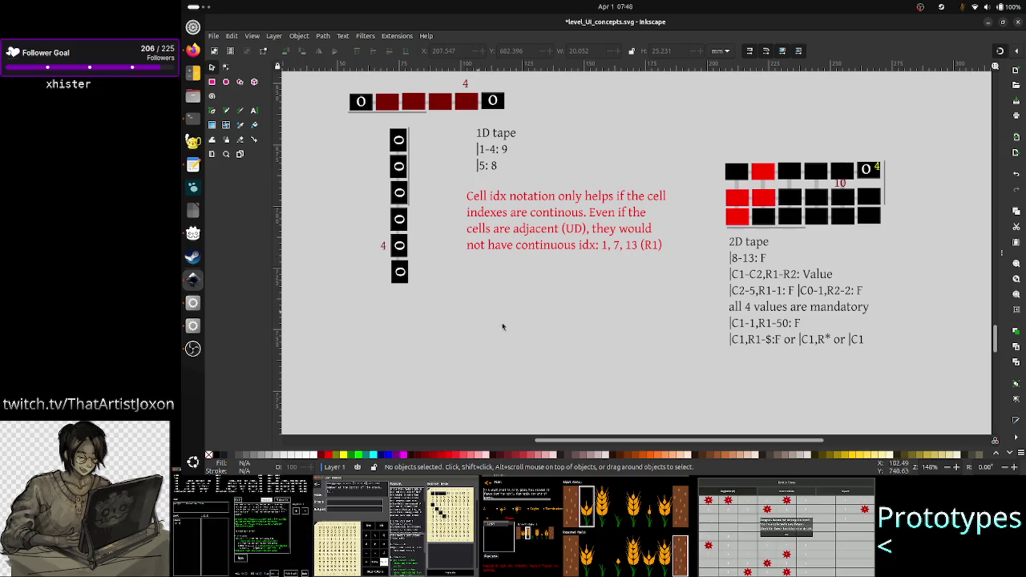
# - Navigate the sheet and inspect the 1D tape note and the 2D tape's red and black cells
pyautogui.scroll(5, 588, 335)
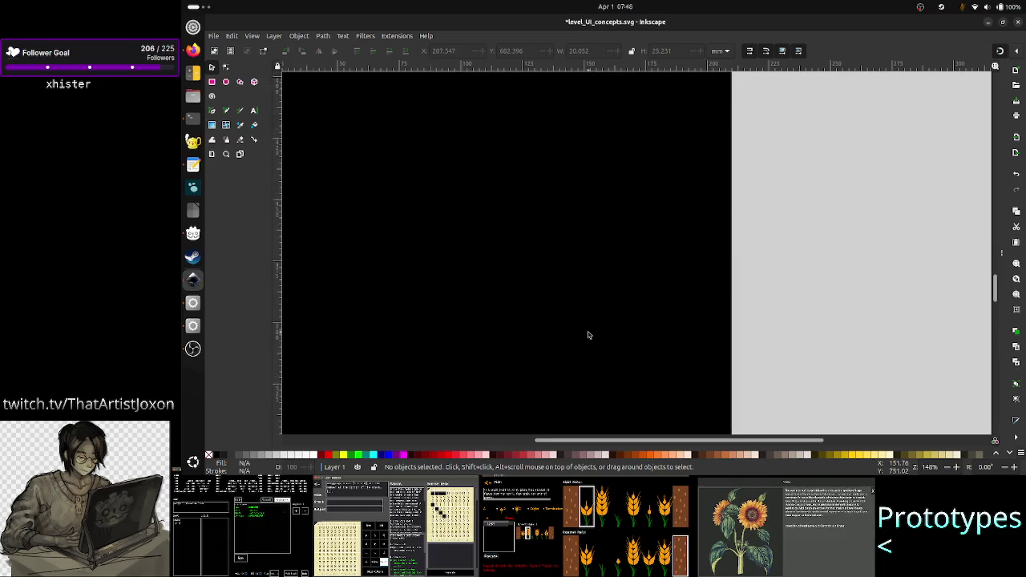
pyautogui.hscroll(-3, 588, 335)
pyautogui.scroll(3, 587, 336)
pyautogui.scroll(3, 588, 335)
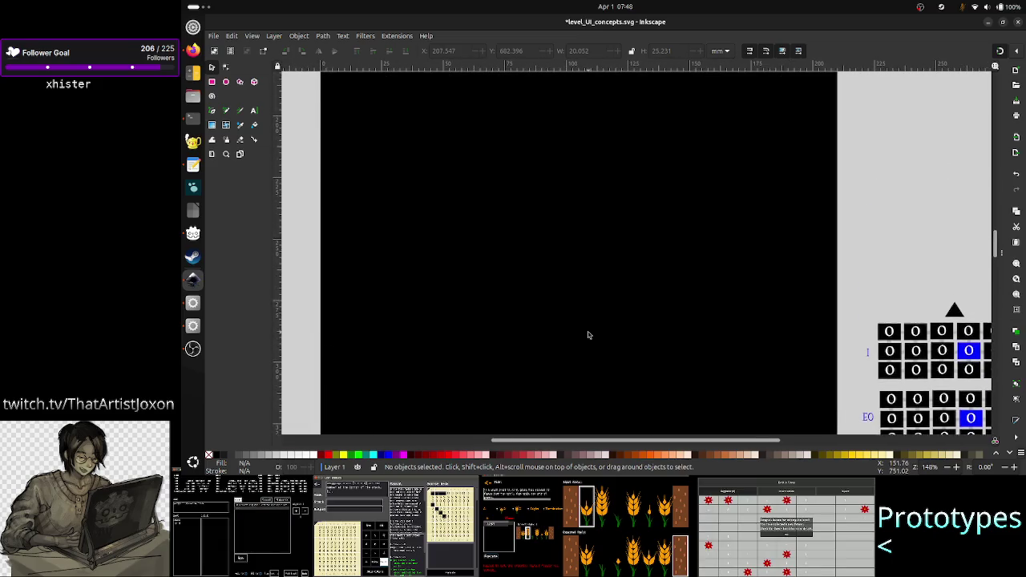
pyautogui.scroll(3, 588, 335)
pyautogui.scroll(3, 588, 335)
pyautogui.scroll(1, 588, 335)
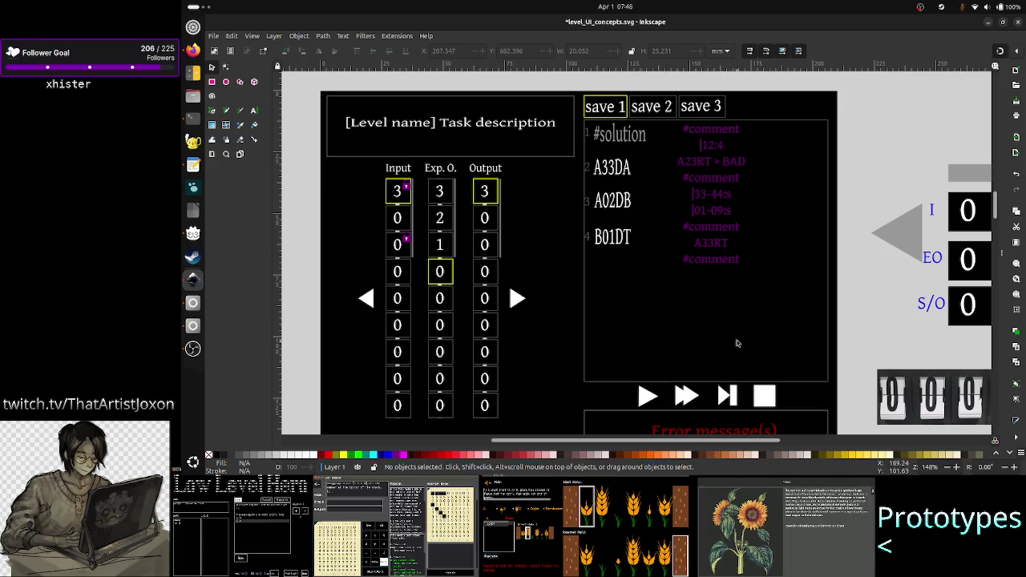
pyautogui.scroll(-5, 799, 319)
pyautogui.scroll(-5, 799, 319)
pyautogui.scroll(-5, 798, 319)
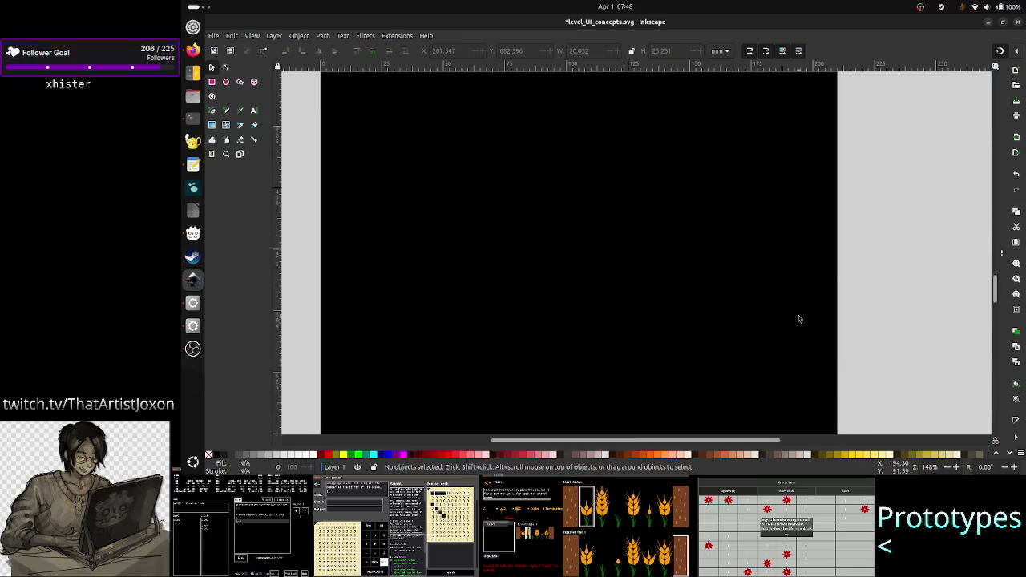
pyautogui.scroll(-5, 799, 319)
pyautogui.scroll(-5, 798, 319)
pyautogui.scroll(-3, 798, 319)
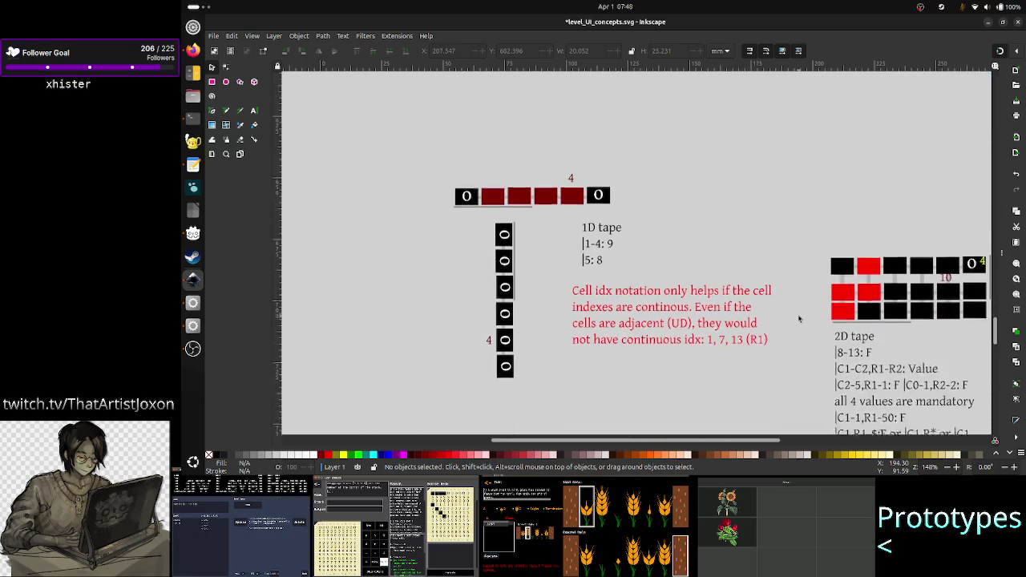
pyautogui.scroll(-1, 799, 319)
pyautogui.hscroll(1, 798, 319)
pyautogui.hscroll(1, 798, 320)
pyautogui.hscroll(1, 798, 319)
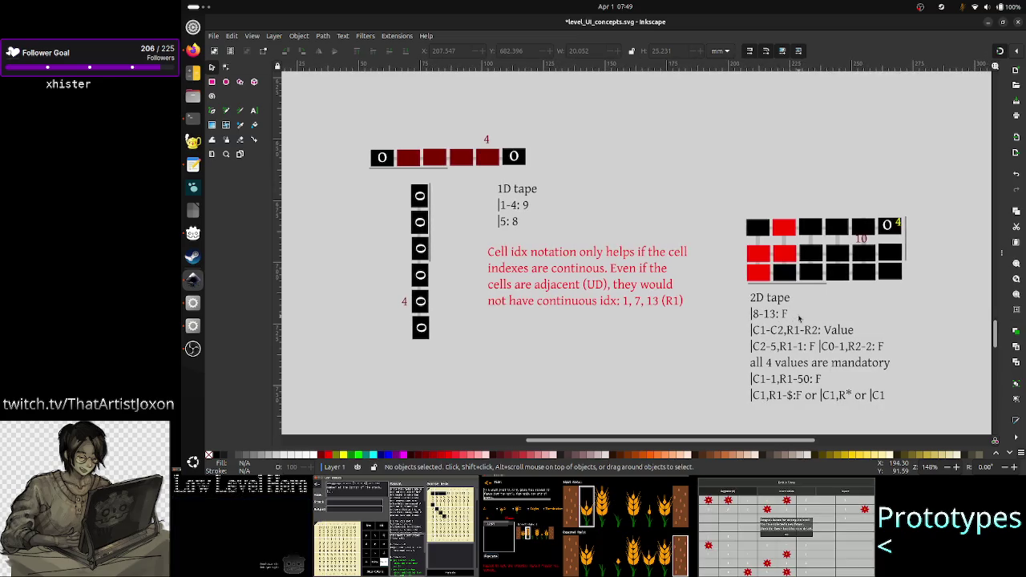
pyautogui.scroll(-1, 799, 319)
pyautogui.scroll(-2, 799, 319)
pyautogui.scroll(2, 799, 319)
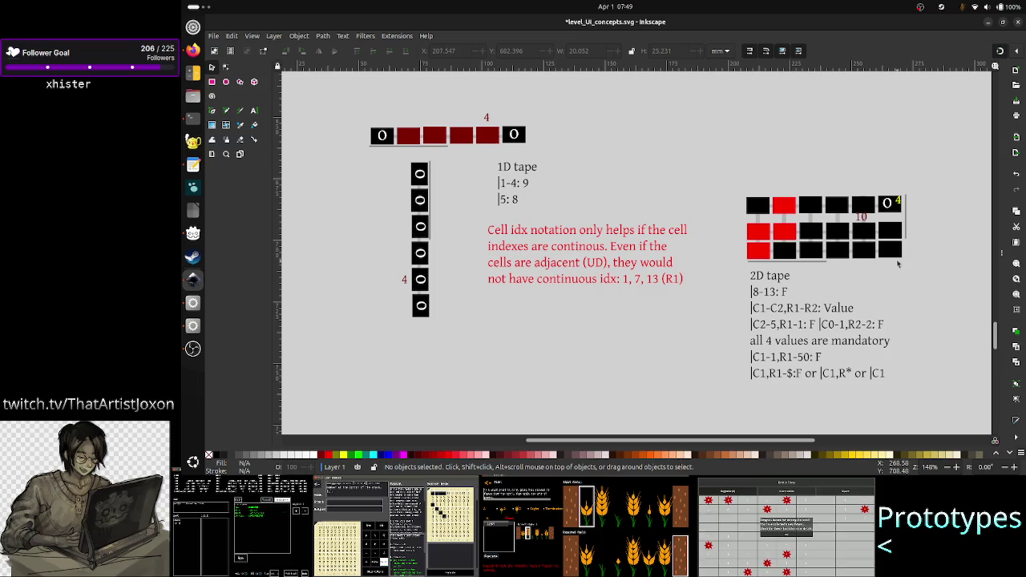
pyautogui.click(507, 185)
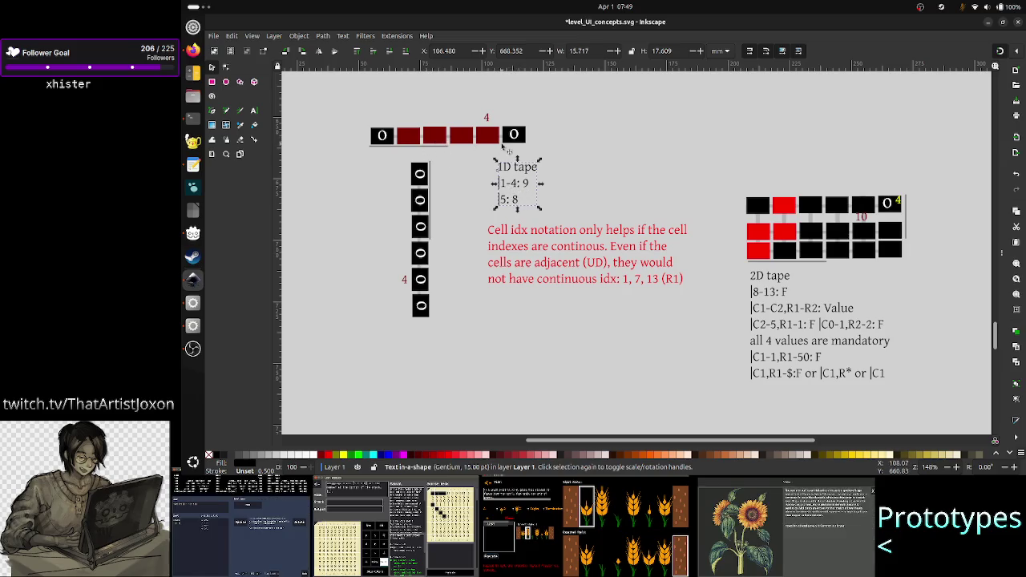
pyautogui.click(694, 195)
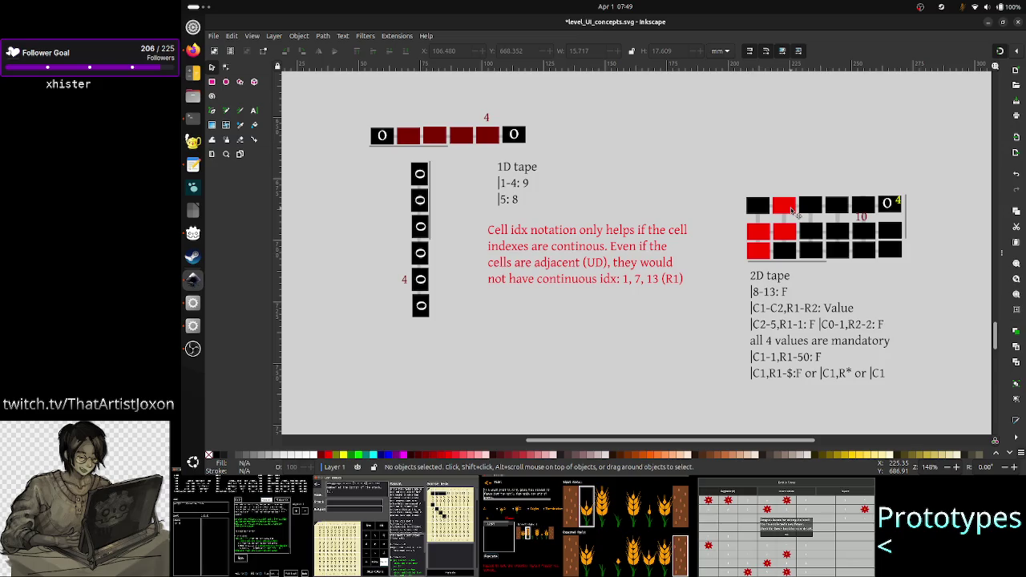
pyautogui.click(792, 210)
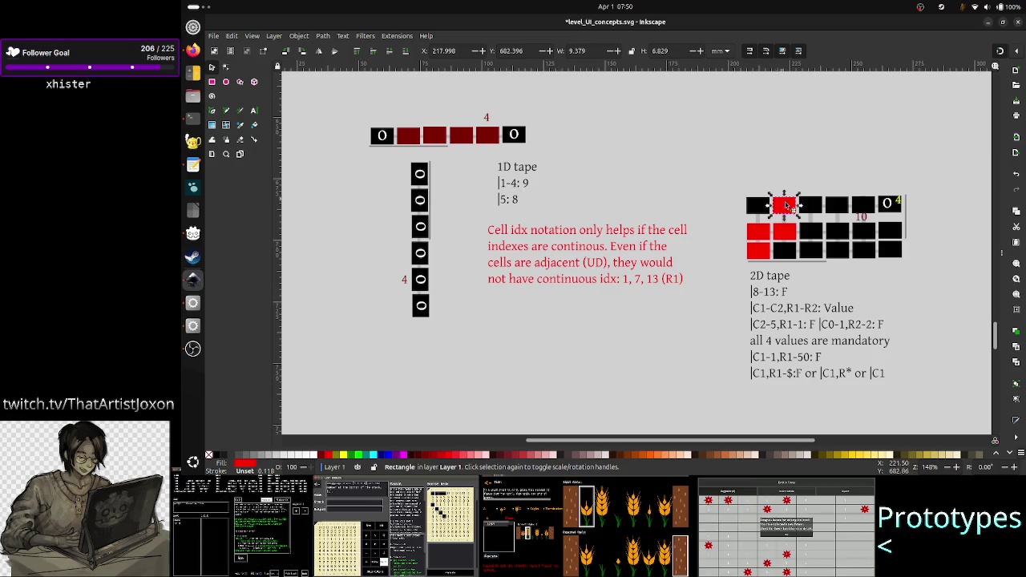
pyautogui.click(789, 233)
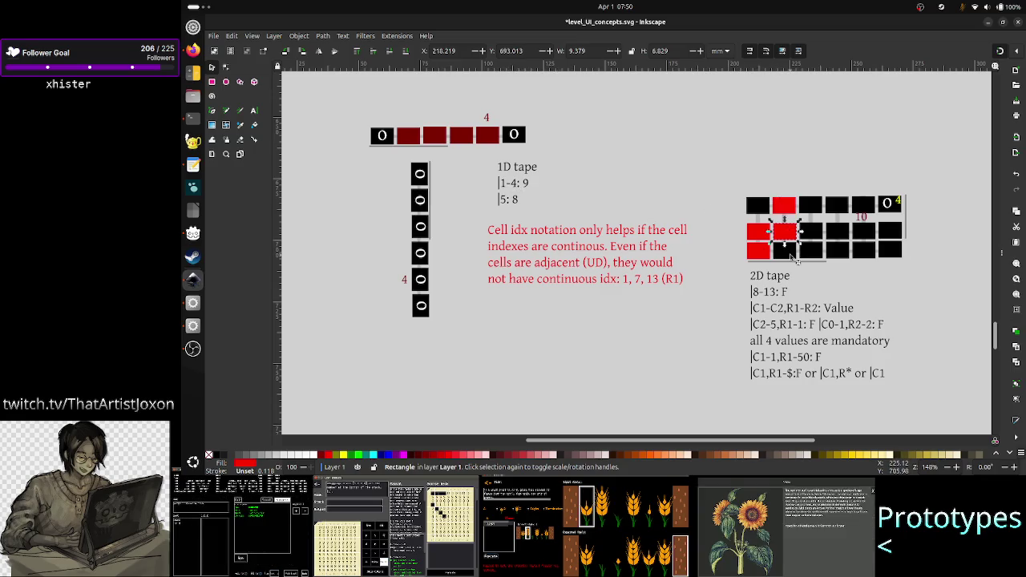
pyautogui.click(791, 255)
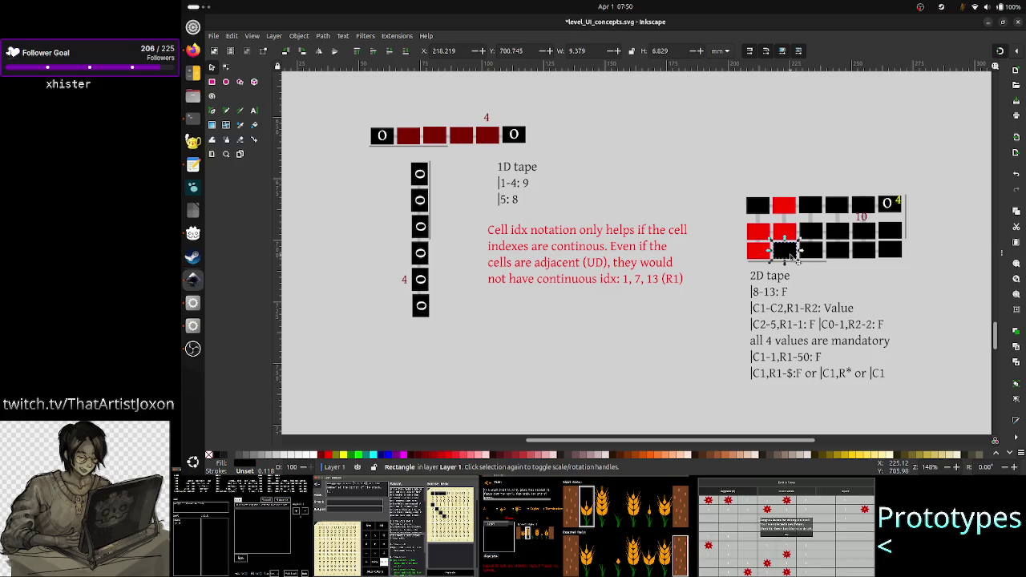
pyautogui.click(696, 348)
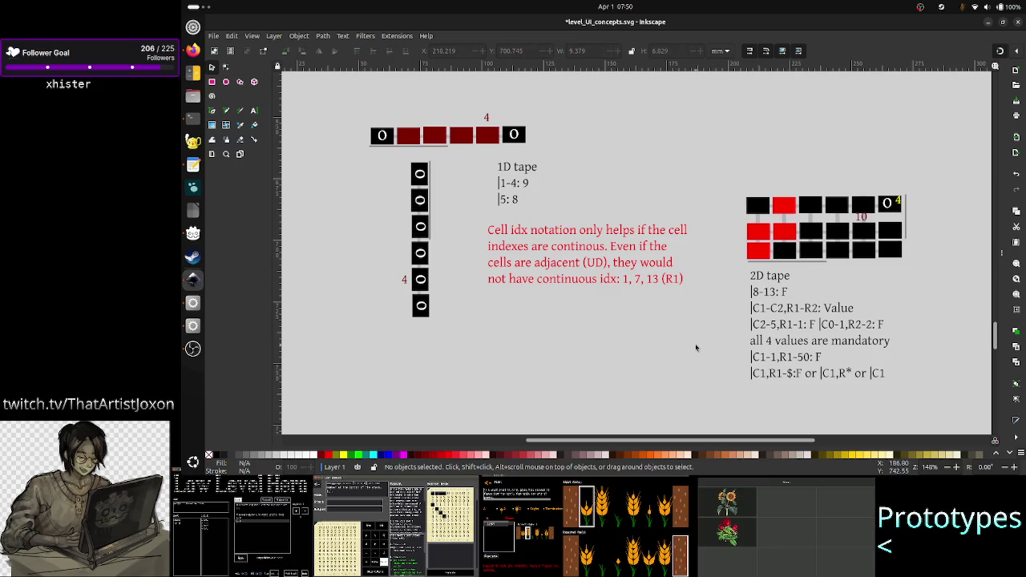
# - Select the 2D tape notes, box-select their bottom lines, and activate the Text tool
pyautogui.click(758, 311)
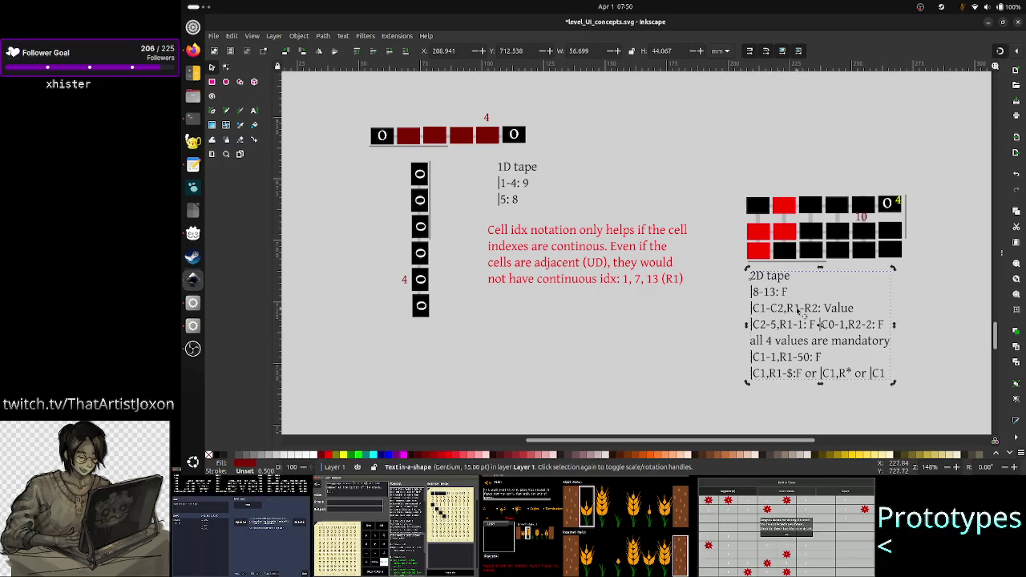
pyautogui.click(694, 345)
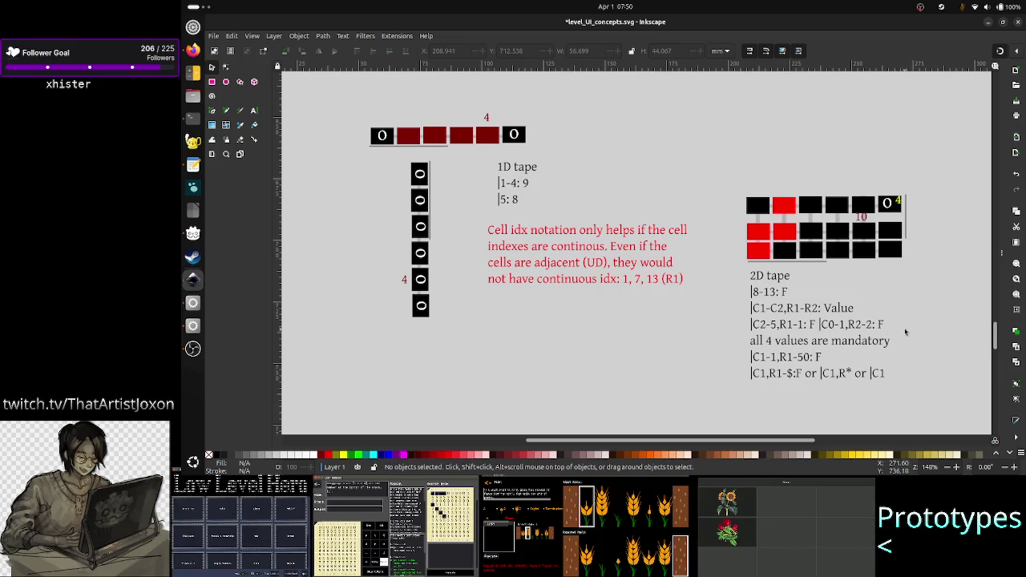
pyautogui.click(783, 367)
pyautogui.click(789, 399)
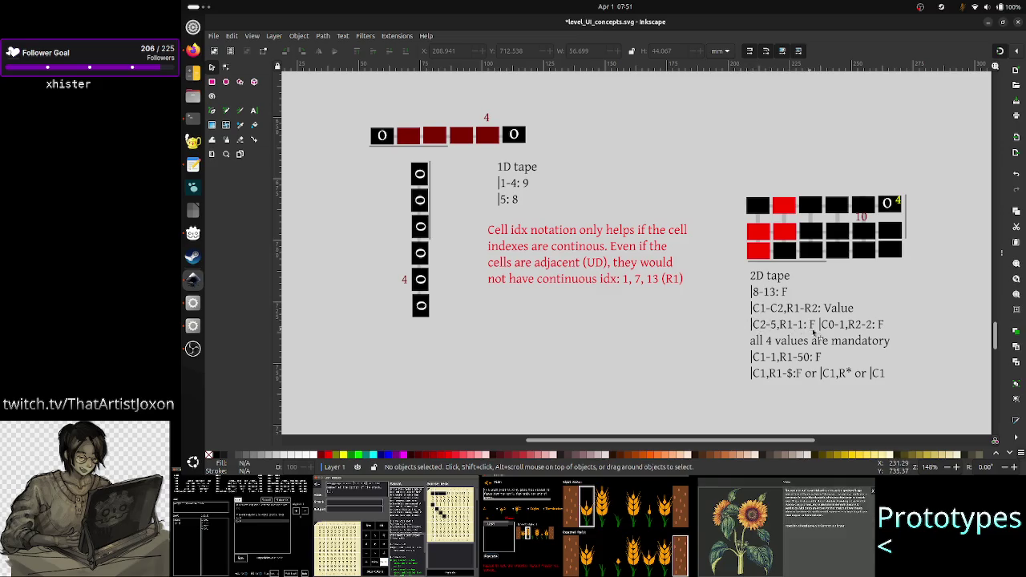
pyautogui.moveTo(912, 399)
pyautogui.mouseDown()
pyautogui.moveTo(729, 366)
pyautogui.moveTo(908, 394)
pyautogui.mouseUp()
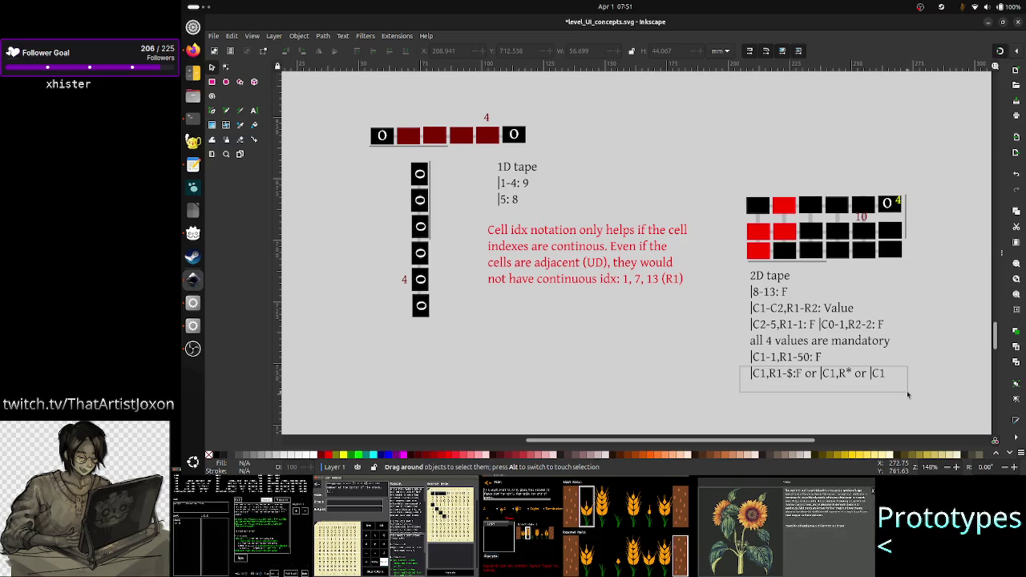
pyautogui.moveTo(909, 394); pyautogui.dragTo(908, 394)
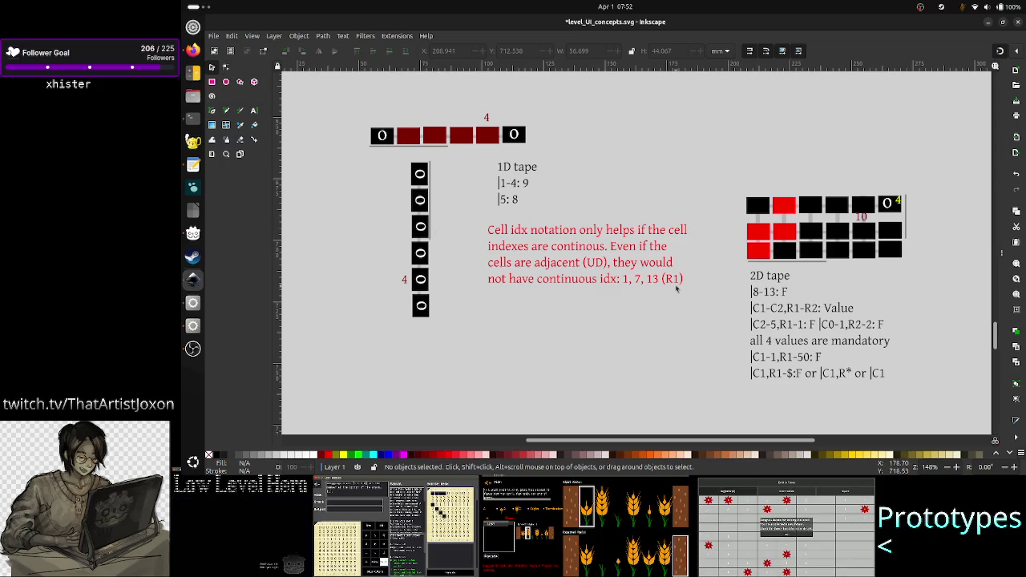
pyautogui.click(254, 109)
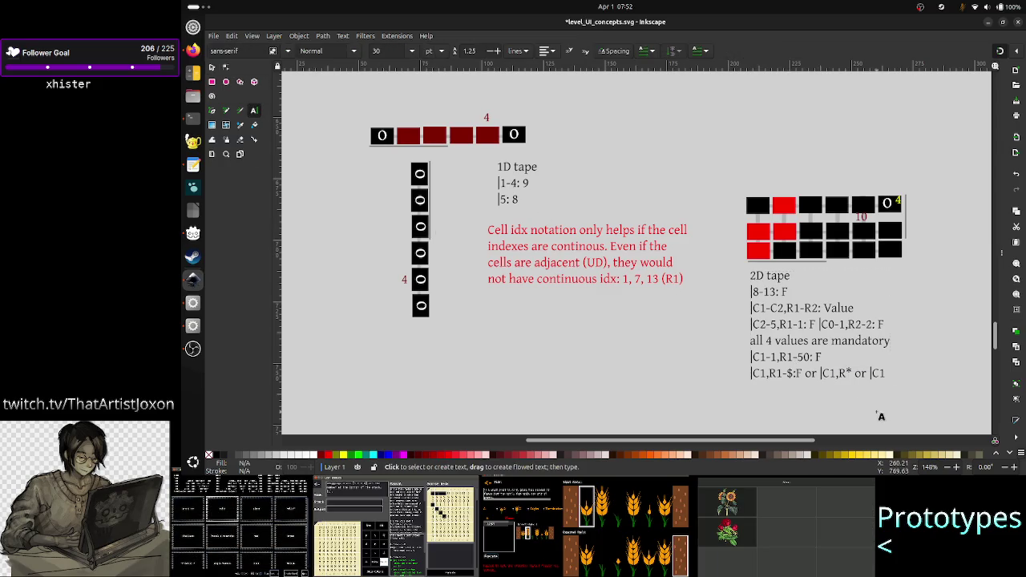
# - Add a new line after the mandatory note in the 2D tape notes and type C2
pyautogui.click(886, 370)
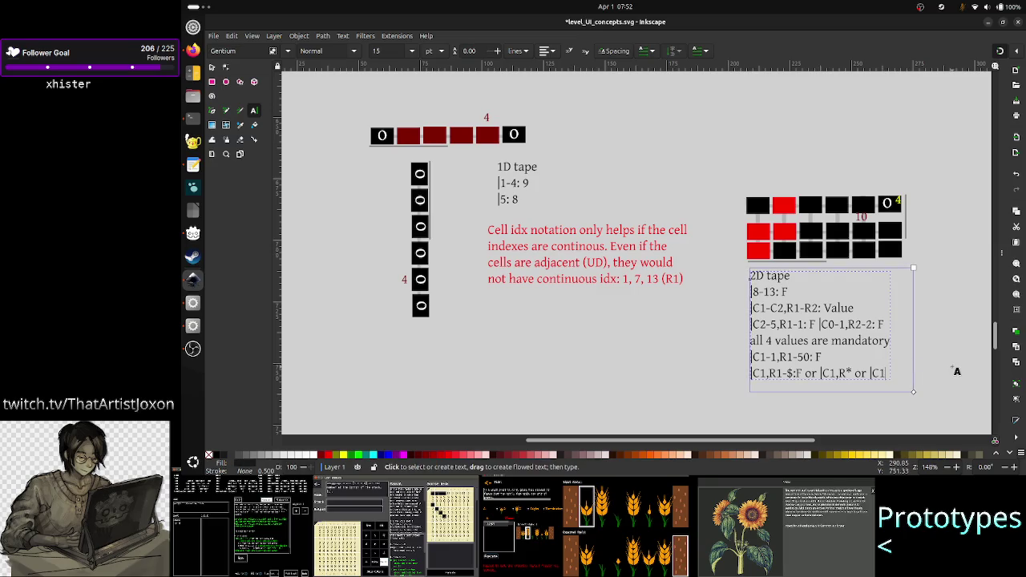
pyautogui.press('Up')
pyautogui.press('Up')
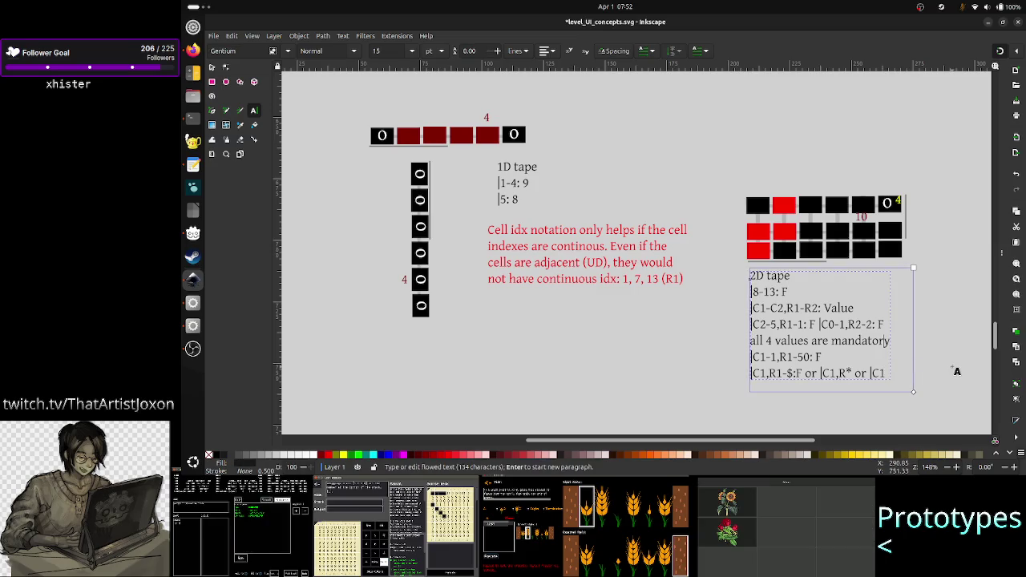
pyautogui.press('Return')
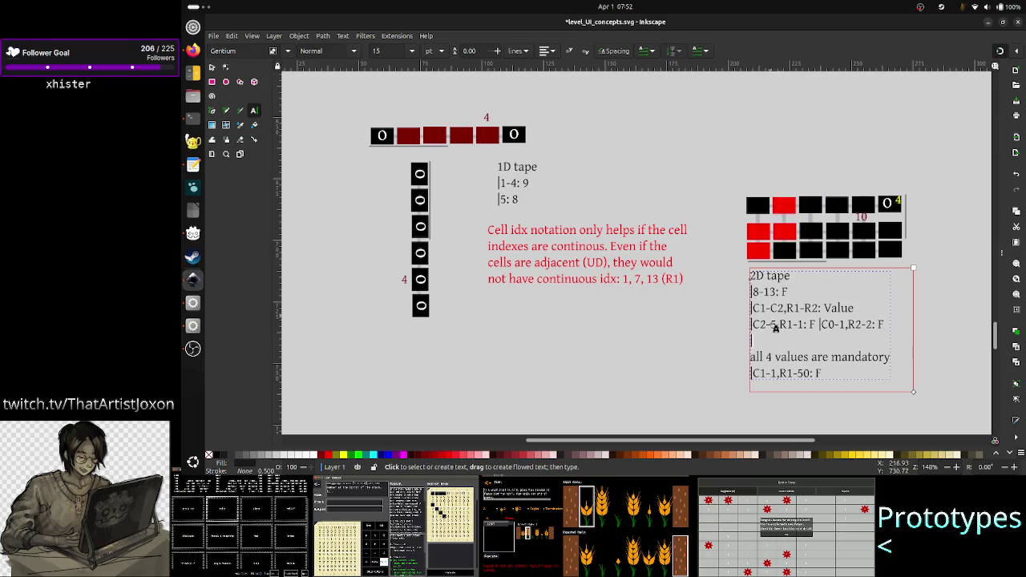
pyautogui.write('C2-')
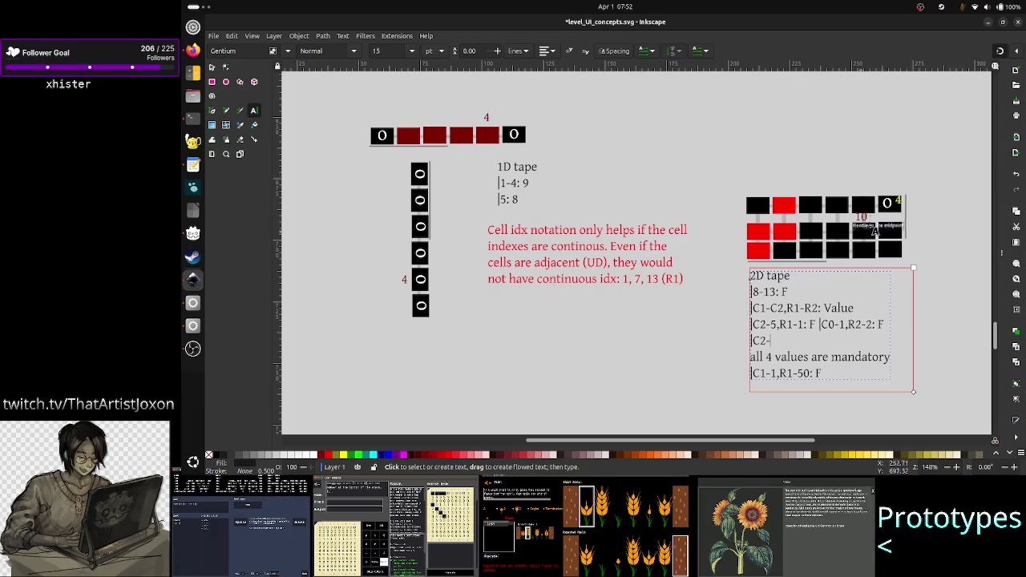
# - Replace the draft indexes on the fifth 2D tape notes line with C0-0,R1-2:F
pyautogui.hscroll(-10, 807, 344)
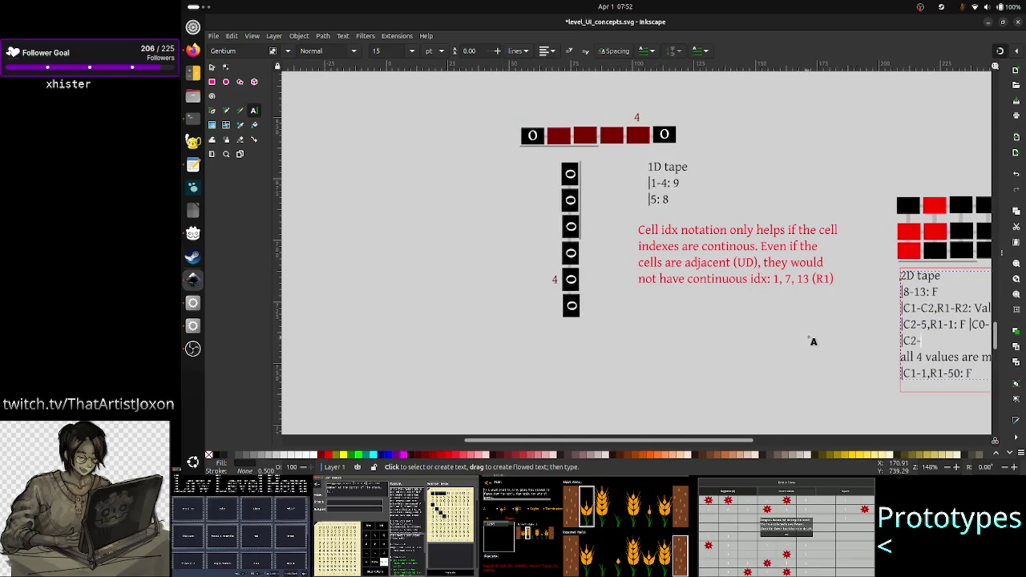
pyautogui.hscroll(12, 807, 348)
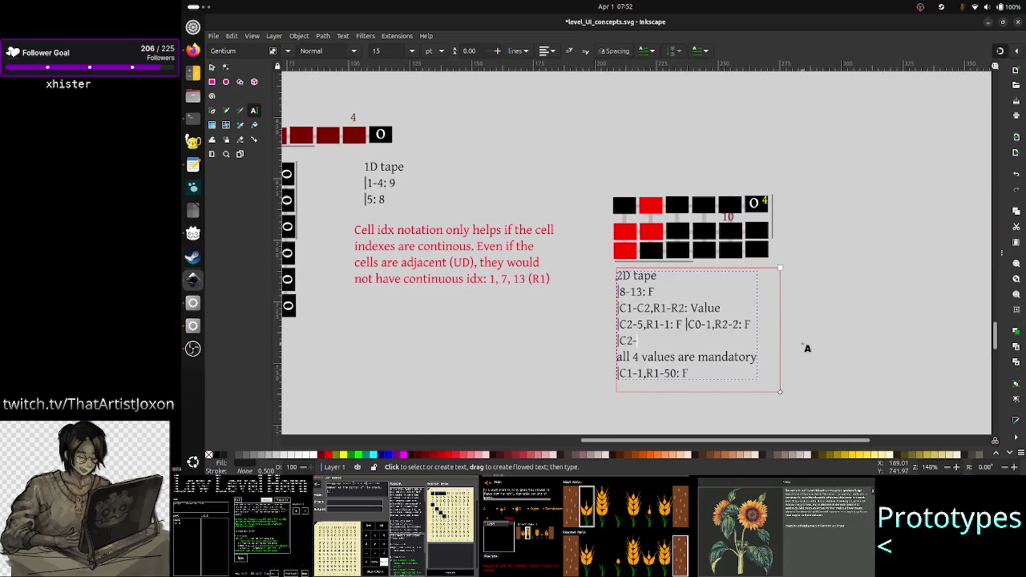
pyautogui.hscroll(-1, 807, 348)
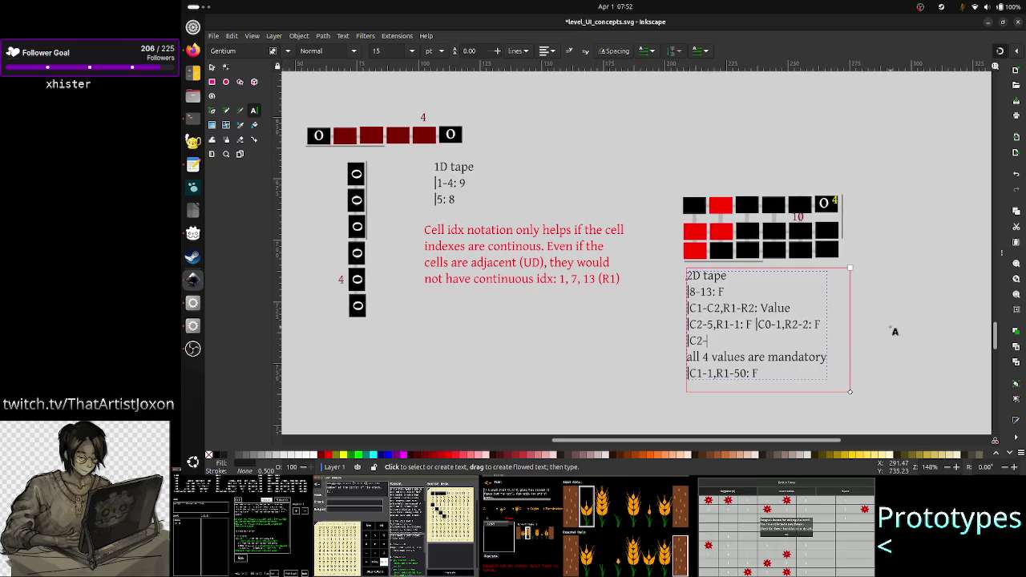
pyautogui.press('BackSpace')
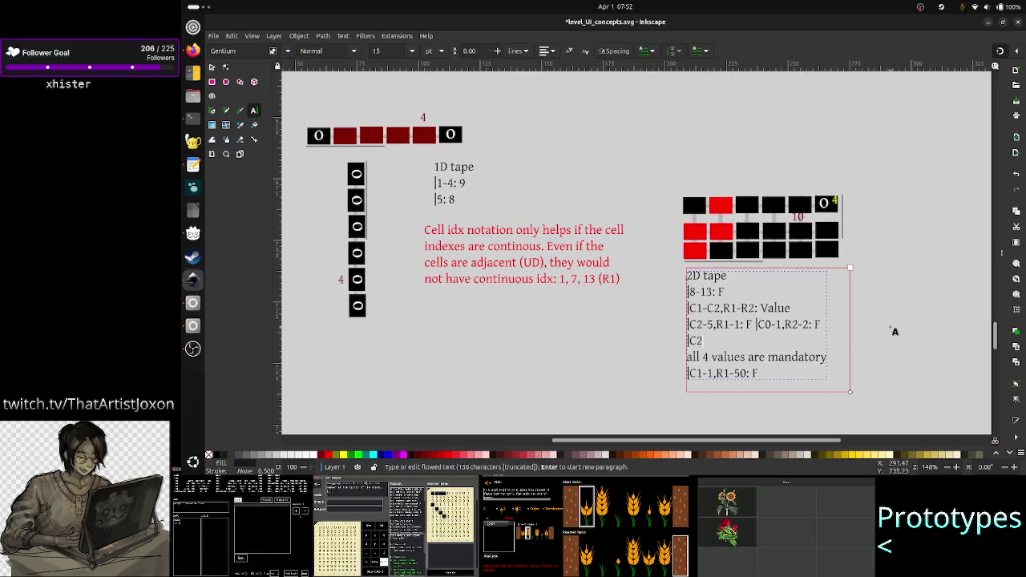
pyautogui.press('BackSpace')
pyautogui.write('1-1')
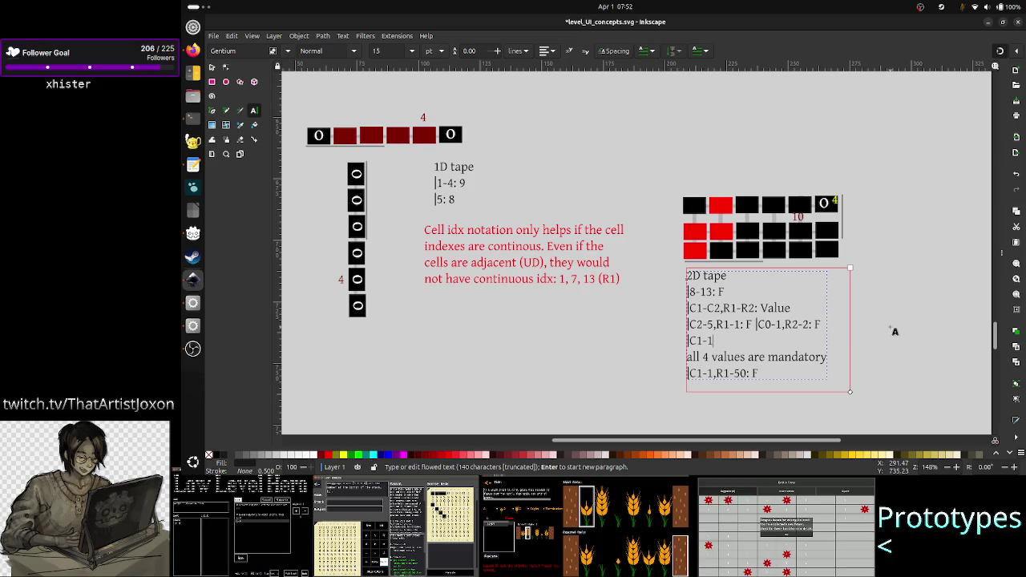
pyautogui.press('BackSpace')
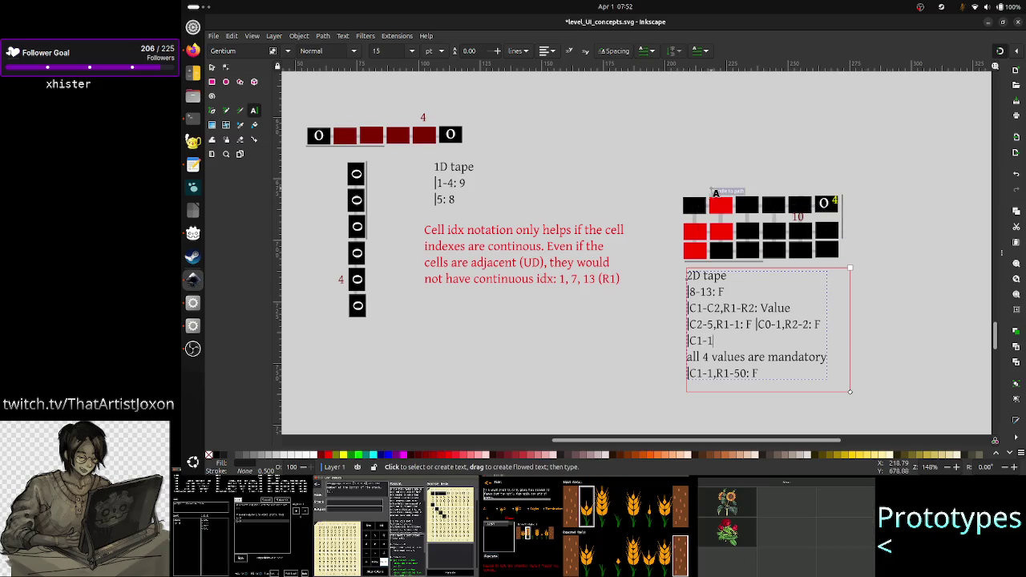
pyautogui.press('BackSpace')
pyautogui.press('BackSpace')
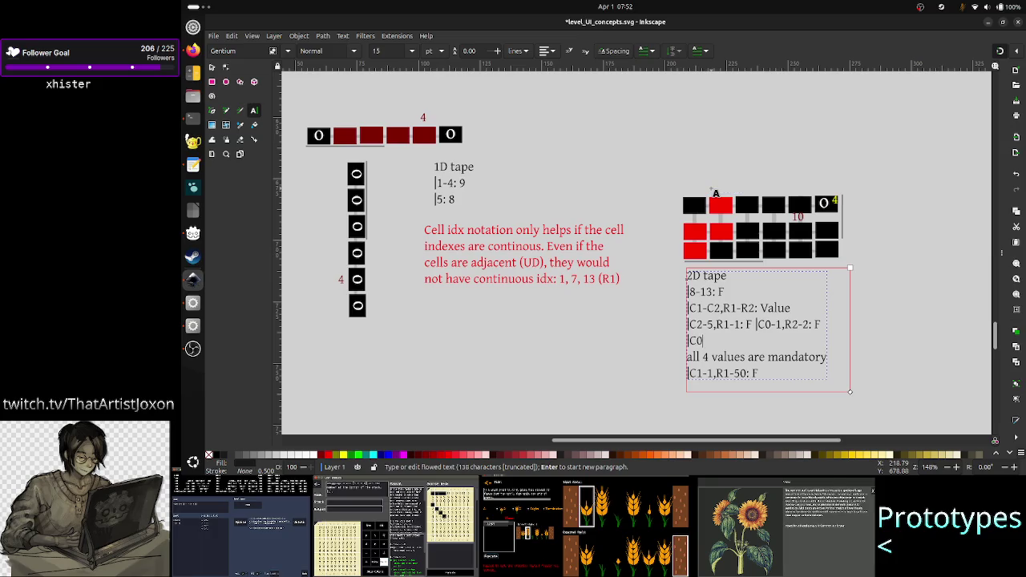
pyautogui.write('-0,R')
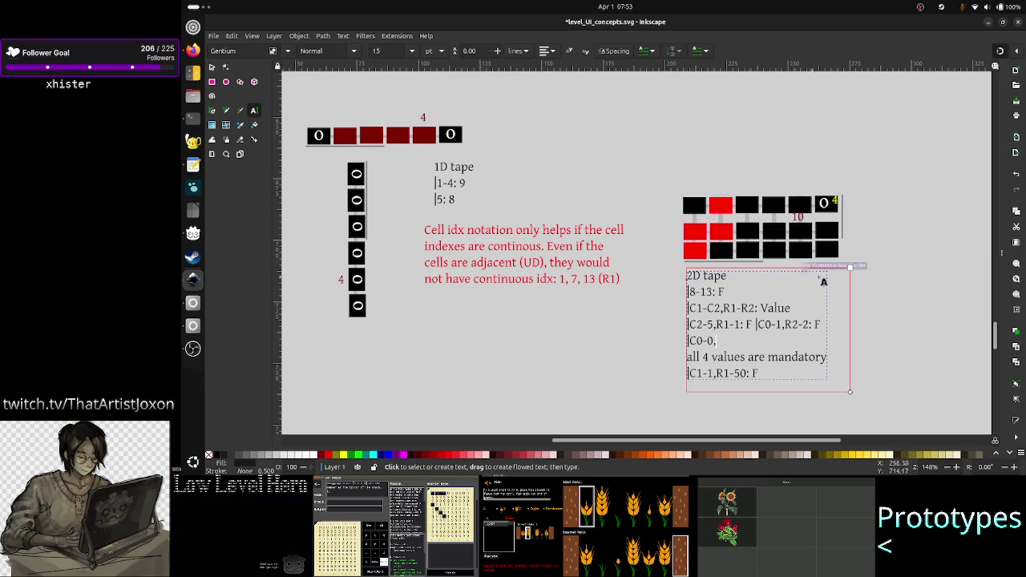
pyautogui.moveTo(823, 279); pyautogui.dragTo(843, 295)
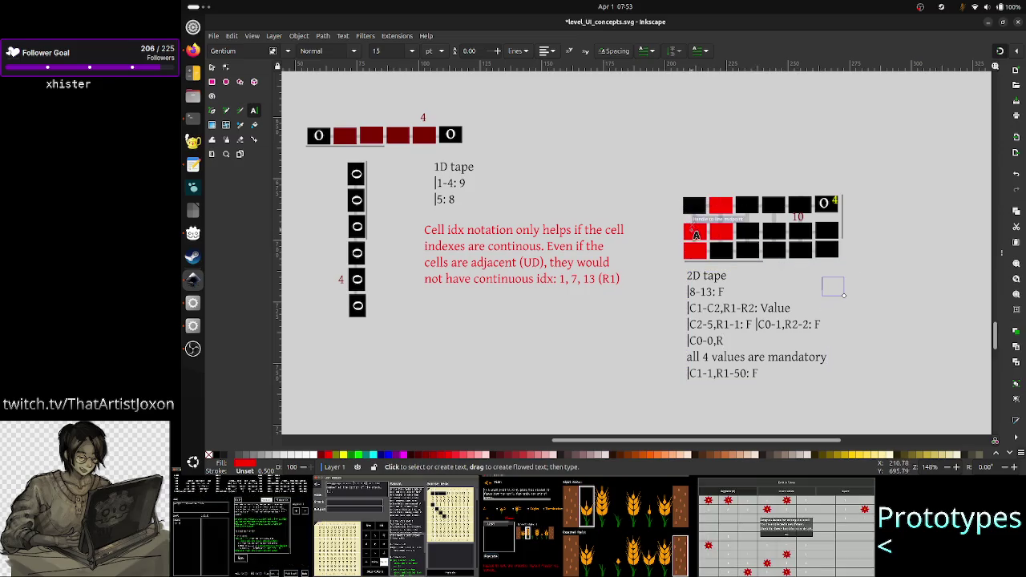
pyautogui.click(732, 341)
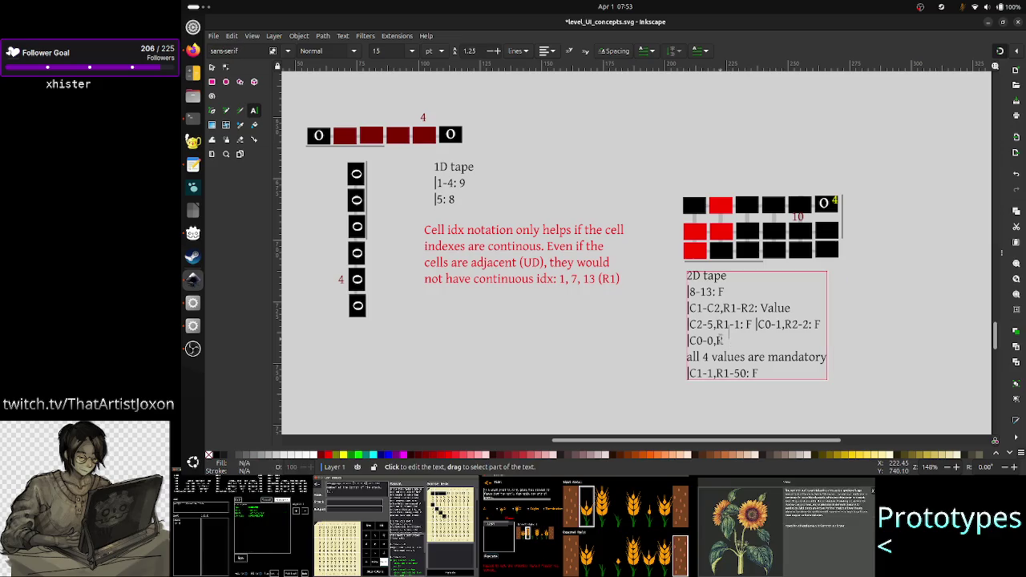
pyautogui.write('1-2')
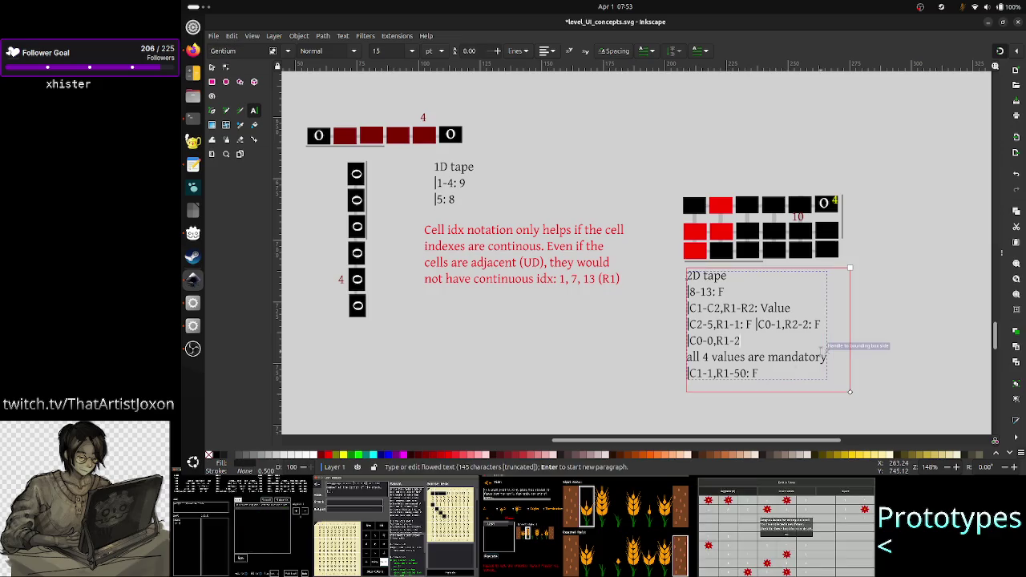
pyautogui.write(':F')
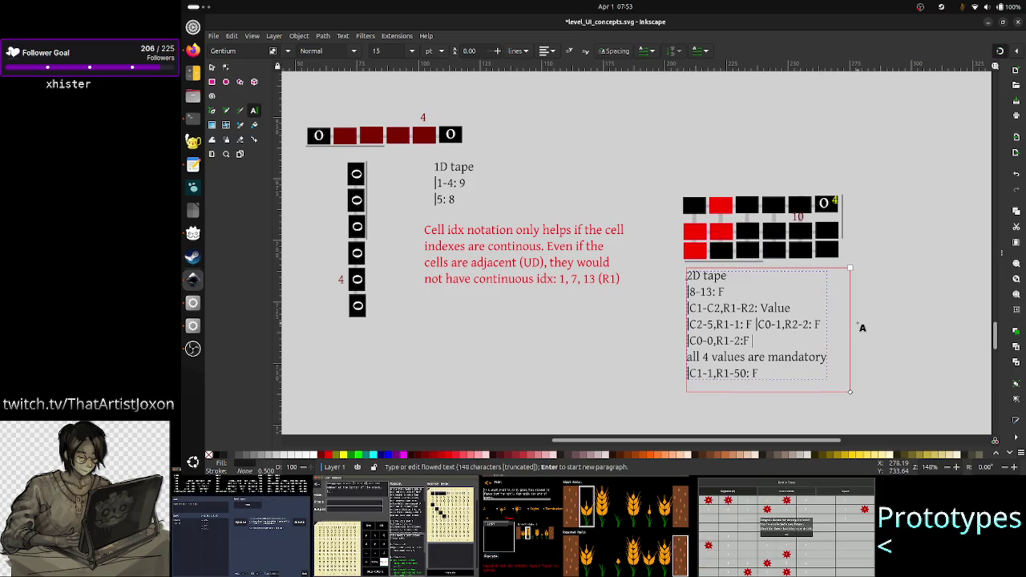
pyautogui.write(' 1')
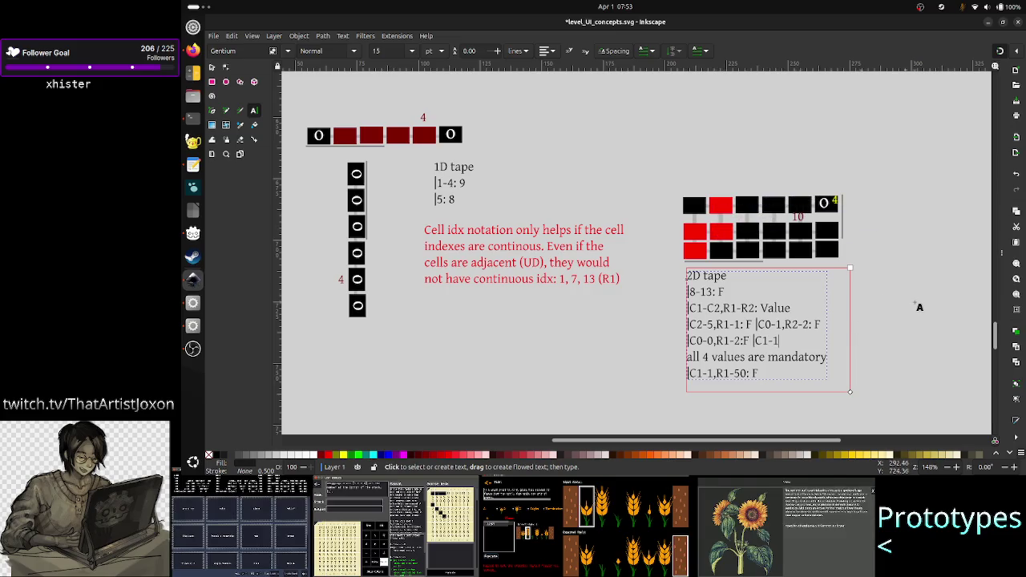
pyautogui.write(',R0')
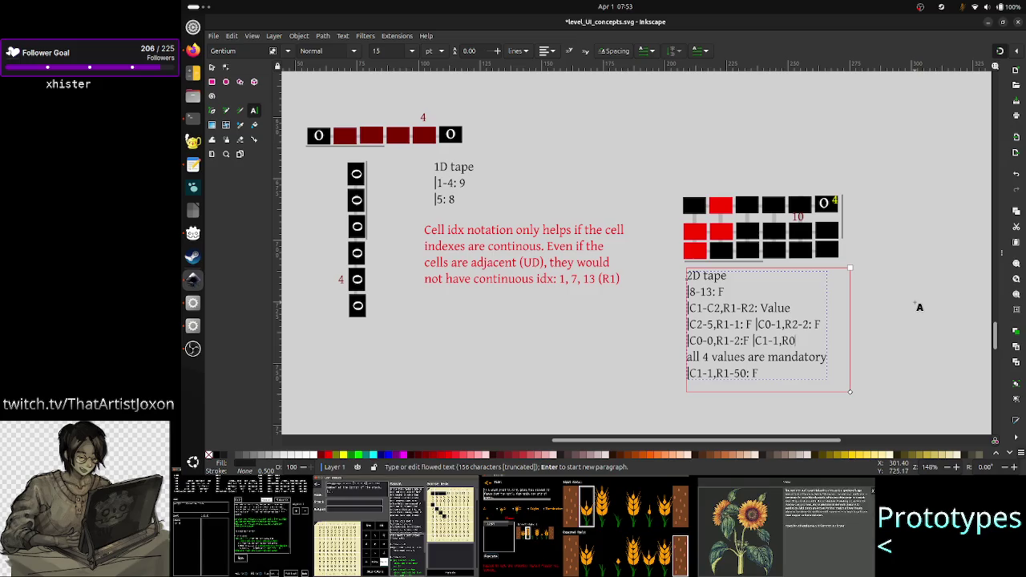
pyautogui.write('-1:F')
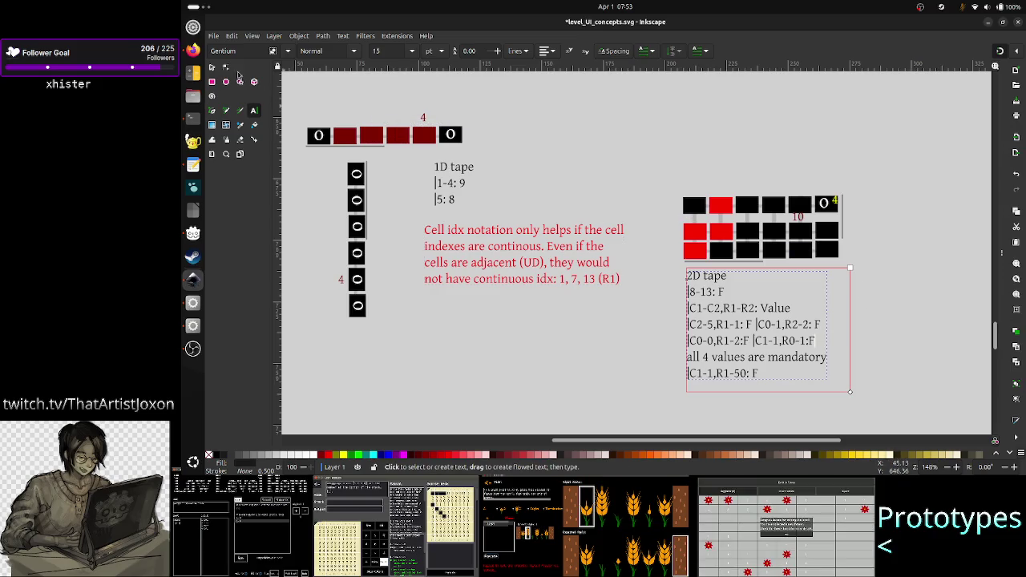
# - Turn the two left-column red cells of the 2D tape black
pyautogui.click(214, 67)
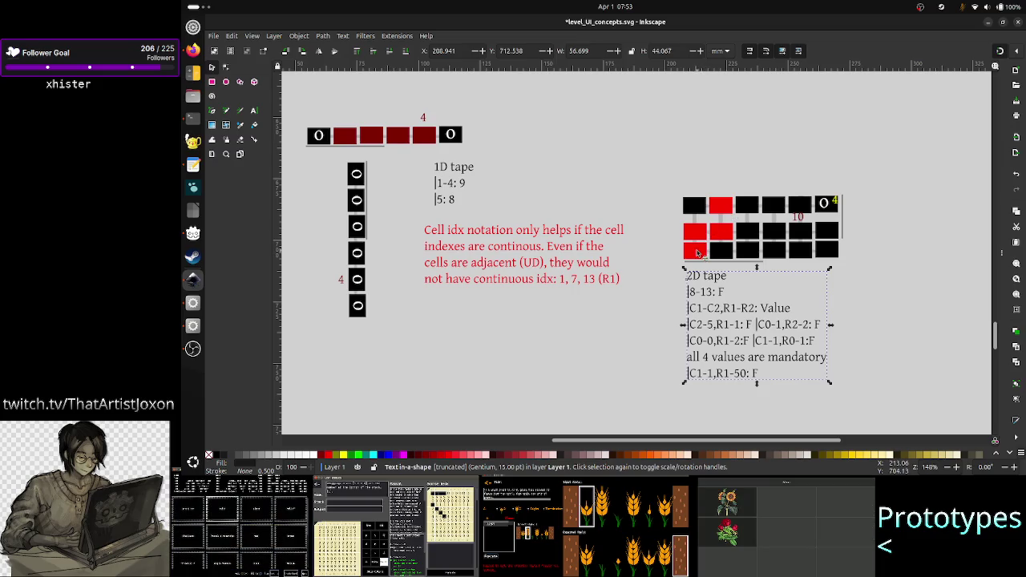
pyautogui.click(697, 251)
pyautogui.keyDown('shift'); pyautogui.click(695, 232); pyautogui.keyUp('shift')
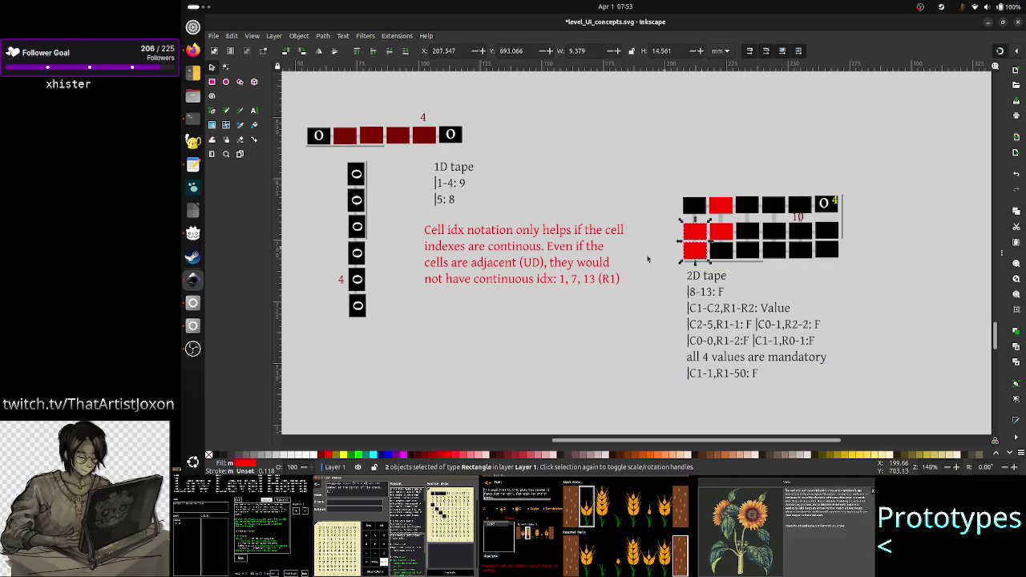
pyautogui.click(220, 454)
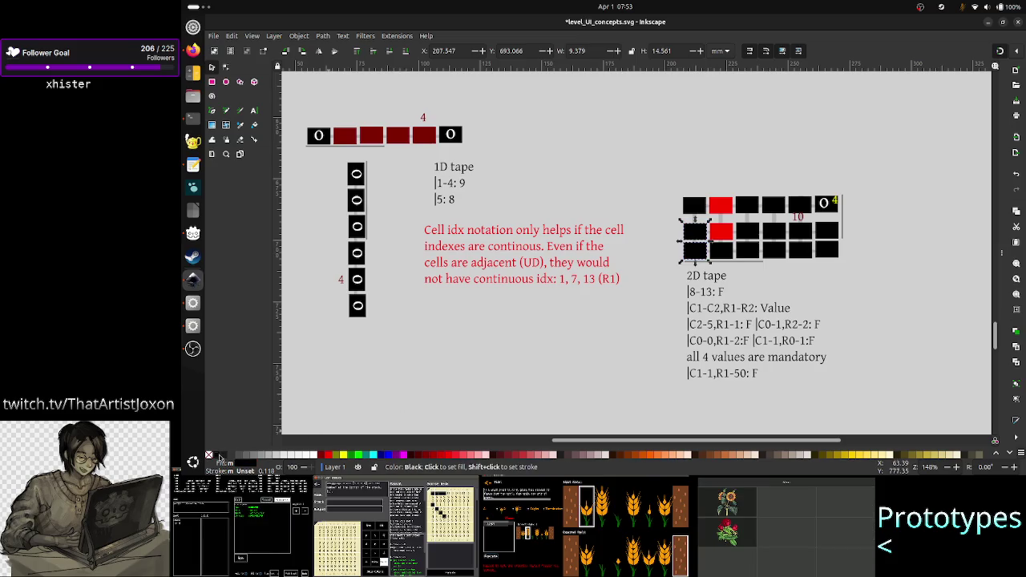
# - Fill the top two cells of the third column red
pyautogui.click(746, 214)
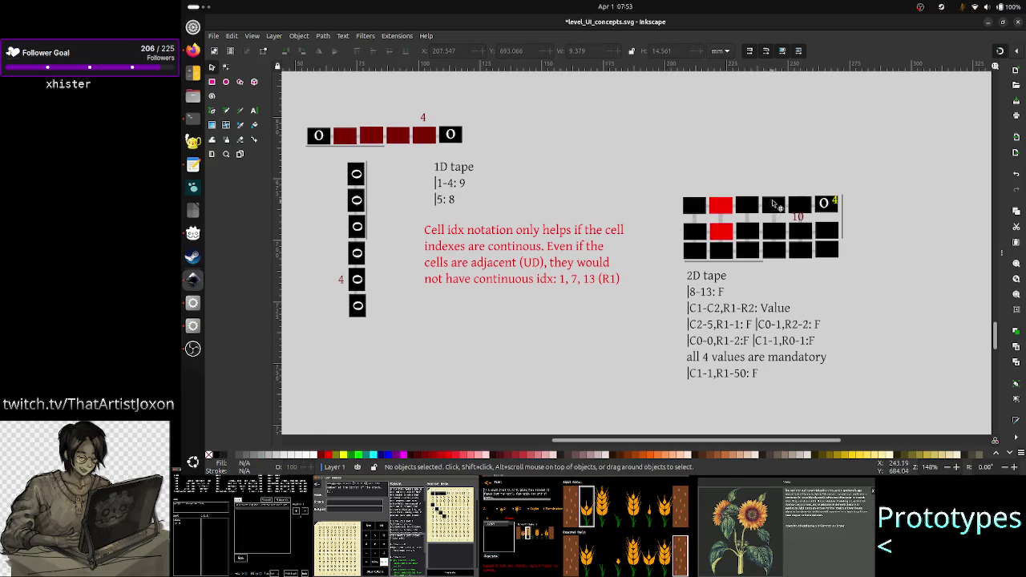
pyautogui.click(746, 212)
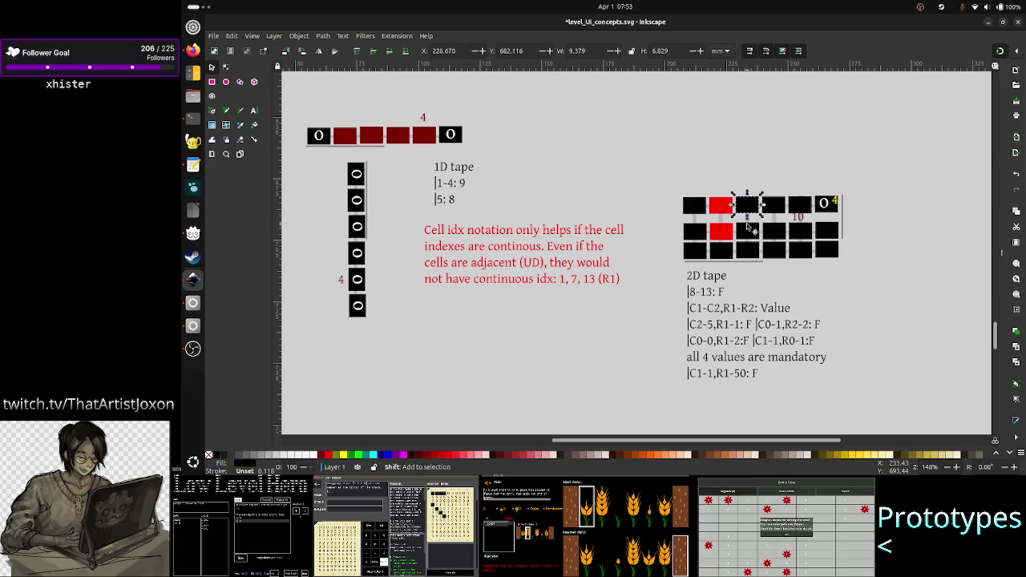
pyautogui.keyDown('shift'); pyautogui.click(748, 232); pyautogui.keyUp('shift')
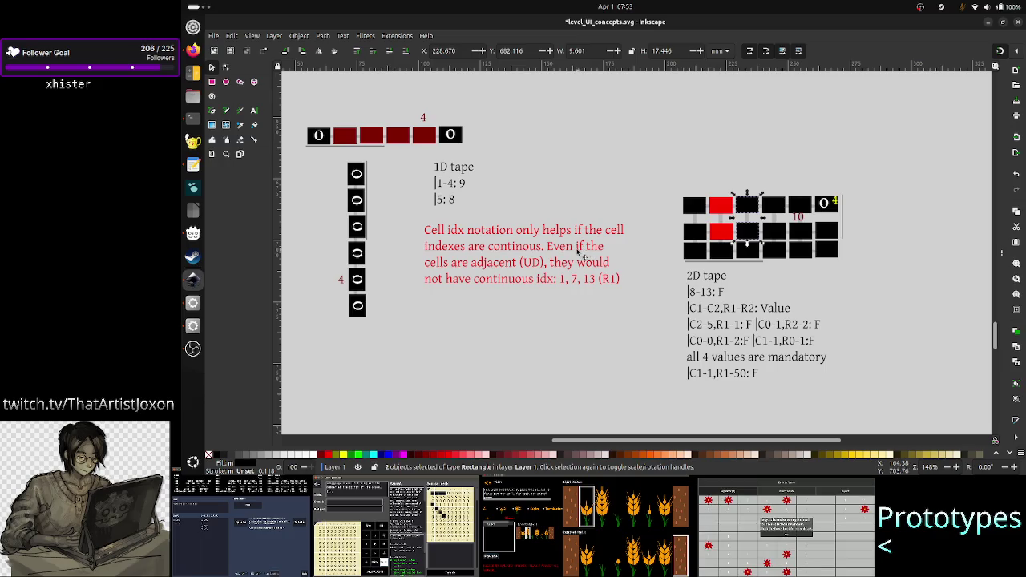
pyautogui.click(333, 454)
pyautogui.click(619, 392)
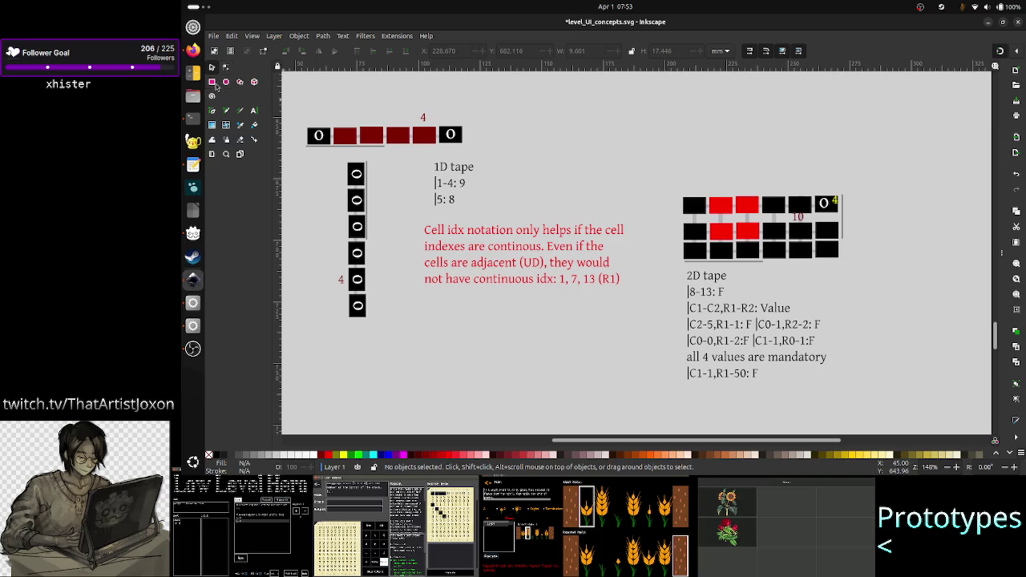
pyautogui.click(253, 110)
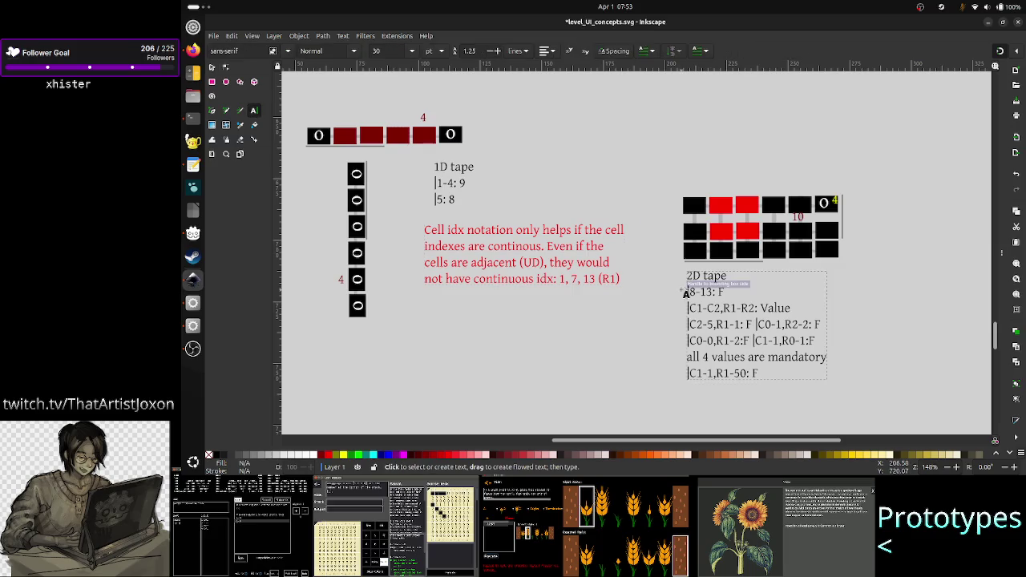
# - Remove the C1-1,R1-50: F line and add C1-2,R0-1:F above the mandatory note
pyautogui.click(787, 322)
pyautogui.hotkey('ctrl', 'z')
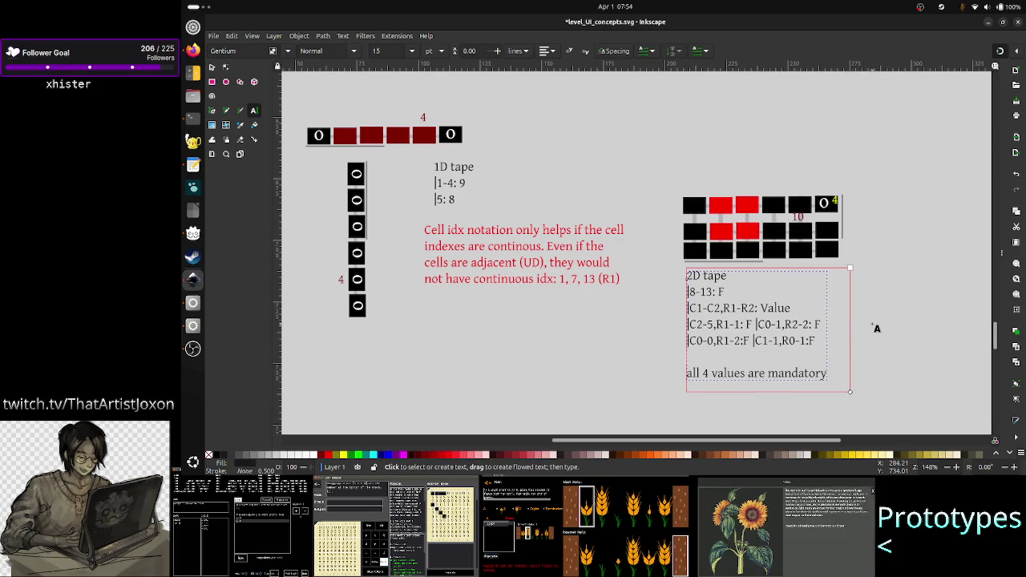
pyautogui.press('Down')
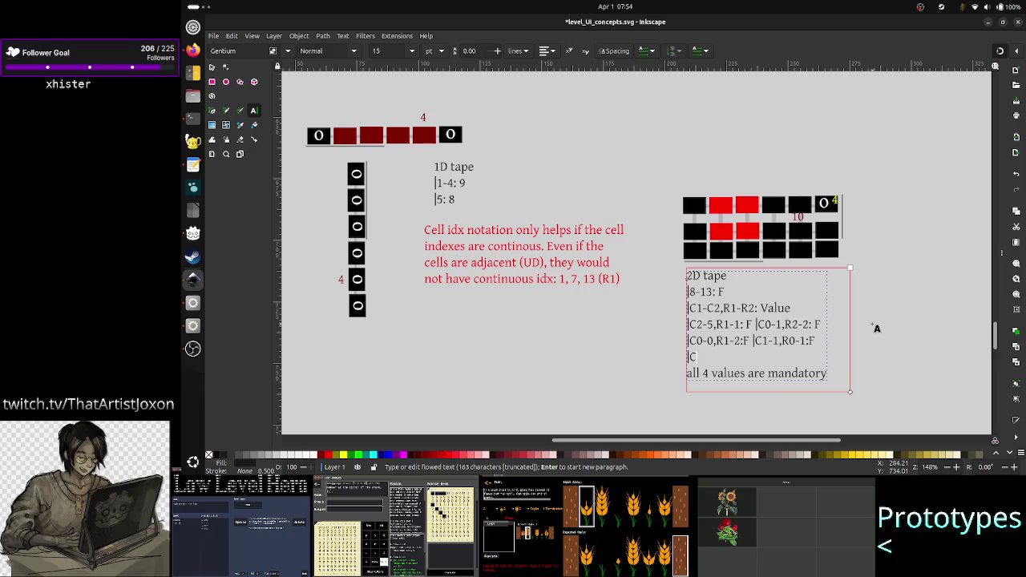
pyautogui.write('1-2')
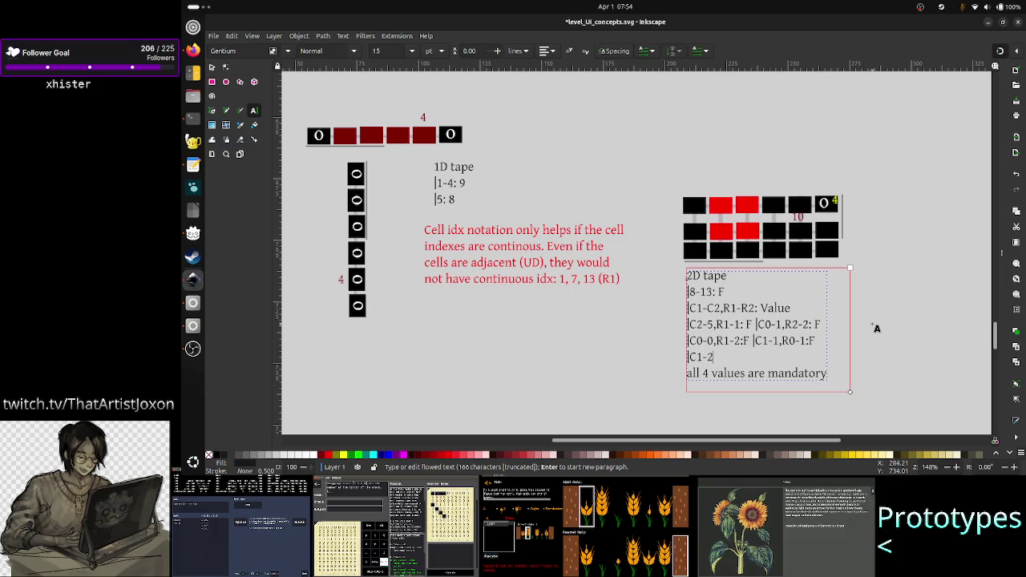
pyautogui.write(',R')
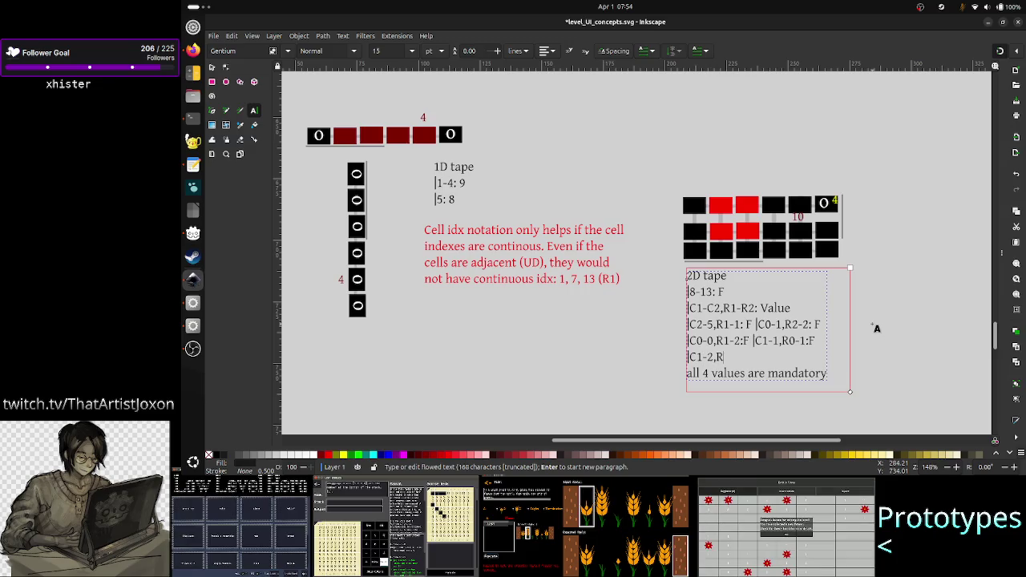
pyautogui.write('0-1:F')
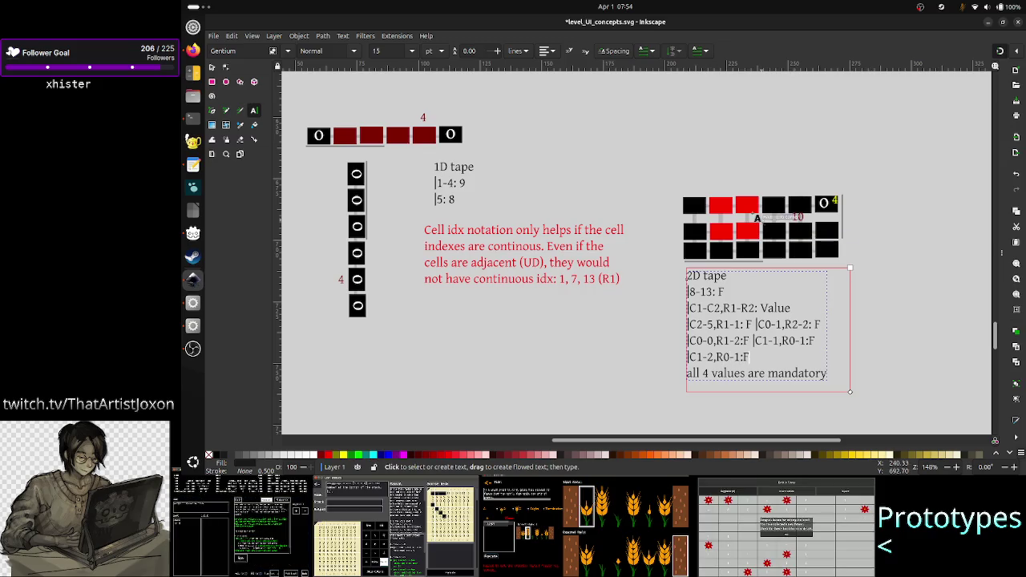
pyautogui.click(213, 68)
pyautogui.moveTo(663, 189); pyautogui.dragTo(715, 214)
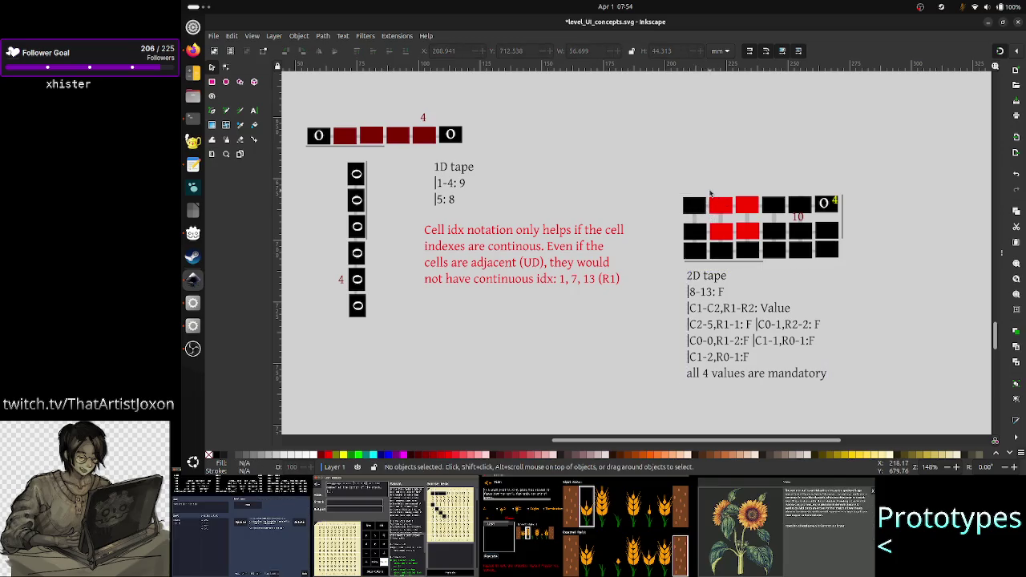
# - Select the 2D tape's red cells, save the concept sheet, and switch to Firefox
pyautogui.moveTo(710, 193); pyautogui.dragTo(763, 237)
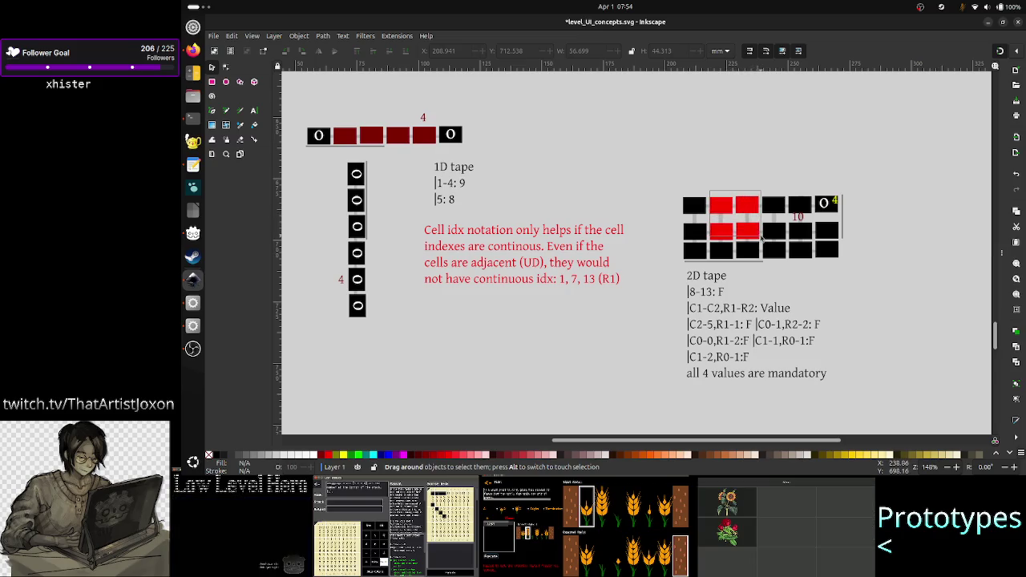
pyautogui.moveTo(762, 237); pyautogui.dragTo(761, 271)
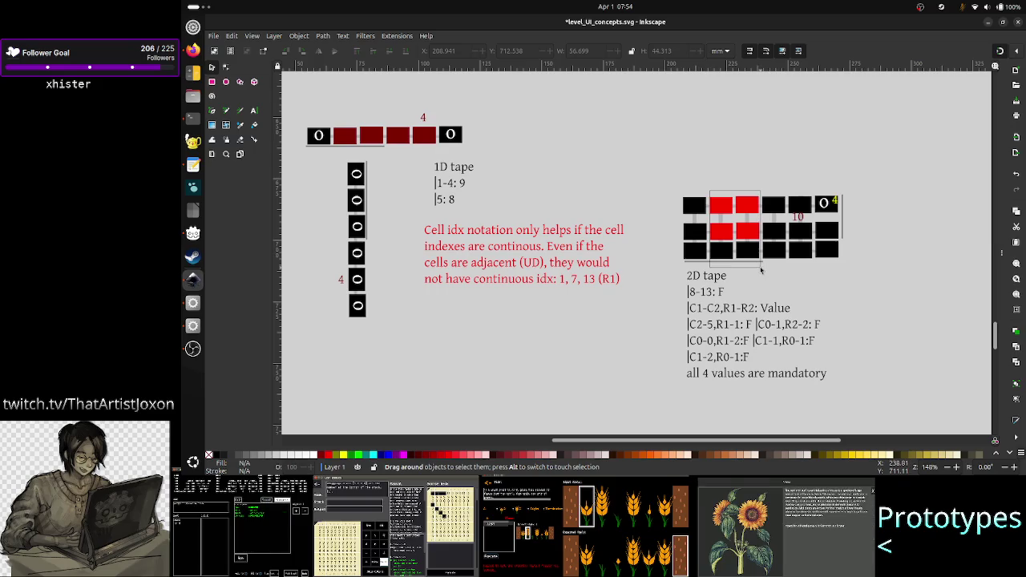
pyautogui.moveTo(761, 271); pyautogui.dragTo(761, 271)
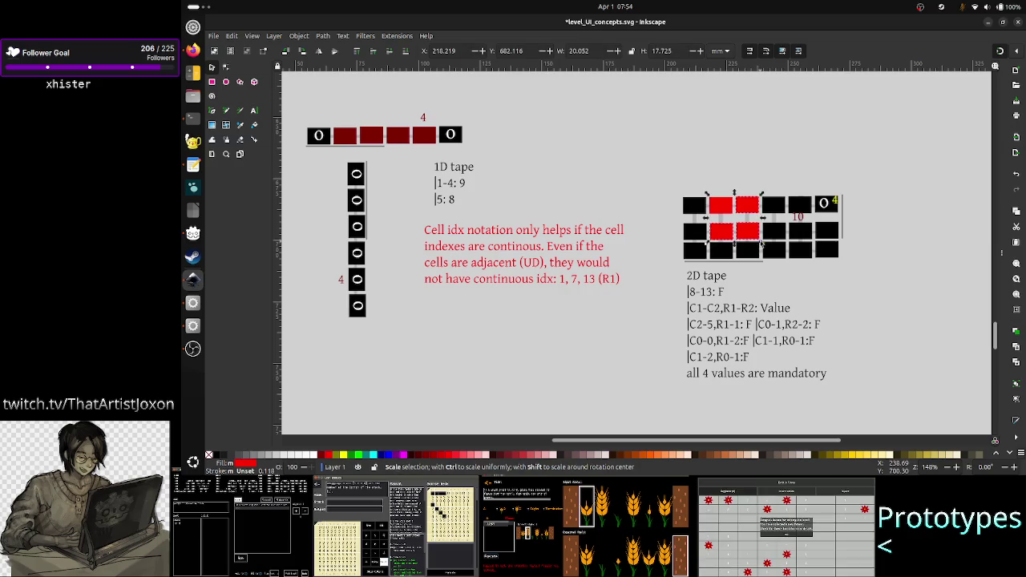
pyautogui.hotkey('ctrl', 's')
pyautogui.press('Escape')
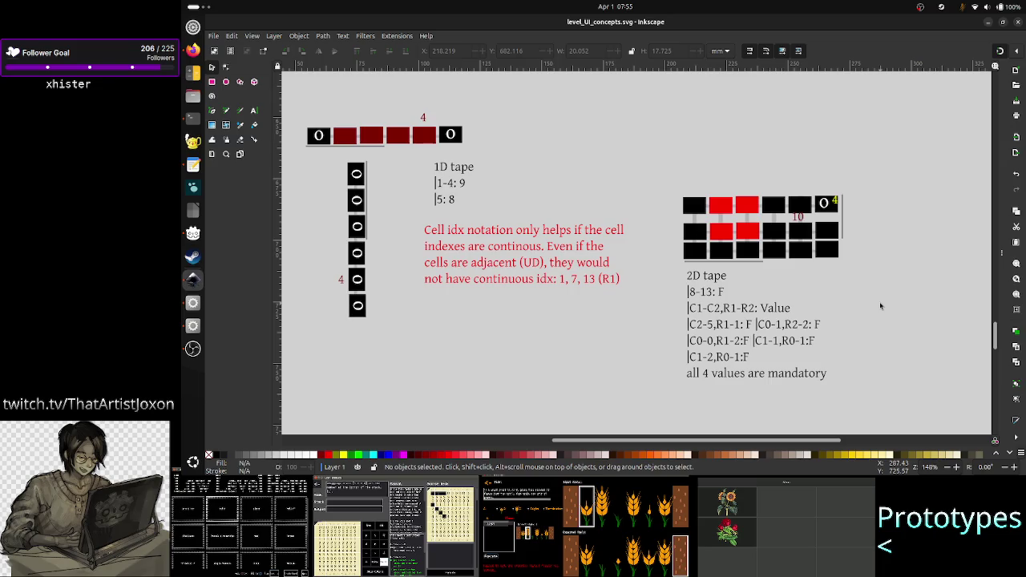
pyautogui.click(194, 53)
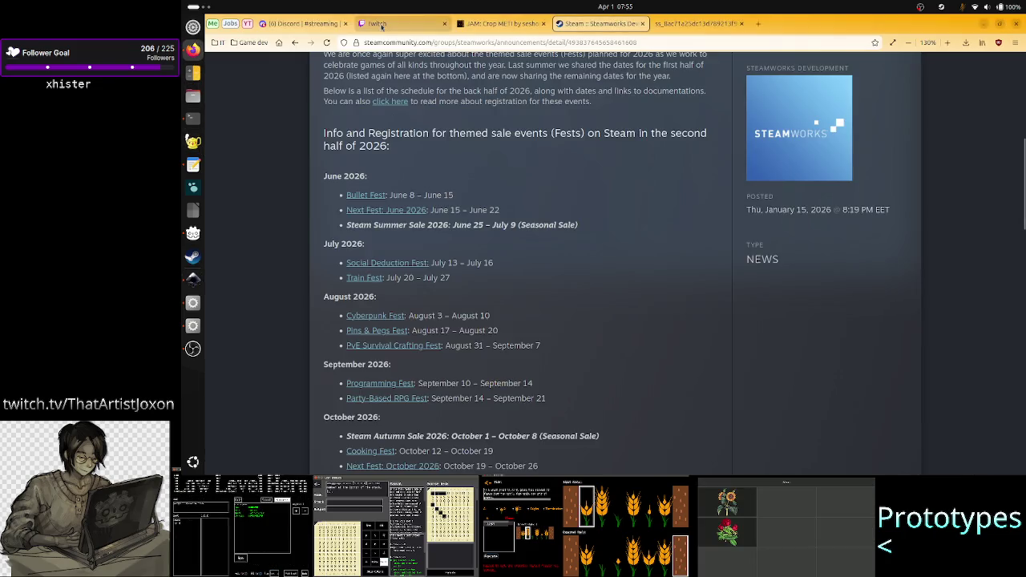
pyautogui.click(300, 23)
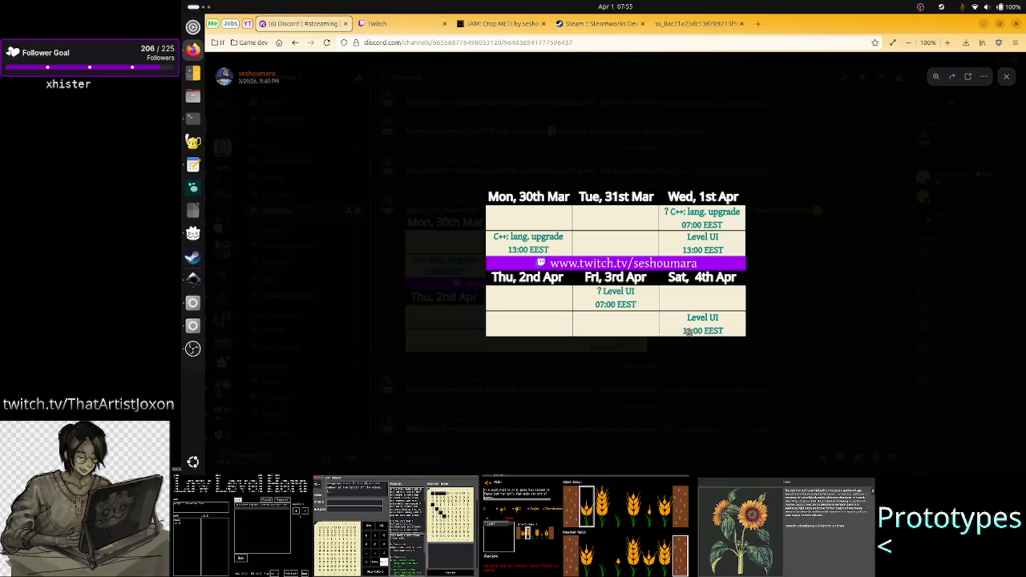
pyautogui.click(745, 306)
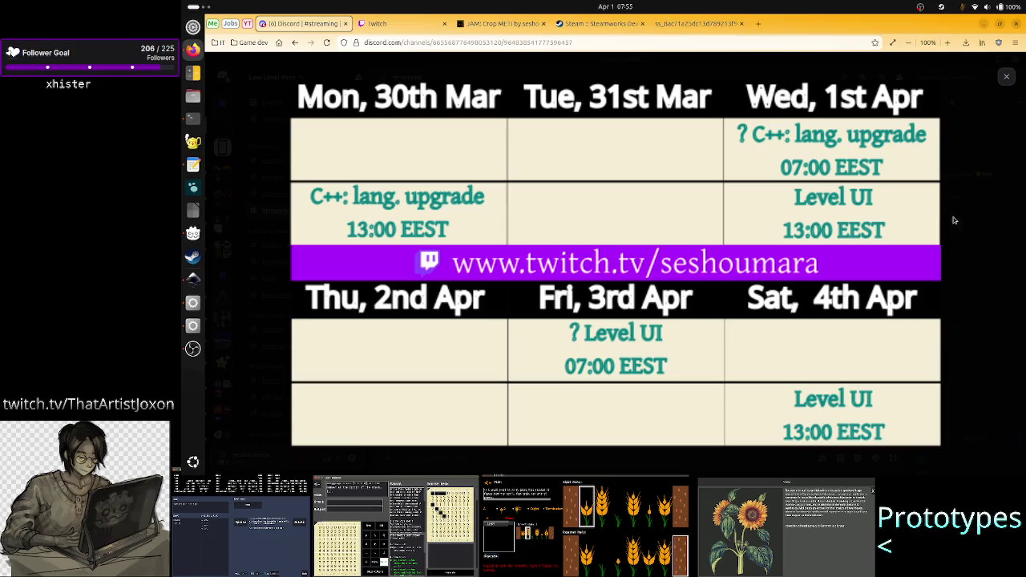
pyautogui.click(771, 263)
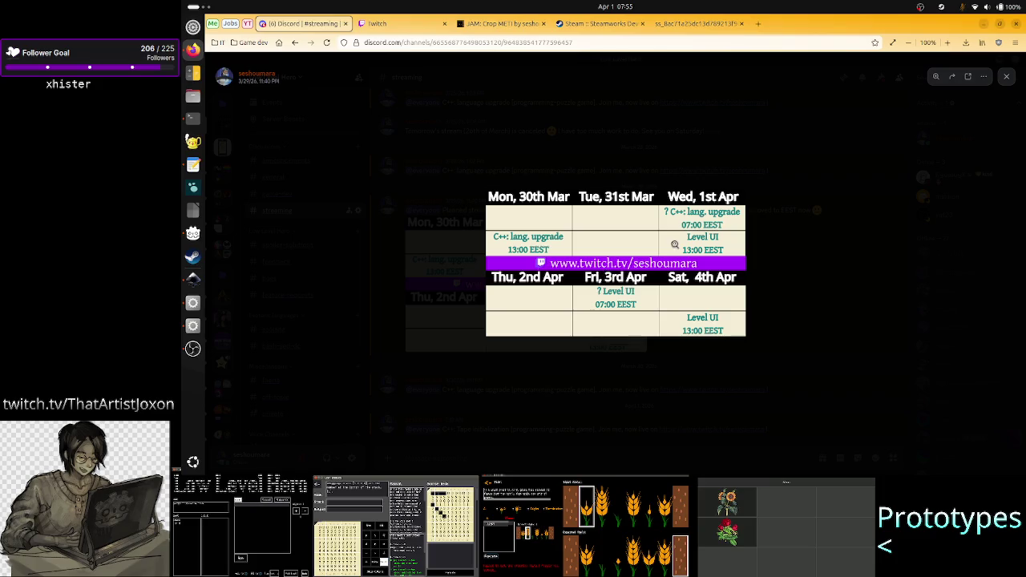
pyautogui.click(592, 24)
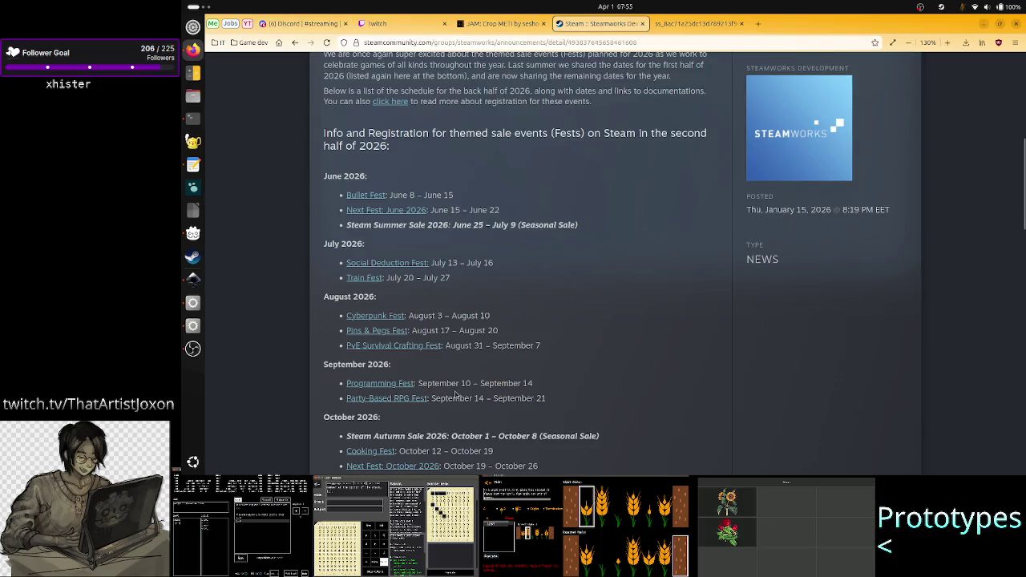
pyautogui.moveTo(460, 380); pyautogui.dragTo(337, 390)
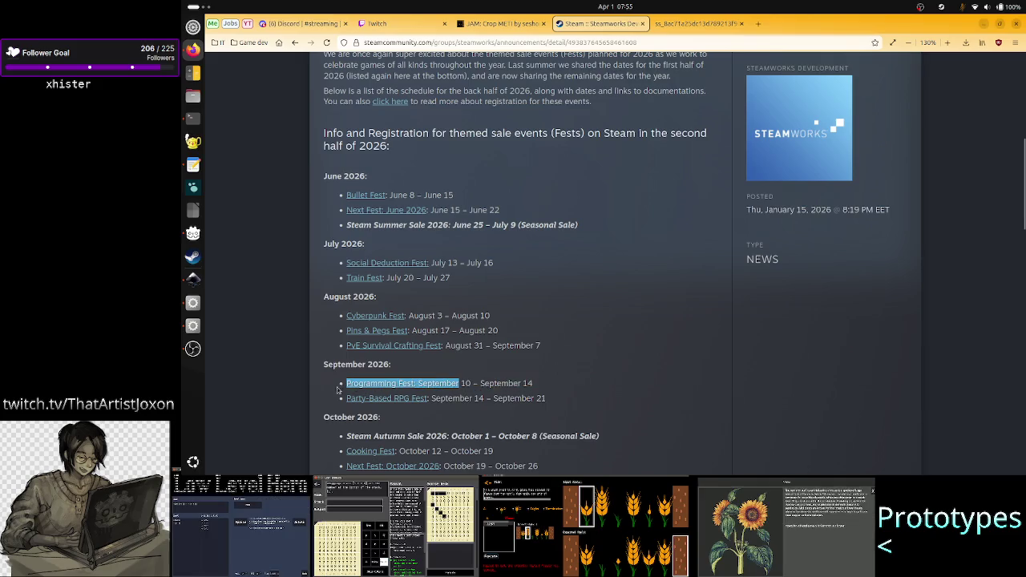
pyautogui.click(324, 391)
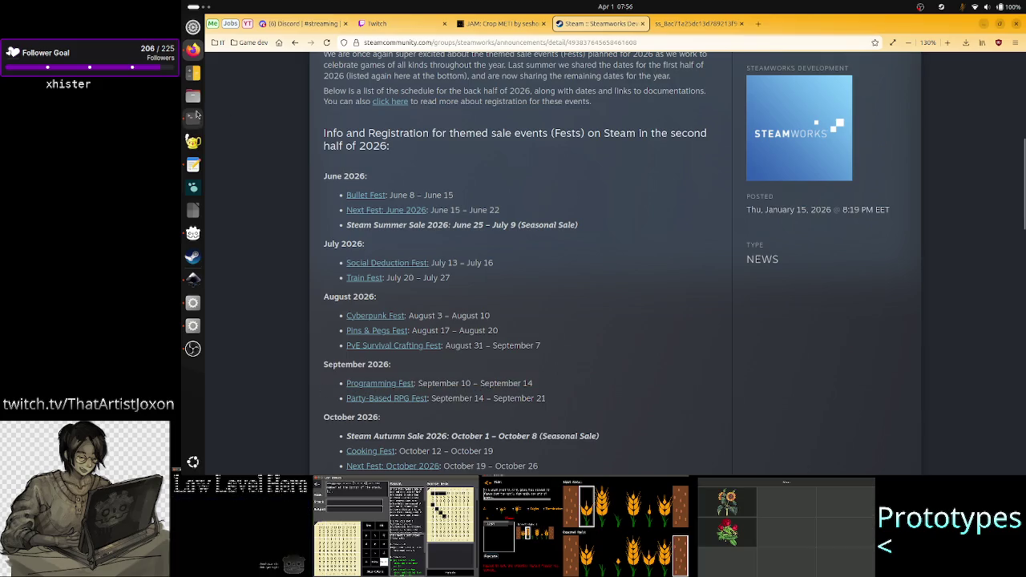
# - Return to Inkscape, box-select then deselect the 2D tape notes, and select the 1D tape notes
pyautogui.click(192, 279)
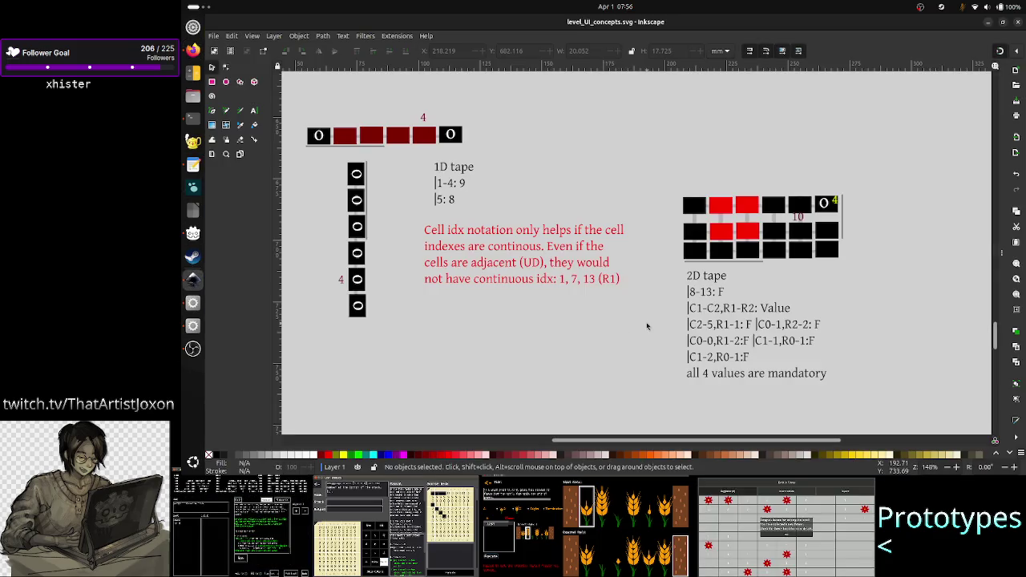
pyautogui.moveTo(846, 394); pyautogui.dragTo(663, 273)
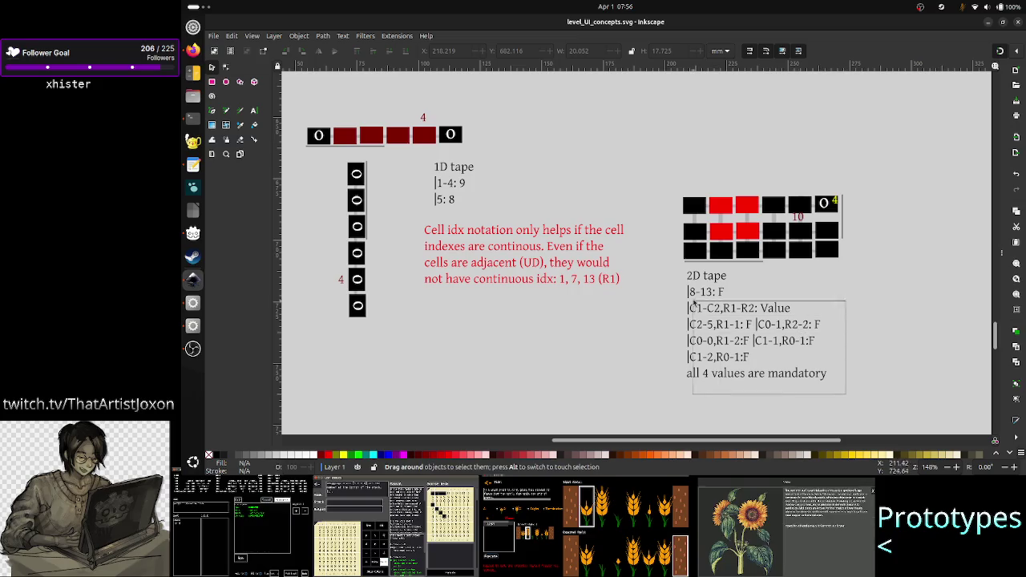
pyautogui.press('Escape')
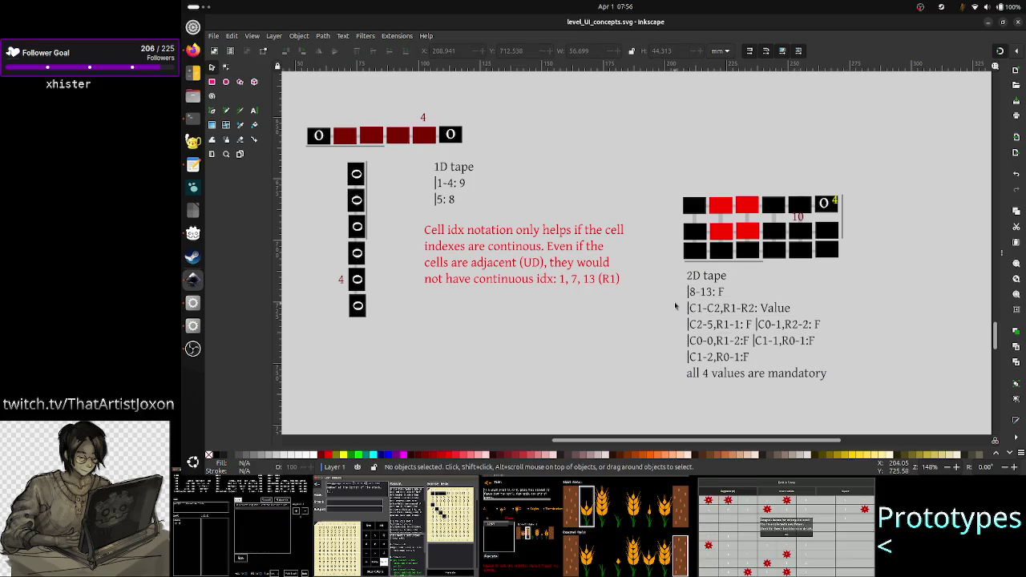
pyautogui.moveTo(843, 392); pyautogui.dragTo(654, 264)
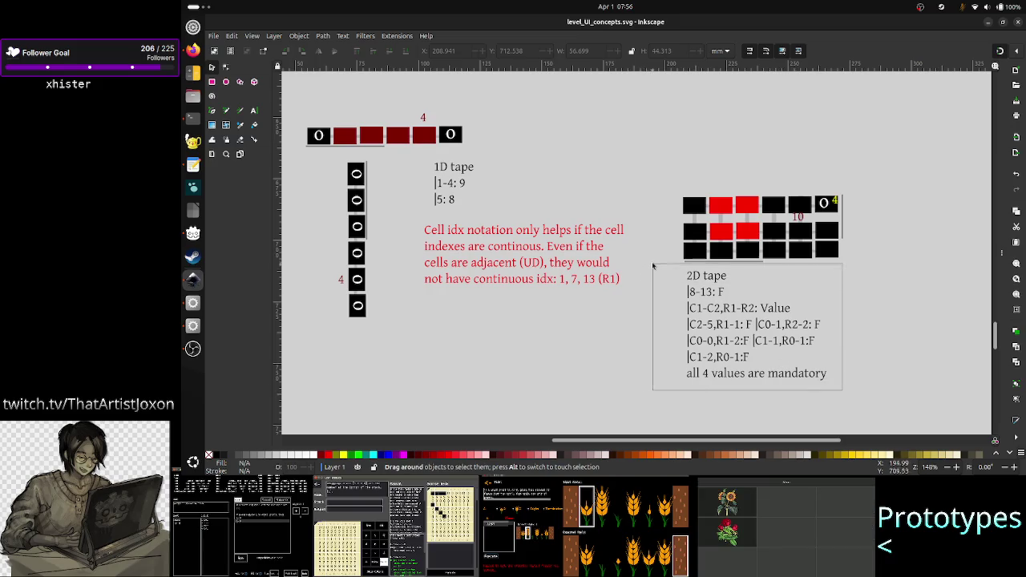
pyautogui.click(651, 353)
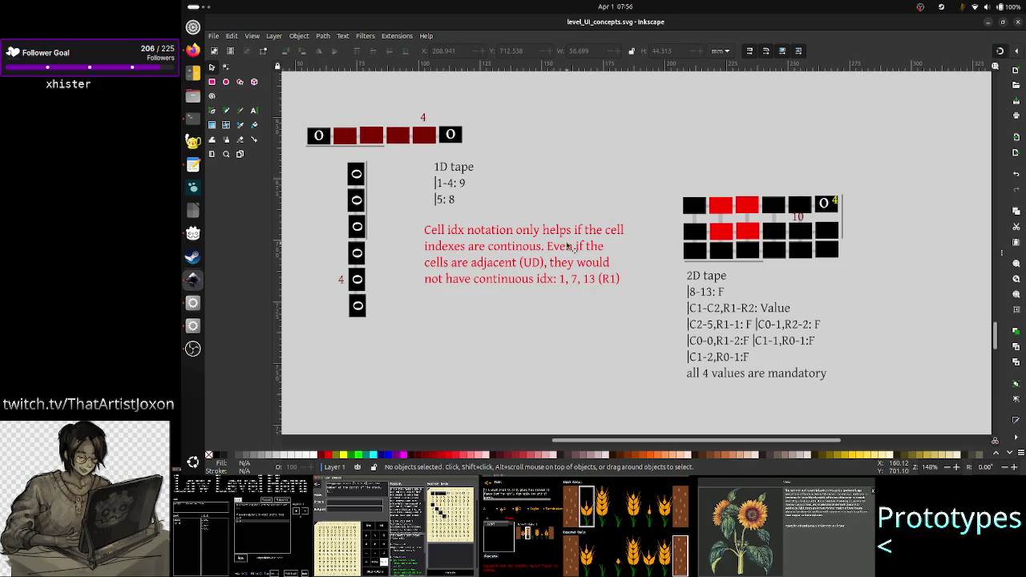
pyautogui.click(457, 206)
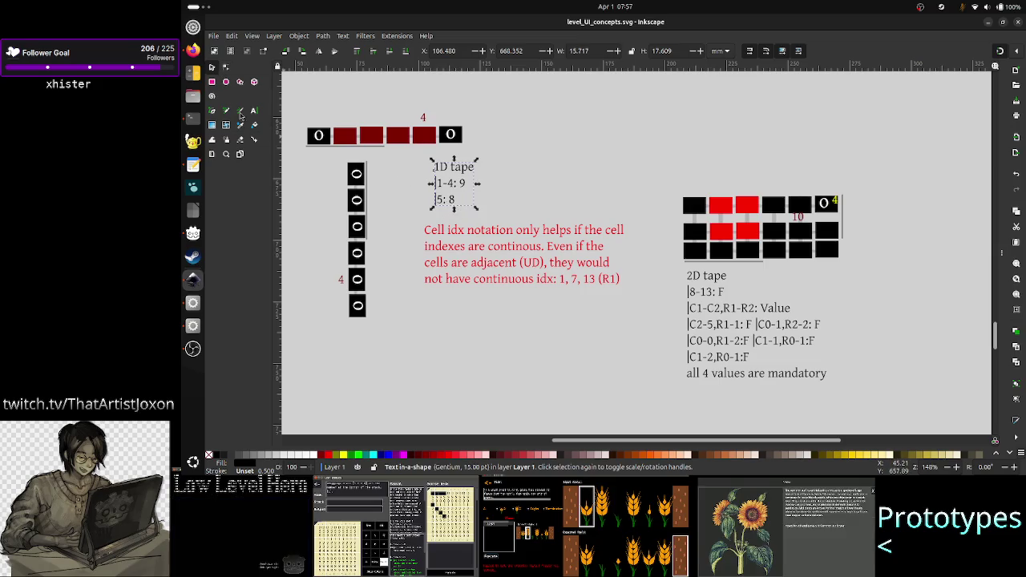
# - Change the 1D tape line '5: 8' to '5-5: 8' and add a '5:8 shorthand' line
pyautogui.click(253, 110)
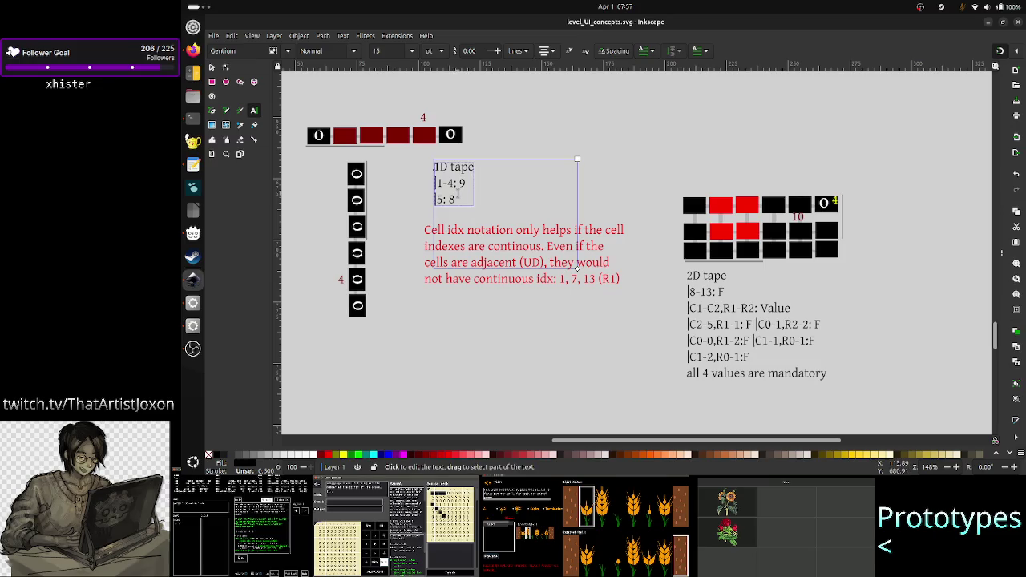
pyautogui.click(456, 199)
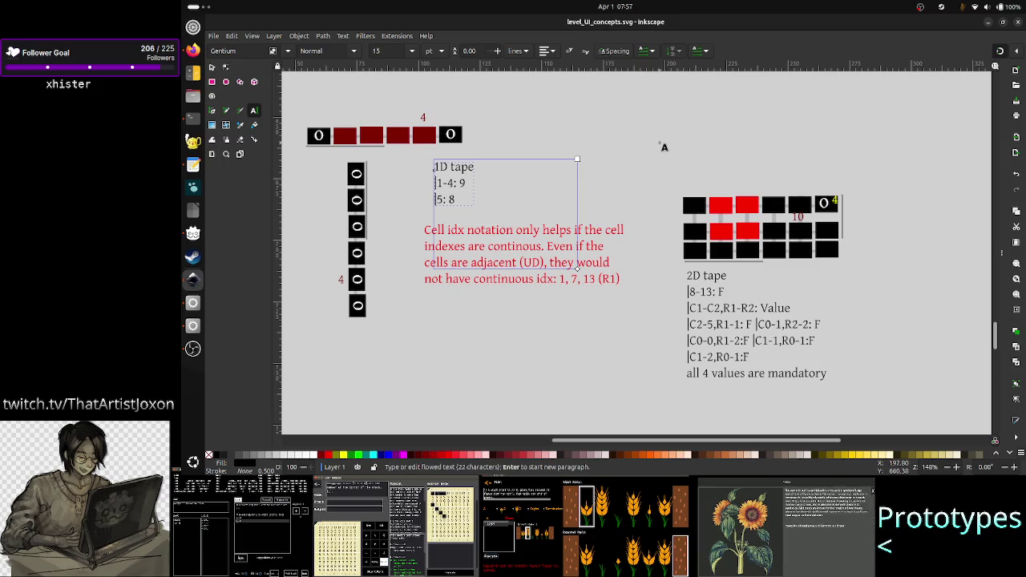
pyautogui.press('Home')
pyautogui.hotkey('shift', 'Right')
pyautogui.hotkey('shift', 'Right')
pyautogui.hotkey('shift', 'Right')
pyautogui.hotkey('shift', 'Right')
pyautogui.hotkey('shift', 'Right')
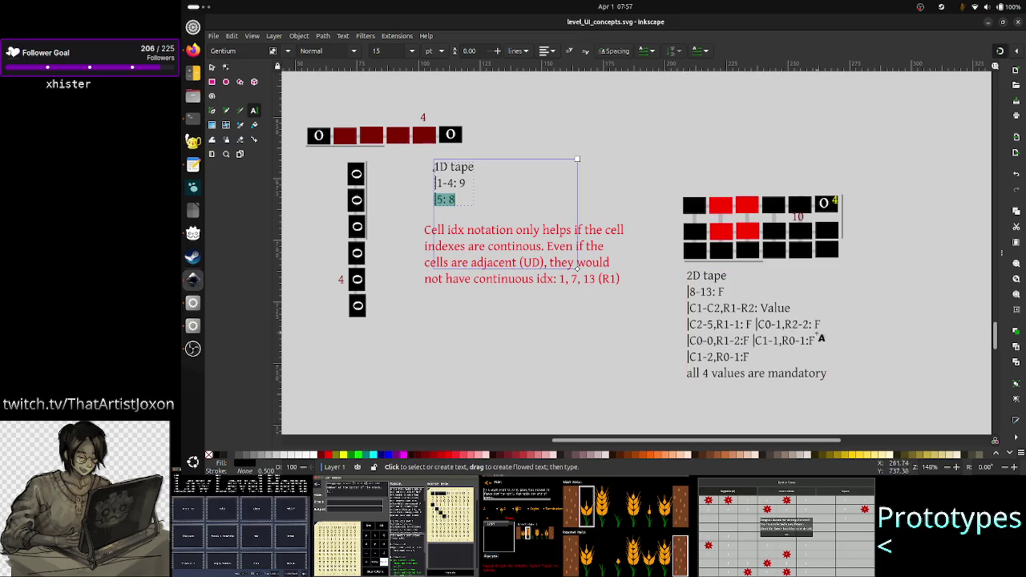
pyautogui.press('Right')
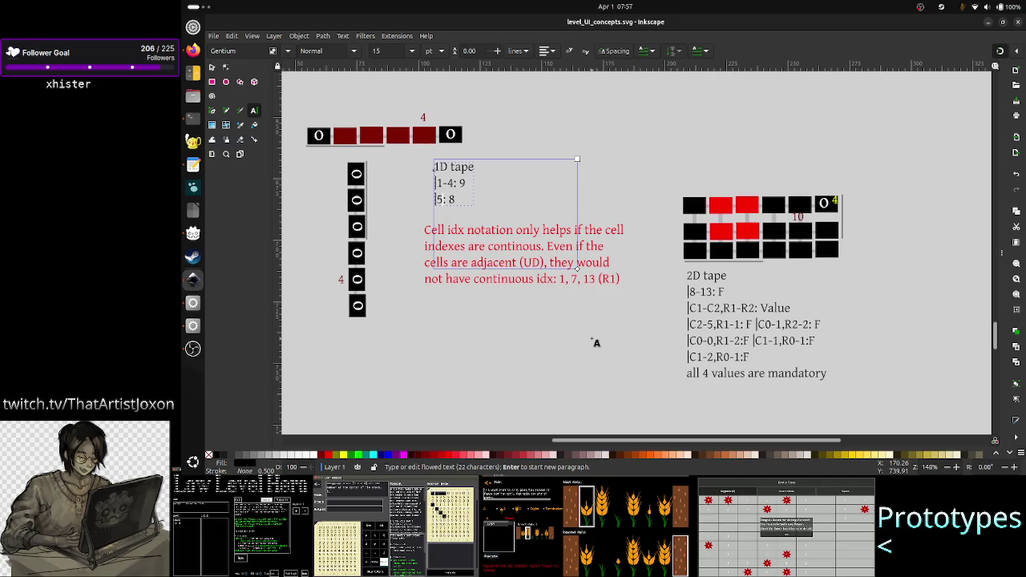
pyautogui.write('-5')
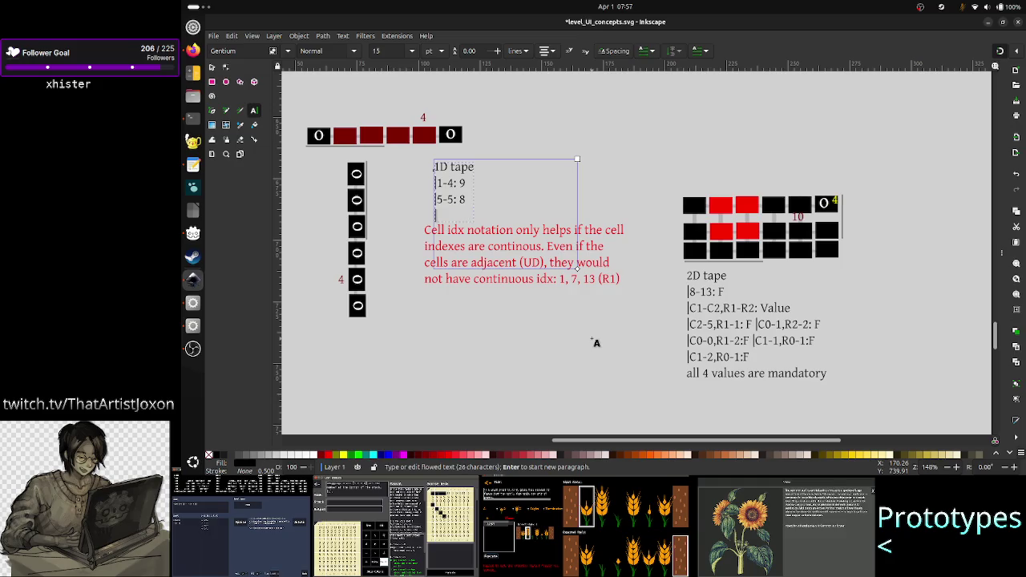
pyautogui.write('C5-6')
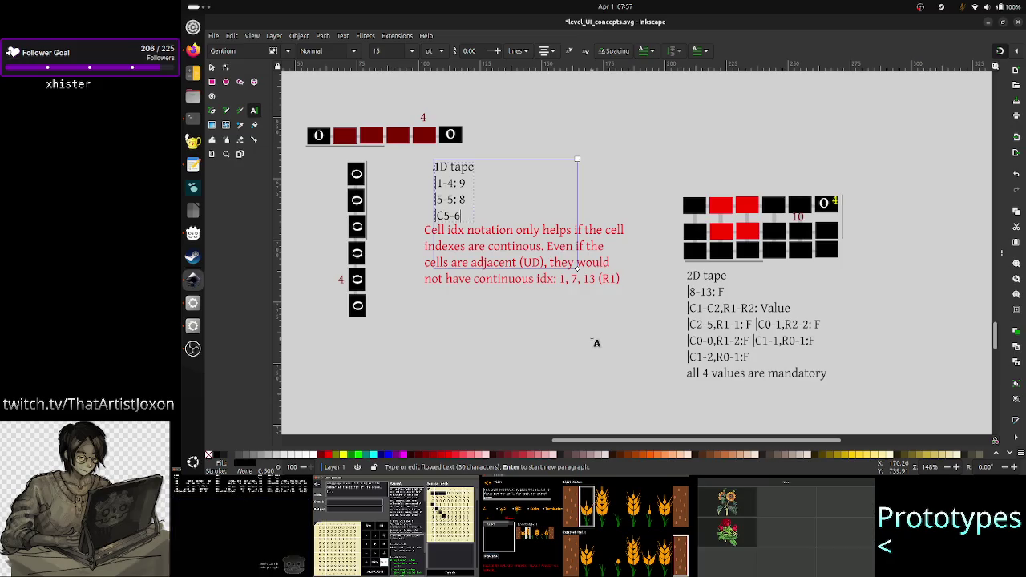
pyautogui.press('BackSpace')
pyautogui.press('BackSpace')
pyautogui.write('|5:8')
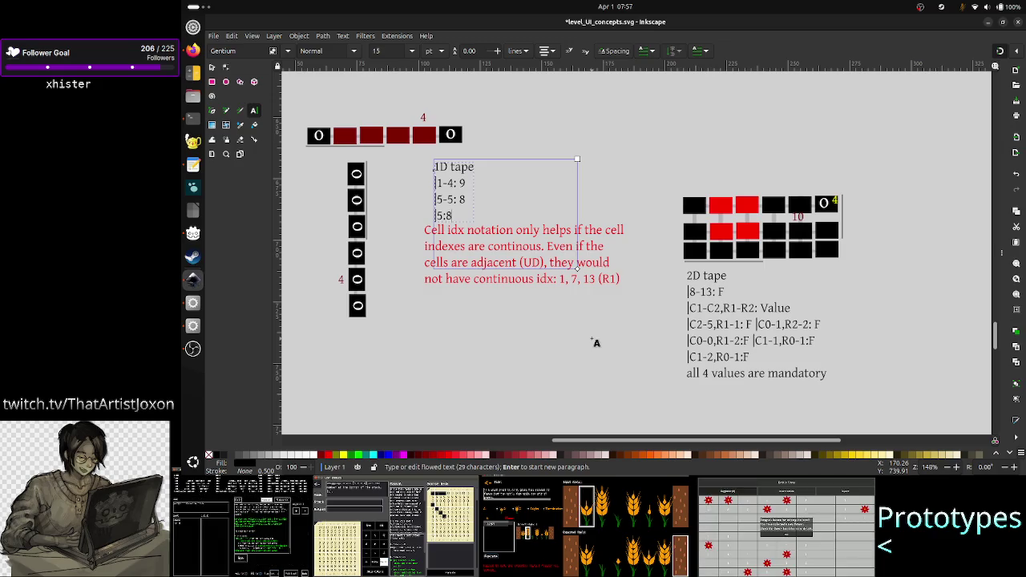
pyautogui.write(' shot')
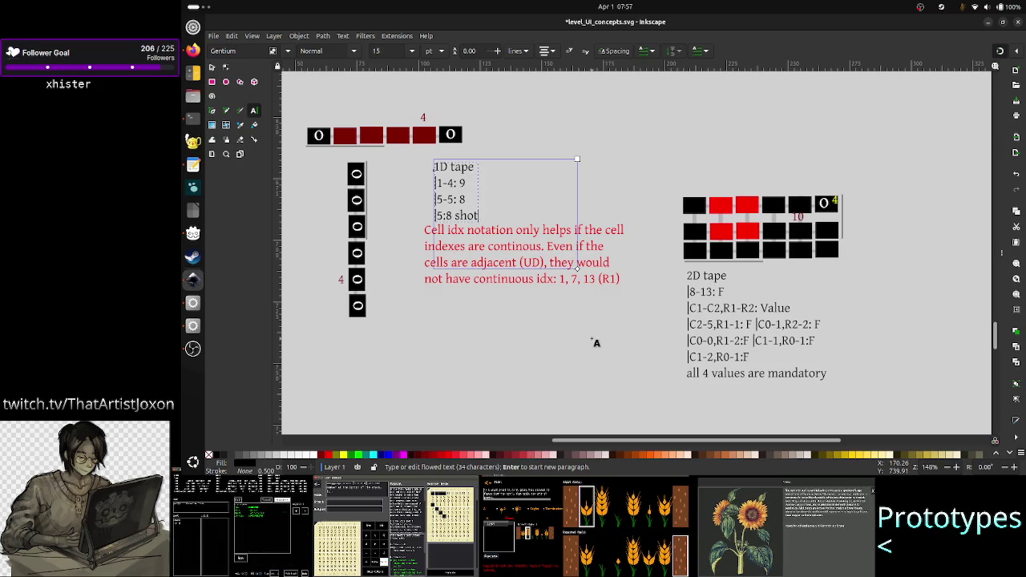
pyautogui.press('BackSpace')
pyautogui.write('rthand')
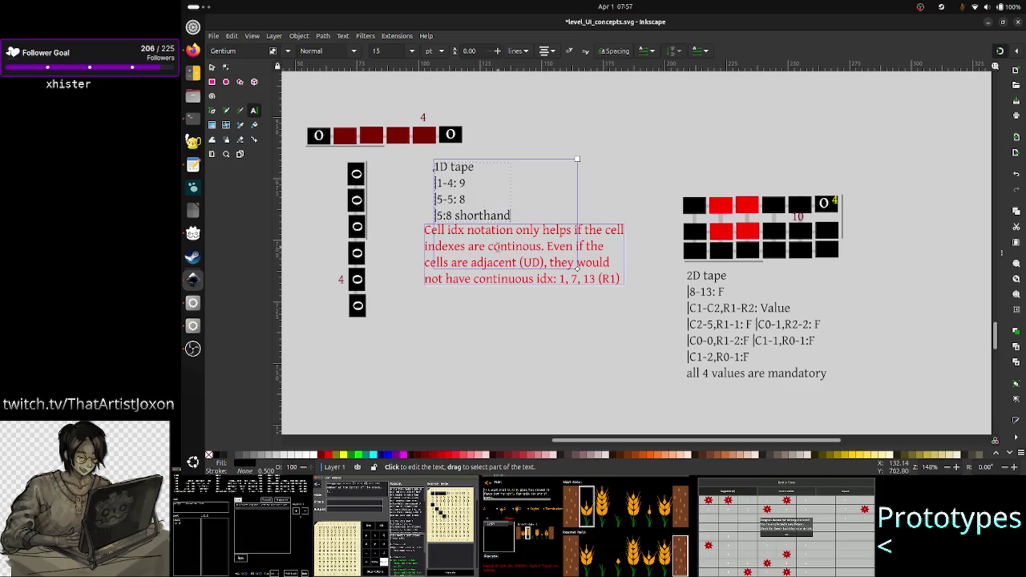
pyautogui.click(221, 67)
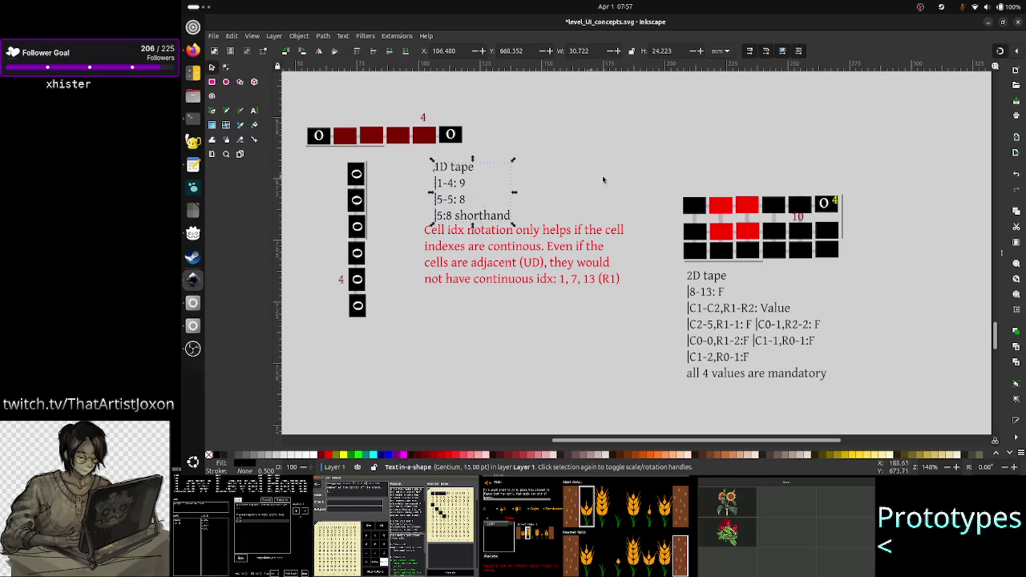
pyautogui.click(622, 186)
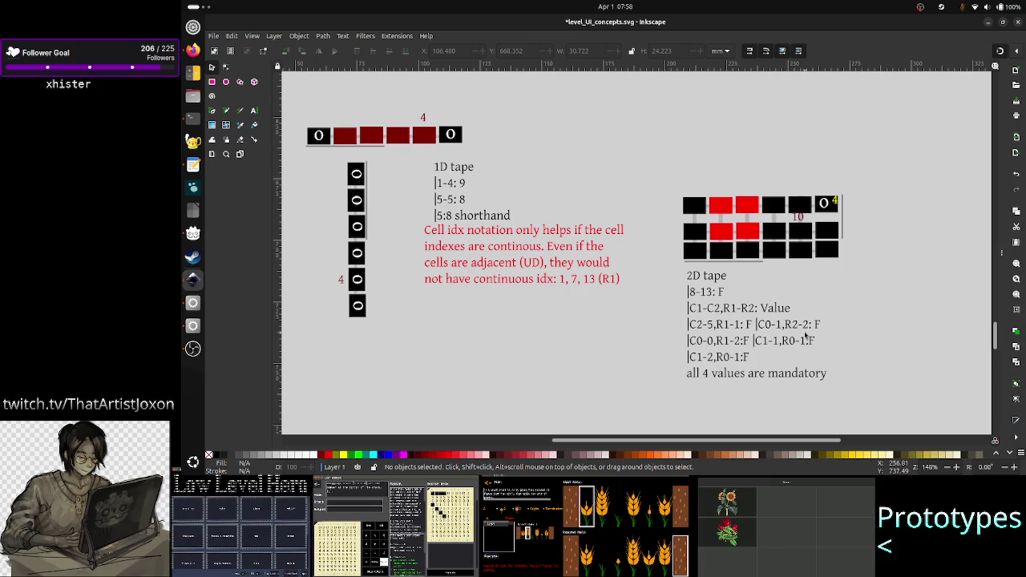
# - Enlarge the 2D tape notes frame to reveal the |C1-1,R1-50: F and wildcard lines
pyautogui.scroll(-2, 808, 333)
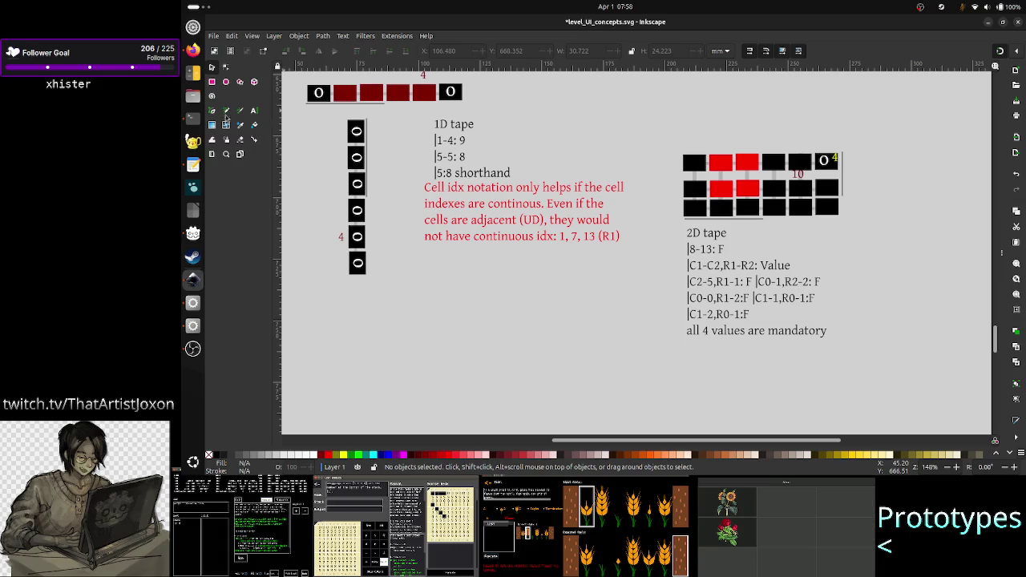
pyautogui.click(254, 112)
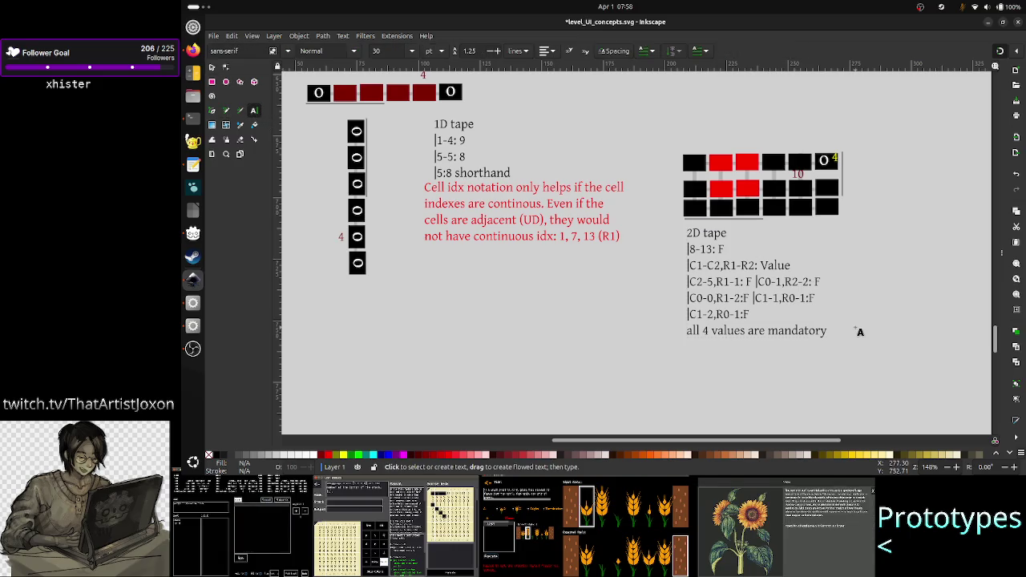
pyautogui.moveTo(835, 335); pyautogui.dragTo(849, 351)
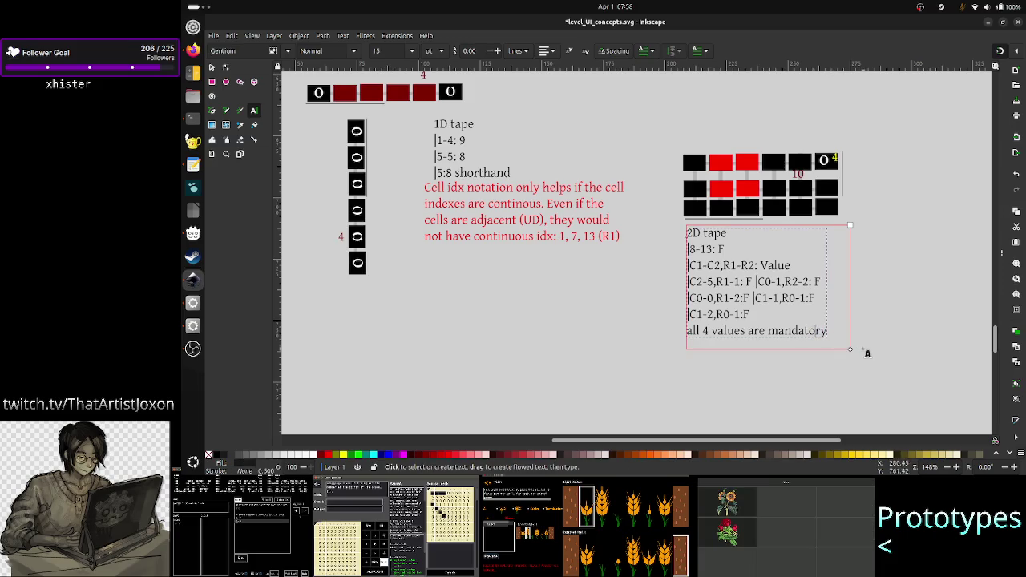
pyautogui.moveTo(858, 391); pyautogui.dragTo(861, 425)
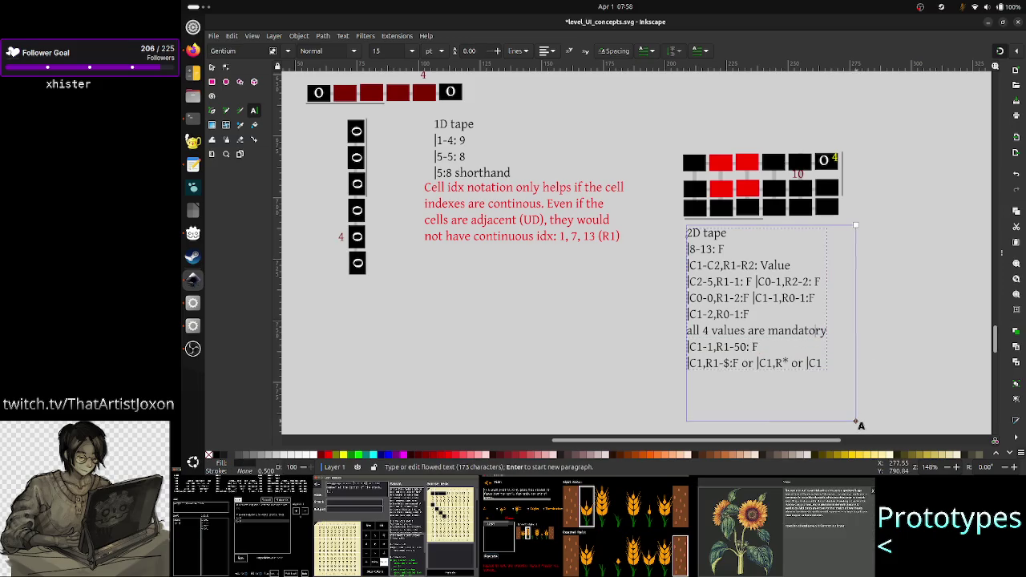
pyautogui.click(213, 68)
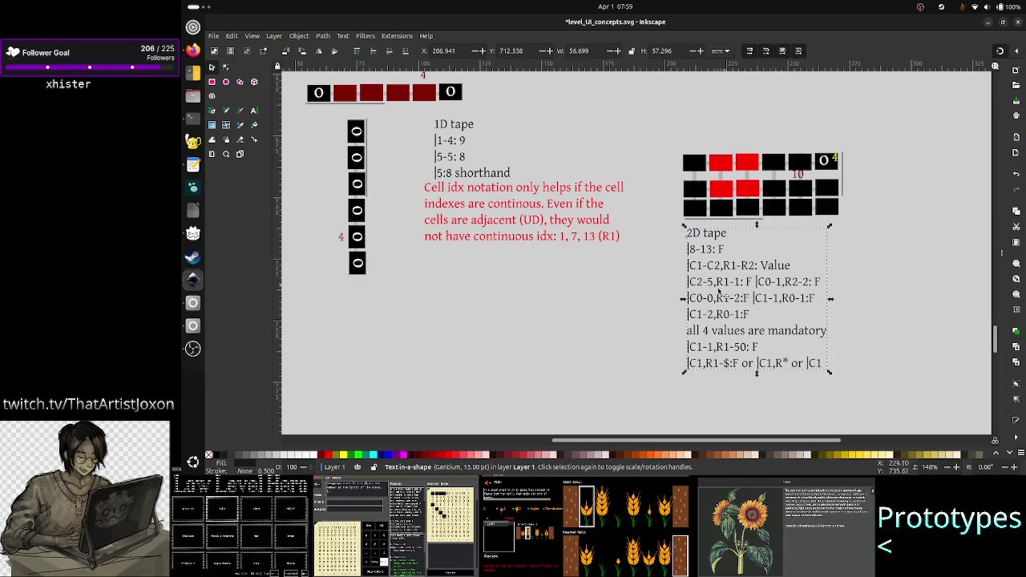
# - Review the 1D and 2D tape notes by selecting each, then deselect and save with Ctrl+S
pyautogui.click(706, 307)
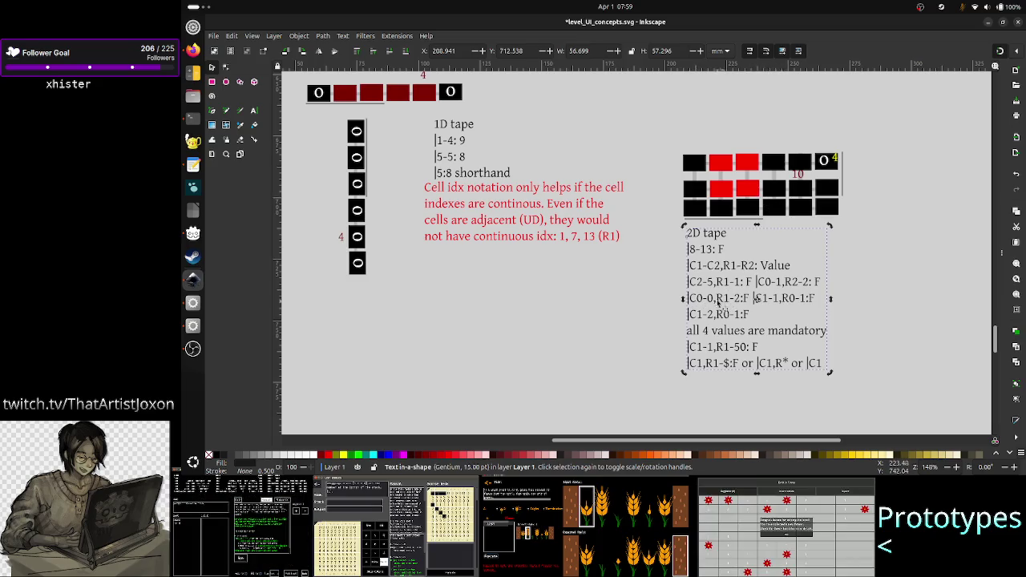
pyautogui.press('Escape')
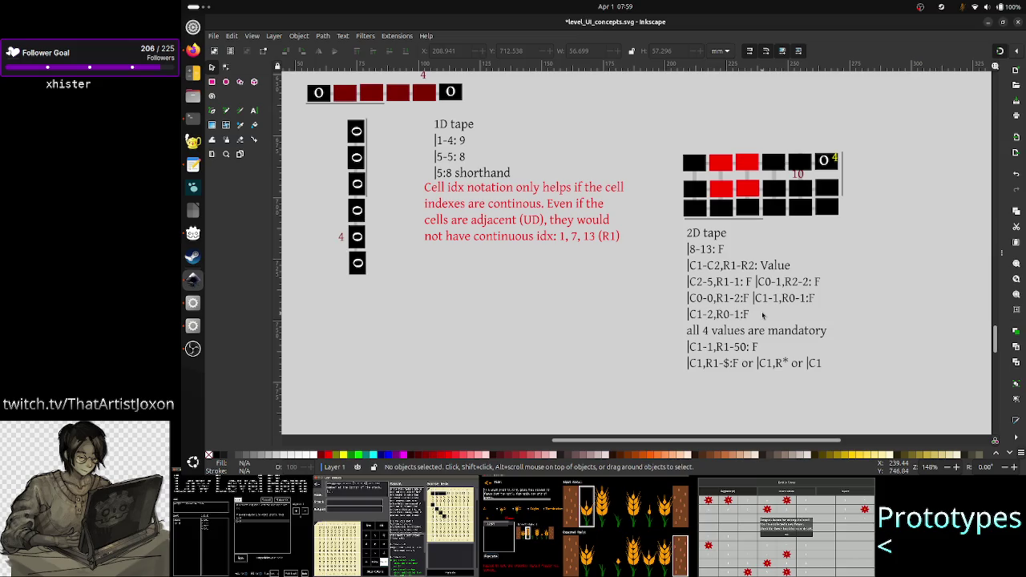
pyautogui.click(712, 281)
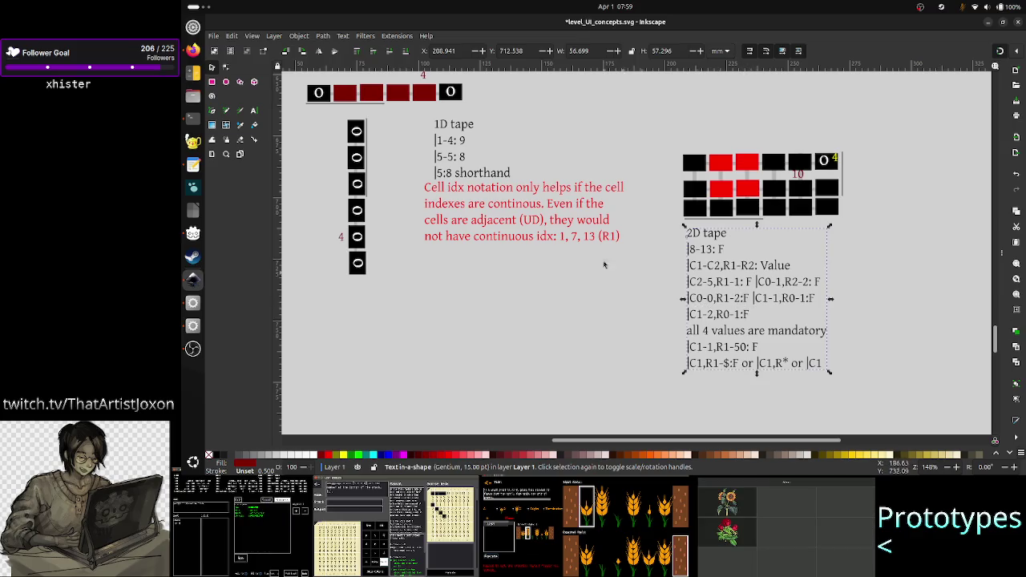
pyautogui.click(446, 157)
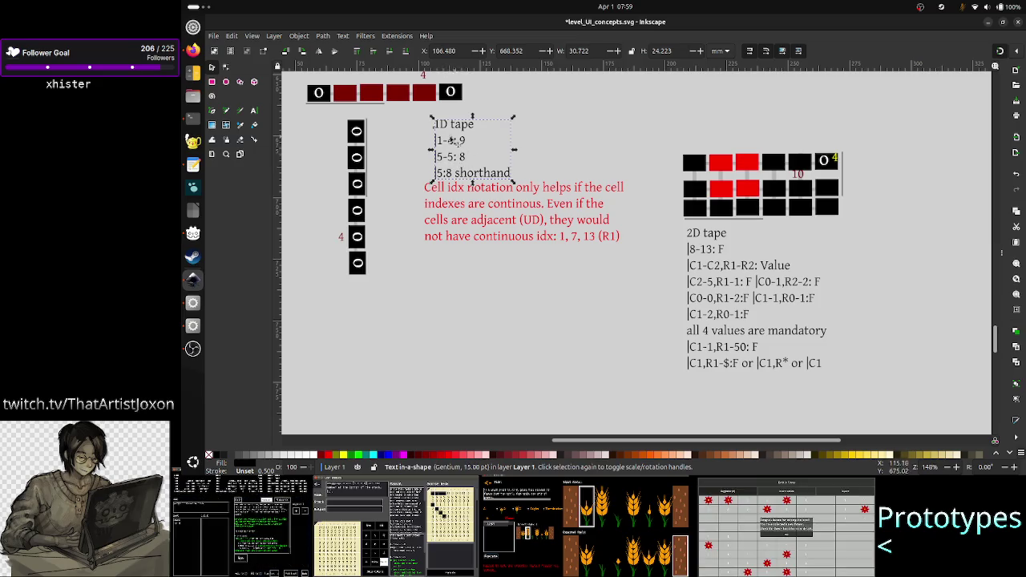
pyautogui.click(598, 302)
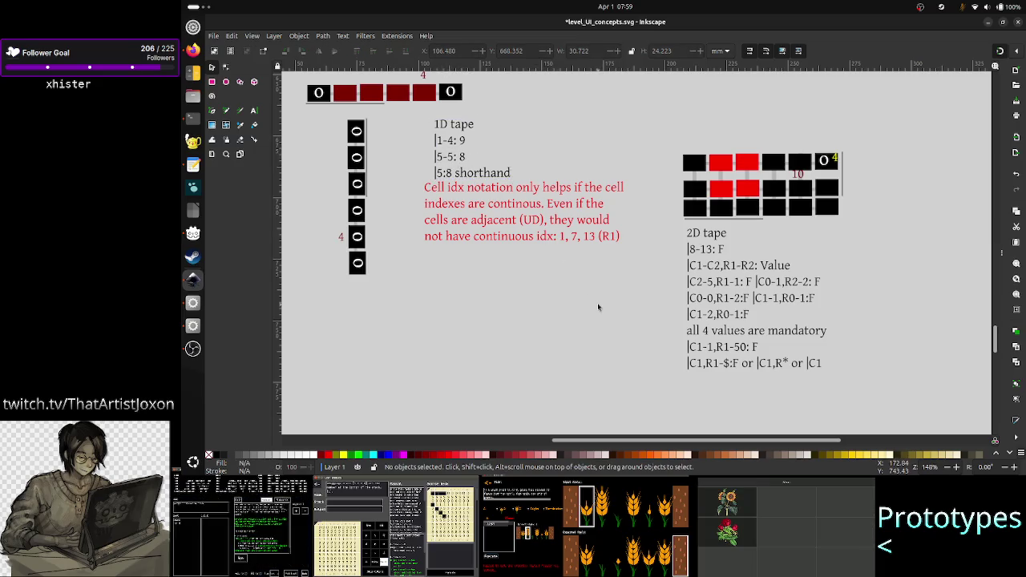
pyautogui.click(722, 285)
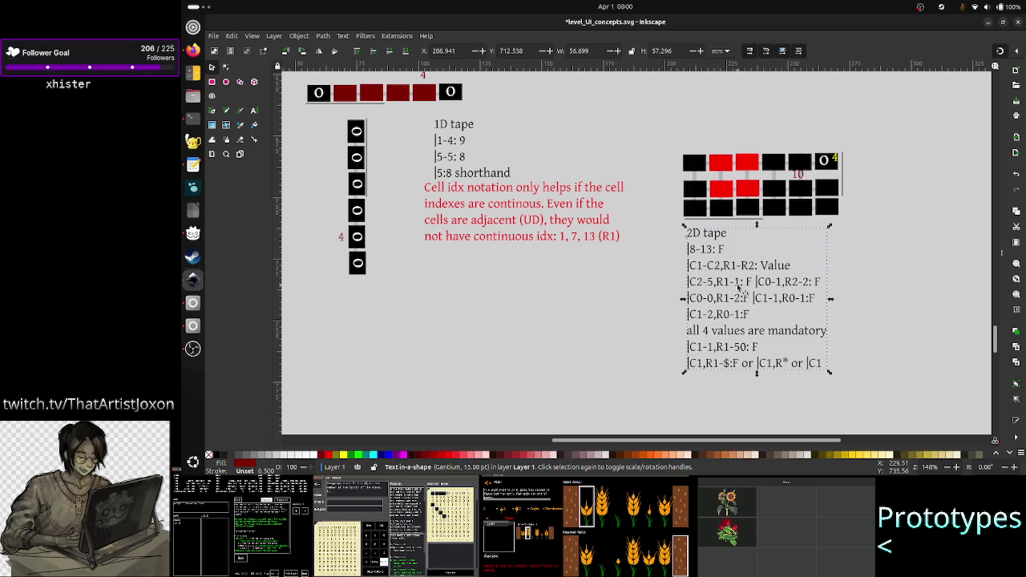
pyautogui.click(623, 336)
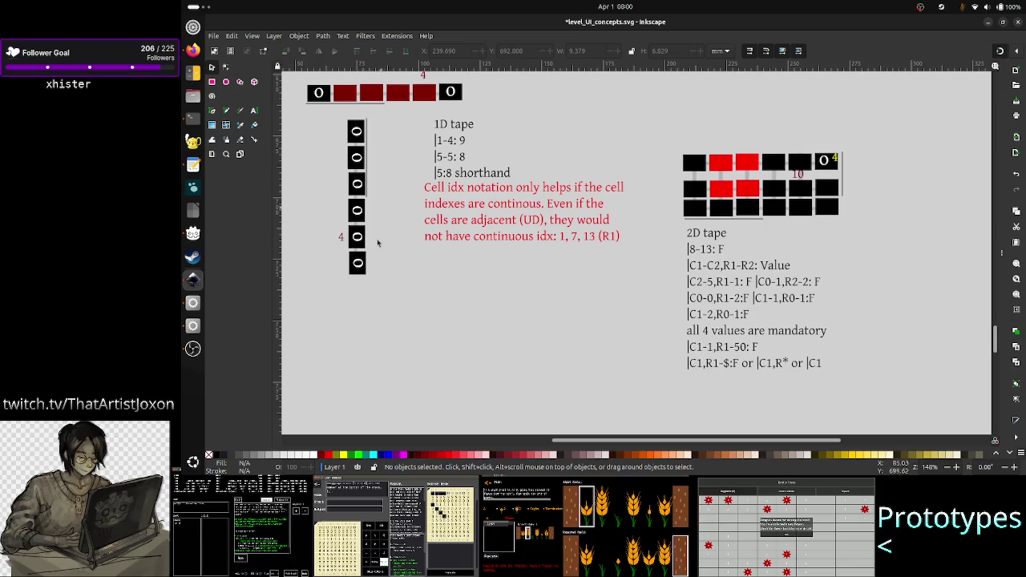
pyautogui.click(713, 283)
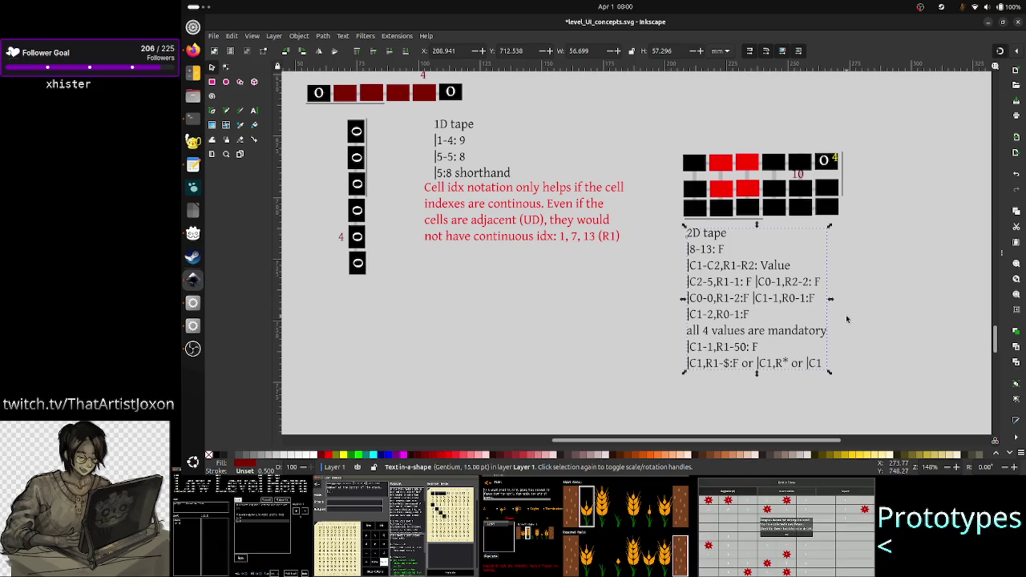
pyautogui.click(890, 296)
pyautogui.hotkey('ctrl', 's')
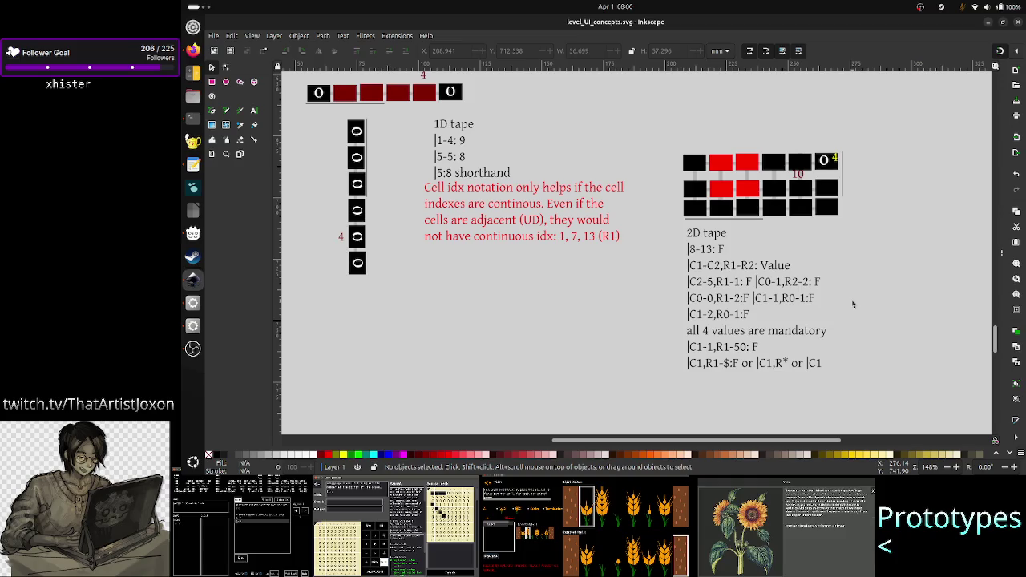
pyautogui.click(187, 162)
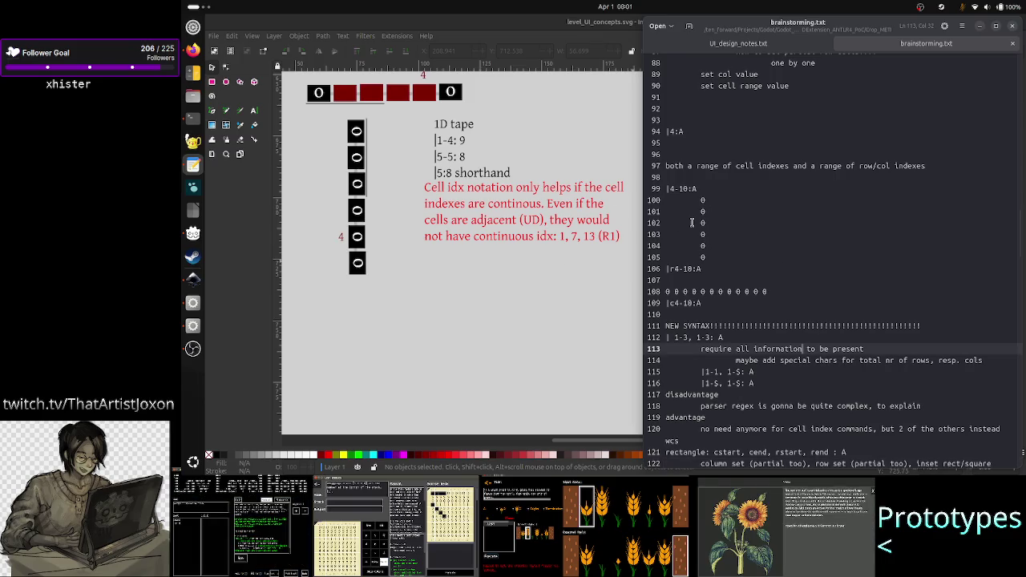
pyautogui.moveTo(705, 210); pyautogui.dragTo(738, 269)
pyautogui.click(799, 305)
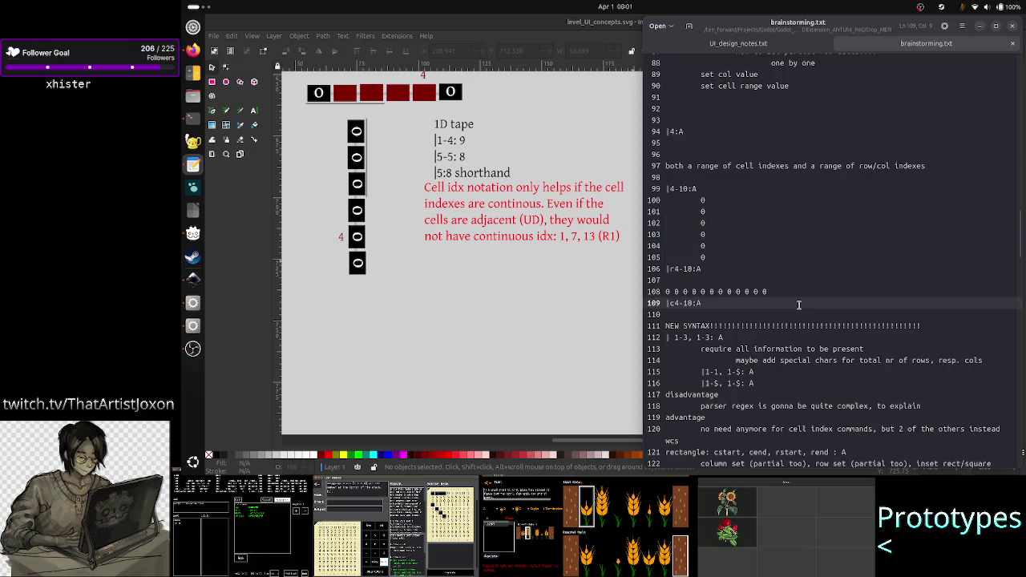
pyautogui.scroll(-1, 802, 332)
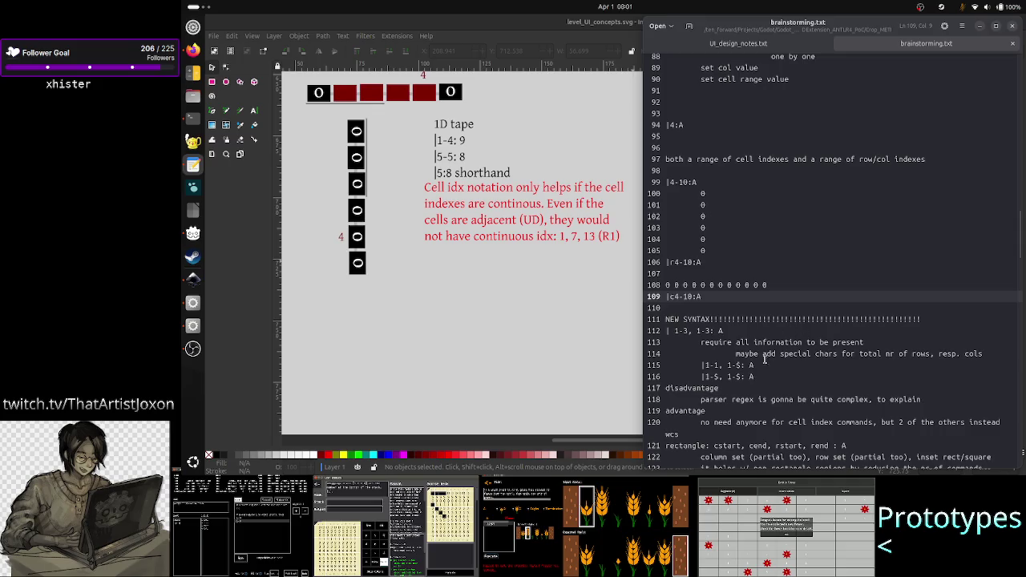
pyautogui.click(563, 293)
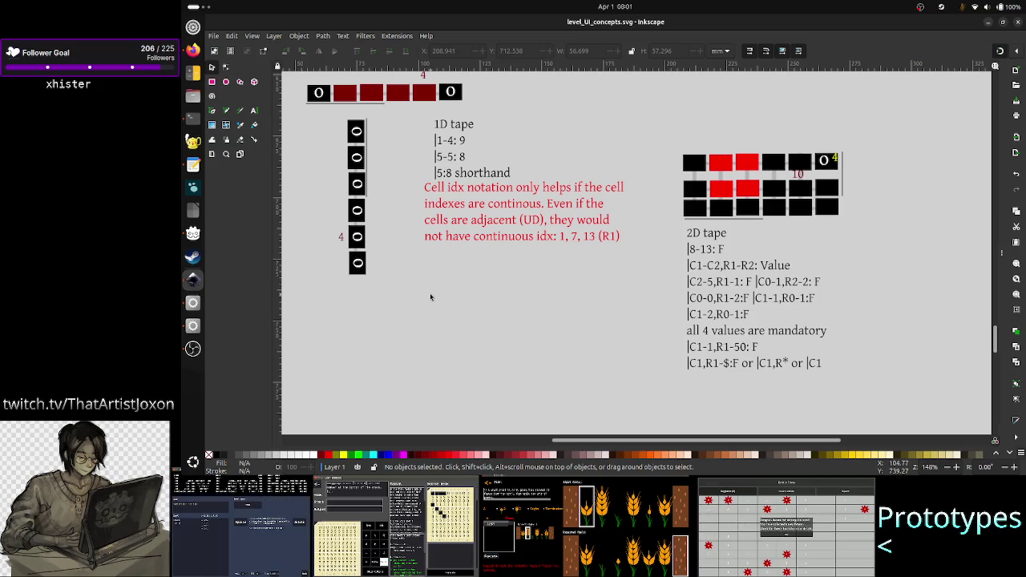
pyautogui.scroll(2, 591, 341)
pyautogui.scroll(5, 591, 341)
pyautogui.scroll(5, 591, 340)
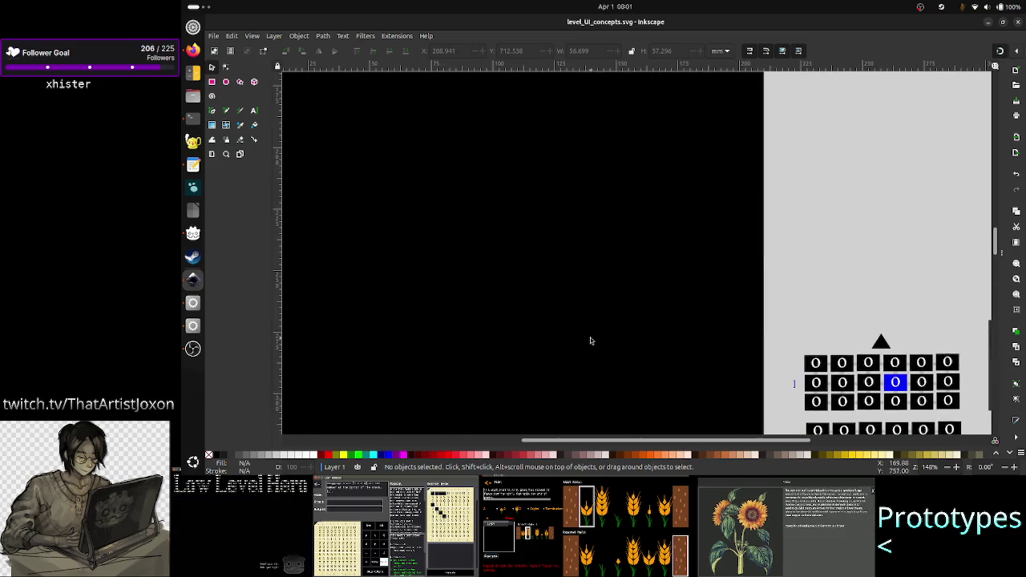
pyautogui.scroll(3, 591, 341)
pyautogui.scroll(3, 591, 340)
pyautogui.scroll(3, 591, 341)
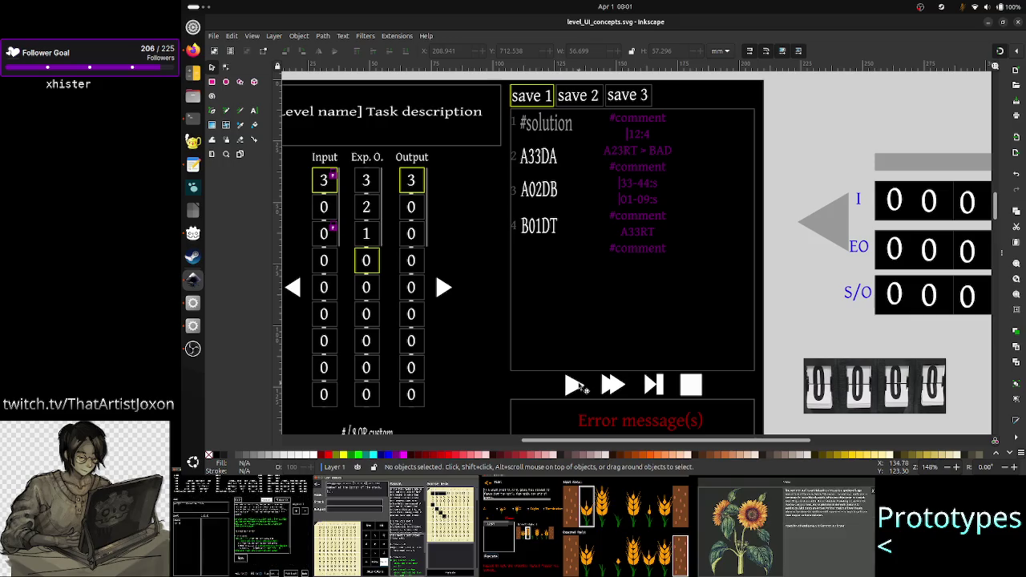
pyautogui.scroll(-5, 591, 327)
pyautogui.scroll(-5, 590, 328)
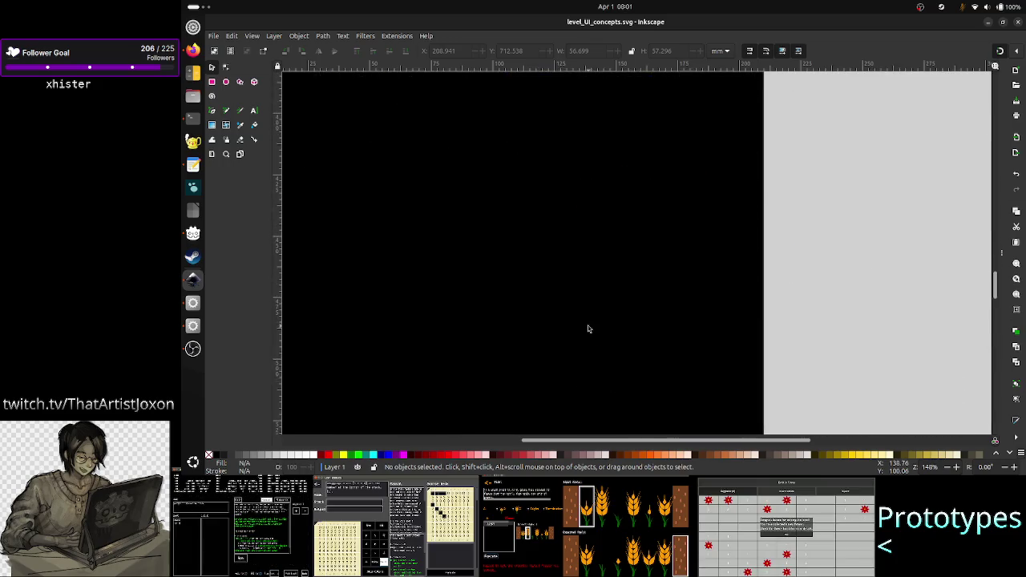
pyautogui.scroll(-5, 590, 329)
pyautogui.scroll(-4, 589, 329)
pyautogui.scroll(2, 681, 335)
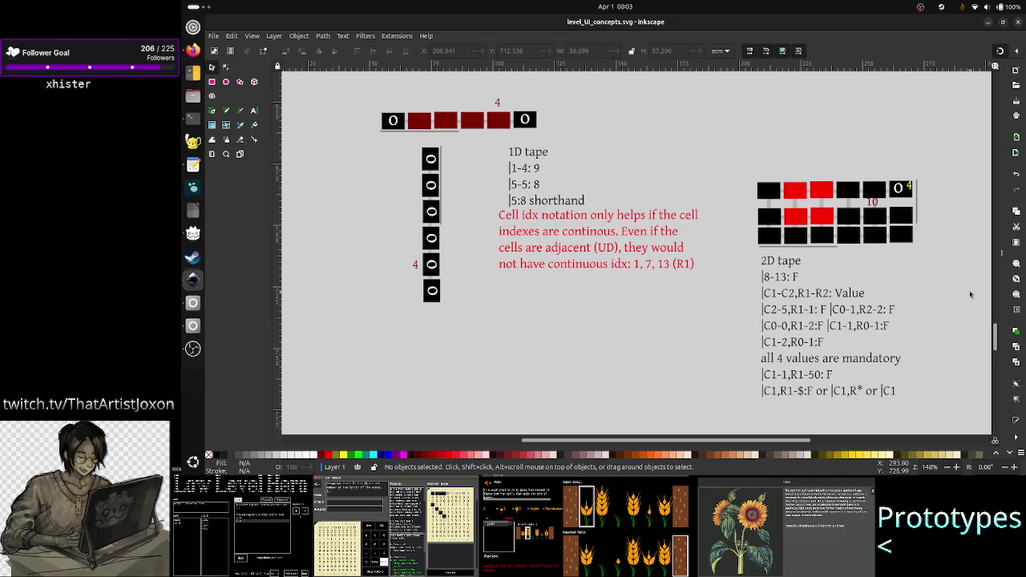
pyautogui.moveTo(947, 407); pyautogui.dragTo(752, 323)
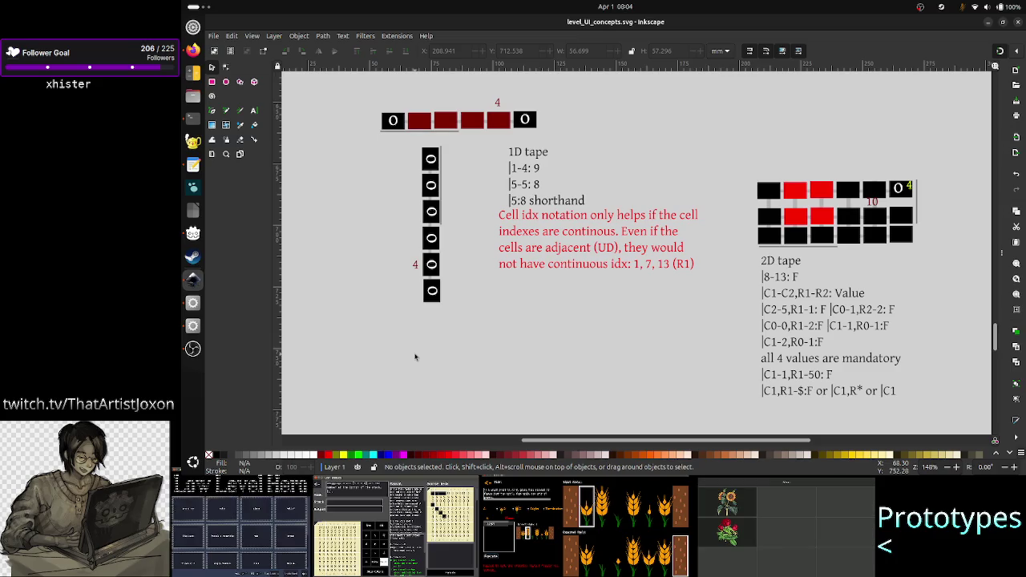
# - Nudge the red cell-index note right and down to line up under the 1D tape notes
pyautogui.click(567, 269)
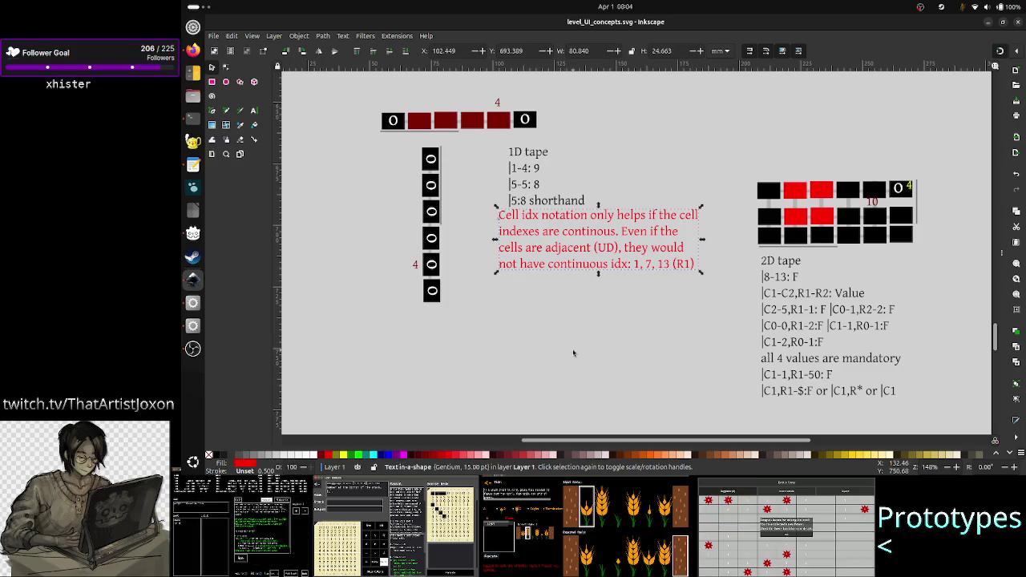
pyautogui.press('Down')
pyautogui.press('Right')
pyautogui.press('Down')
pyautogui.press('Right')
pyautogui.press('Right')
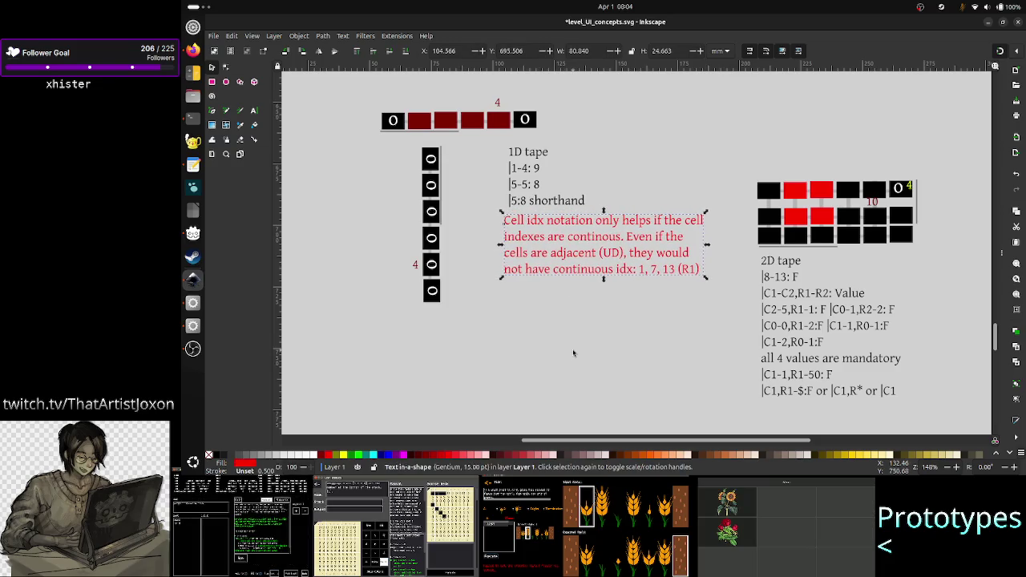
pyautogui.press('Right')
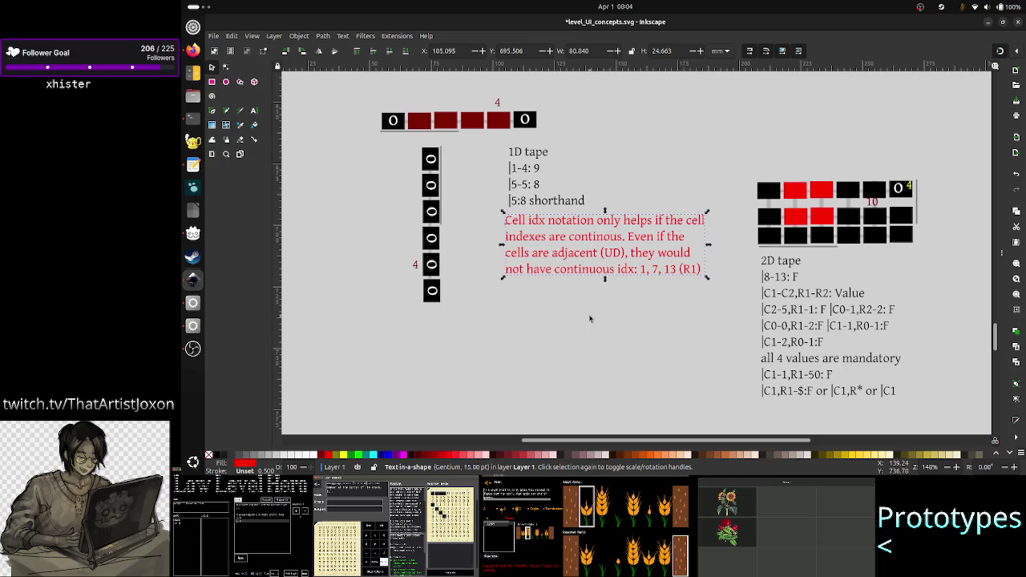
pyautogui.press('Right')
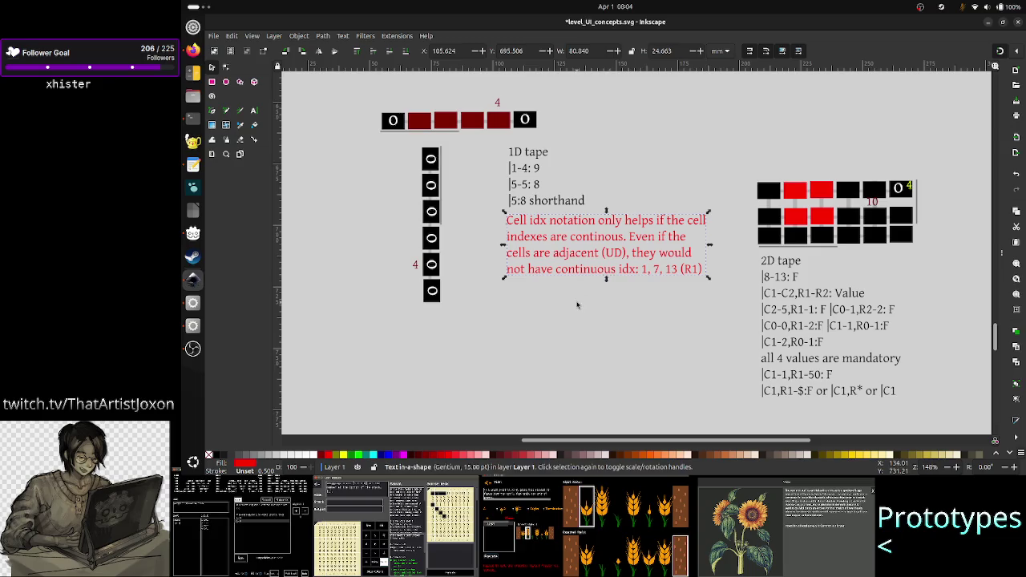
pyautogui.click(576, 304)
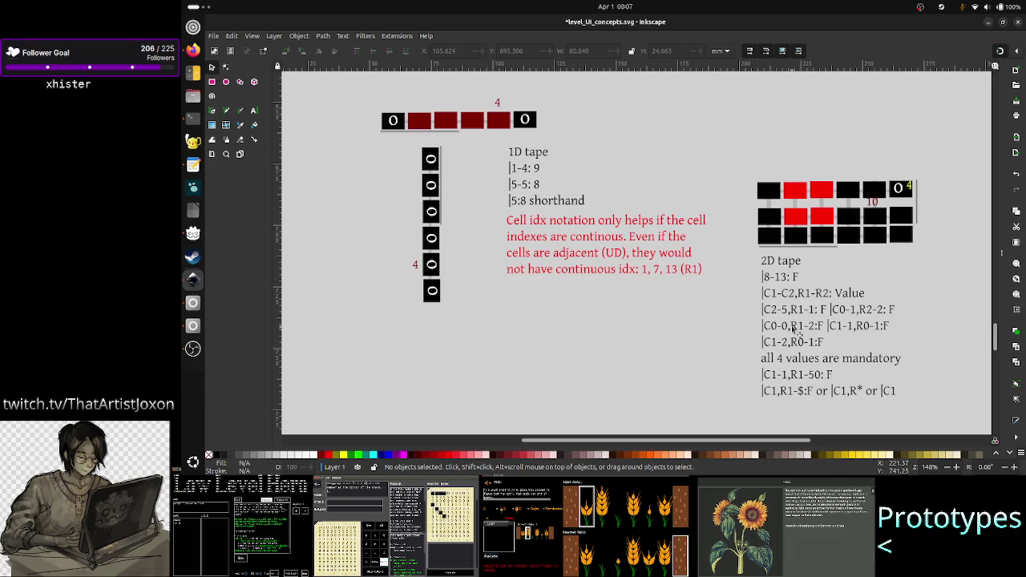
# - Shift the 2D tape notes block slightly left, closer under the 2D tape grid
pyautogui.moveTo(794, 329); pyautogui.dragTo(778, 328)
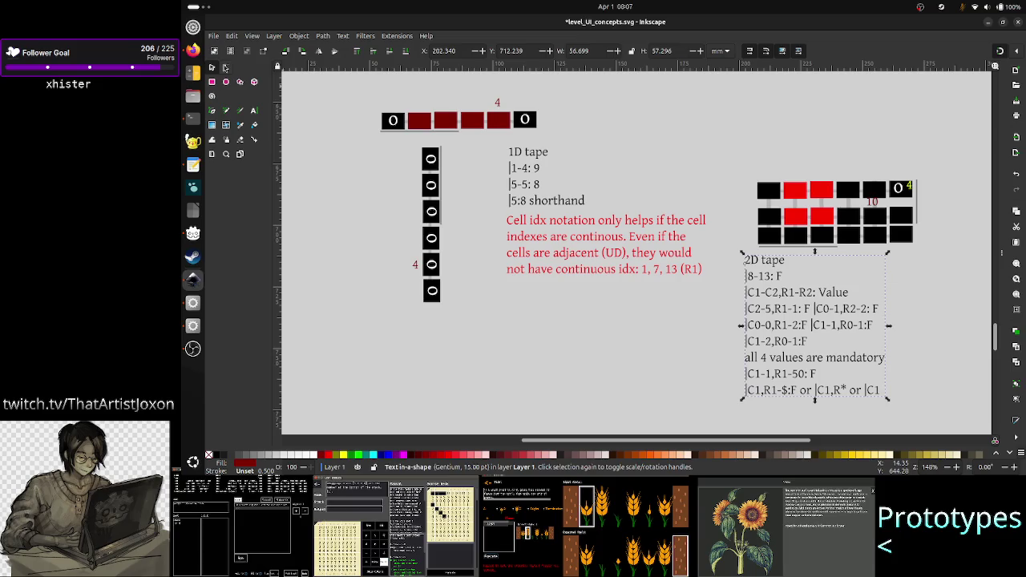
pyautogui.click(252, 111)
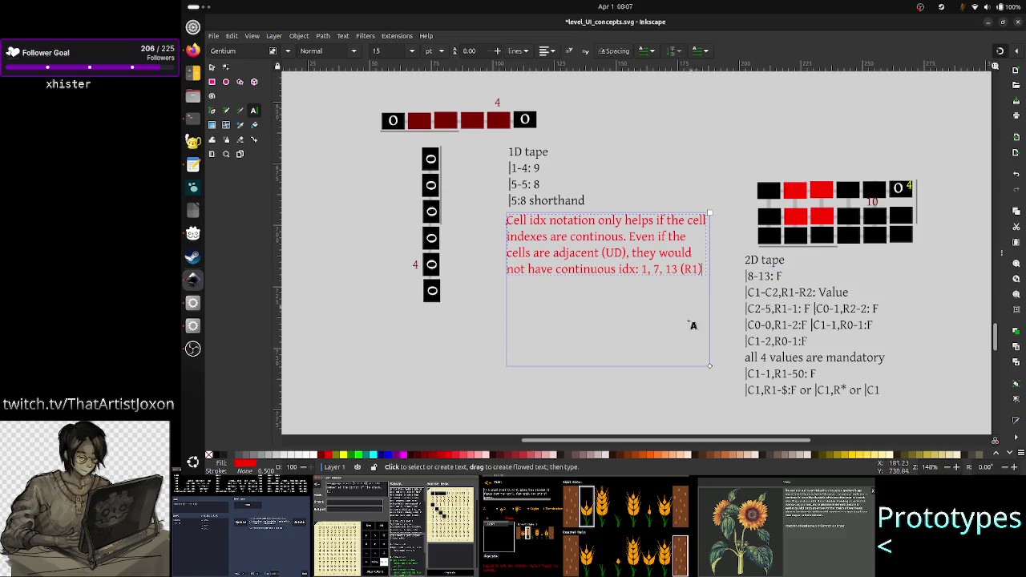
# - Extend the red note's text frame downward and add the line 'Disadvantage: it's not visual'
pyautogui.moveTo(703, 269); pyautogui.dragTo(682, 367)
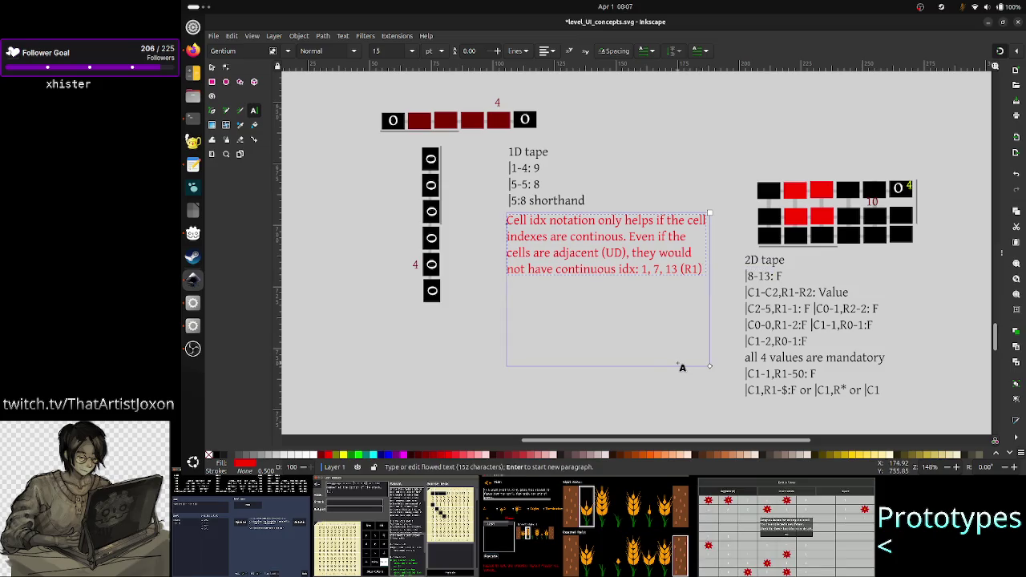
pyautogui.write('isadvn')
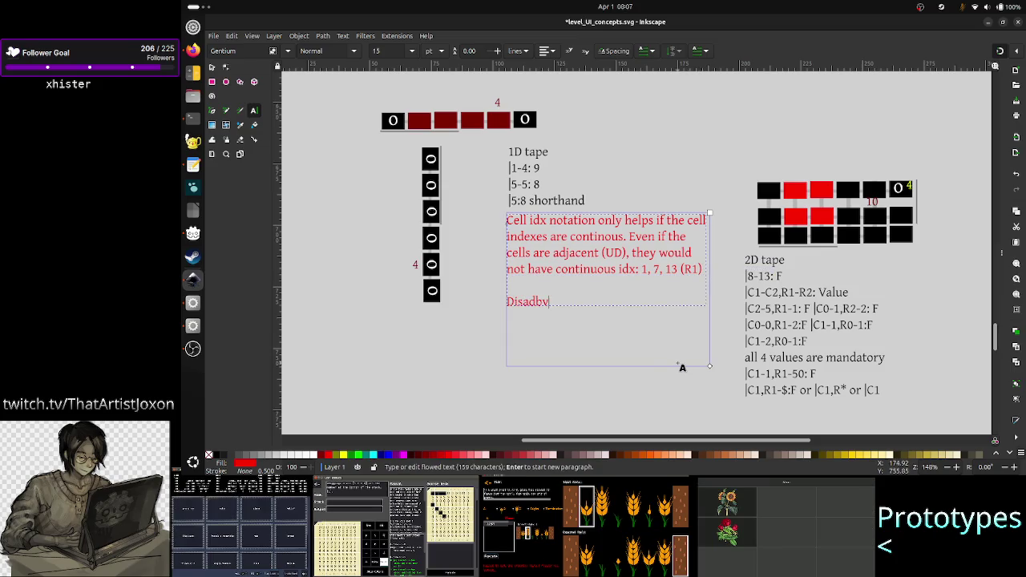
pyautogui.press('BackSpace')
pyautogui.press('BackSpace')
pyautogui.write('v')
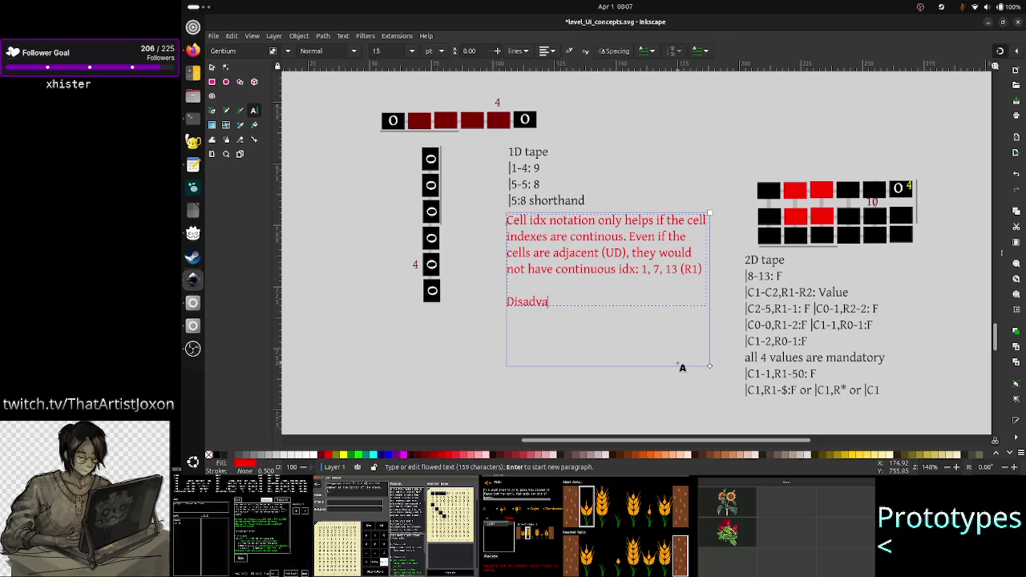
pyautogui.write('tage: it')
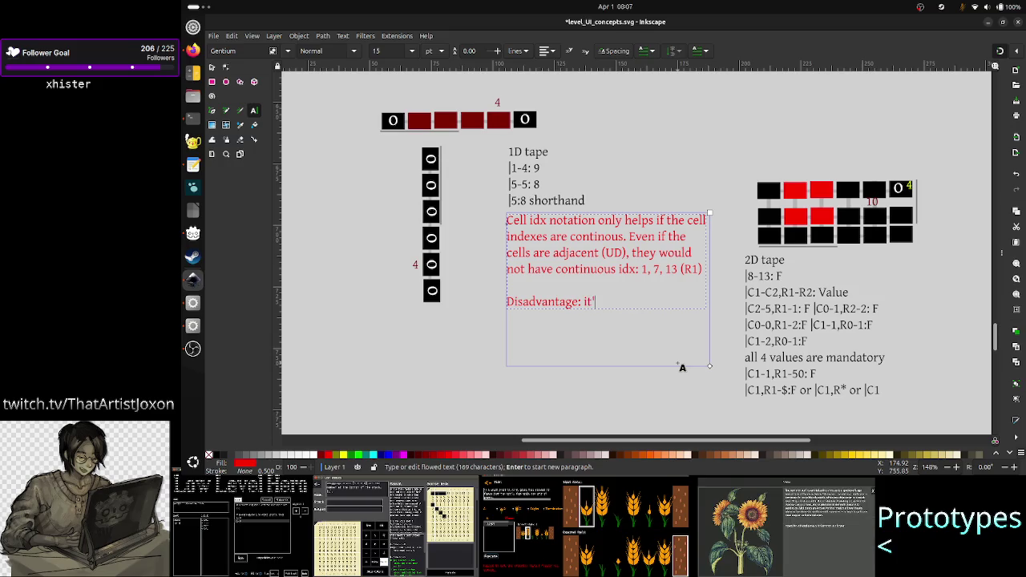
pyautogui.write(' ot')
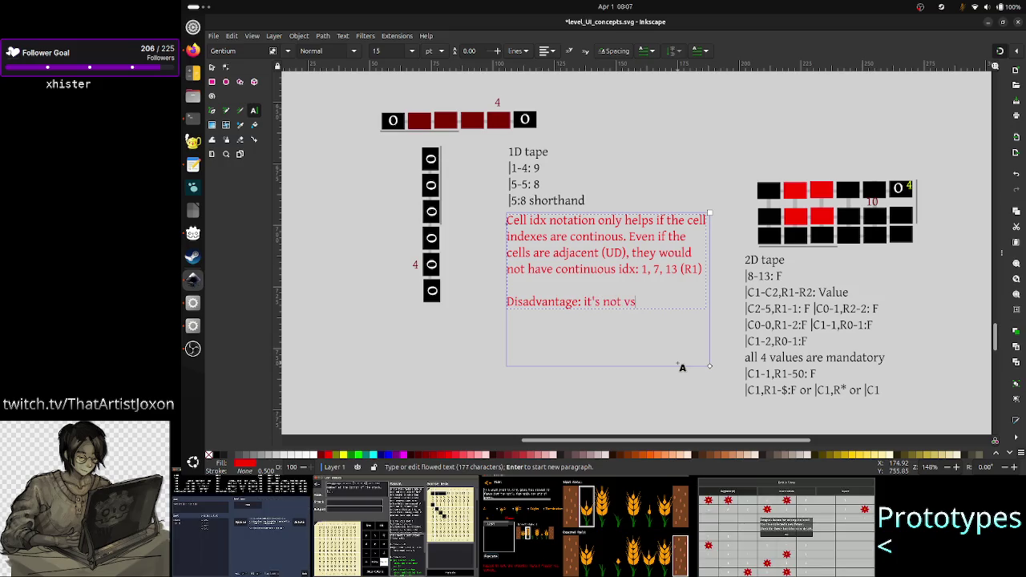
pyautogui.press('BackSpace')
pyautogui.write('isual')
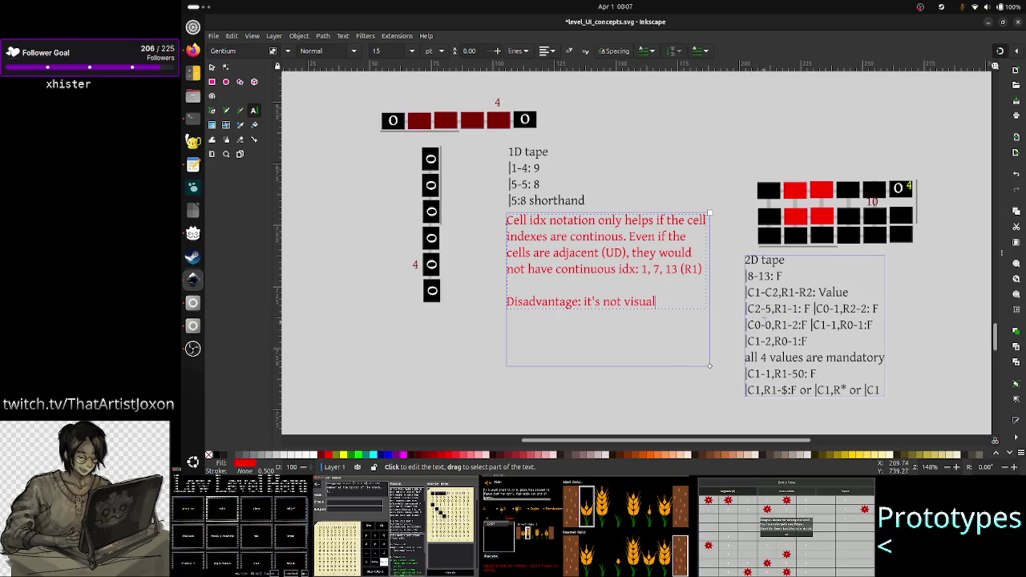
pyautogui.moveTo(746, 325); pyautogui.dragTo(807, 324)
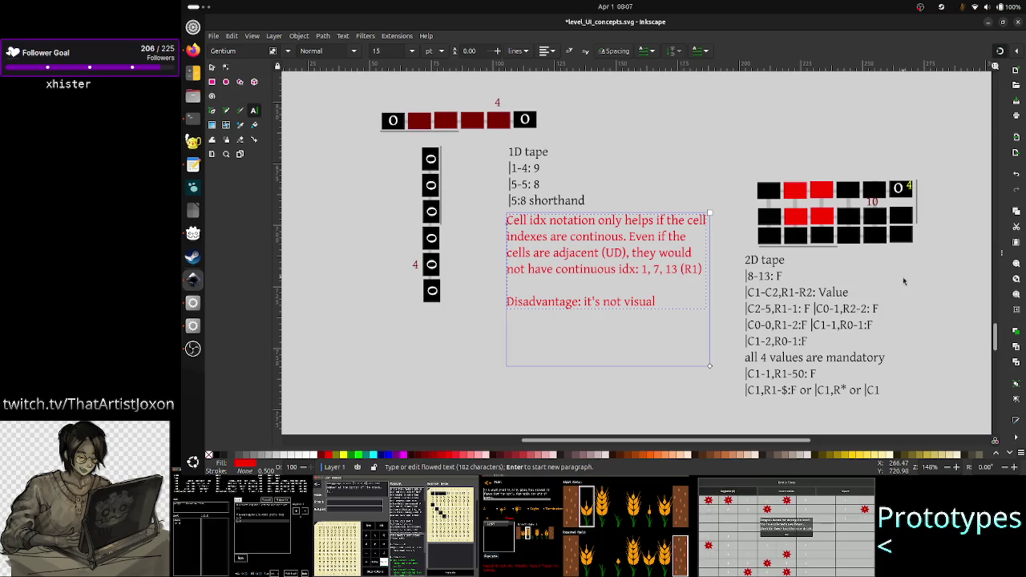
pyautogui.hotkey('alt', 'Tab')
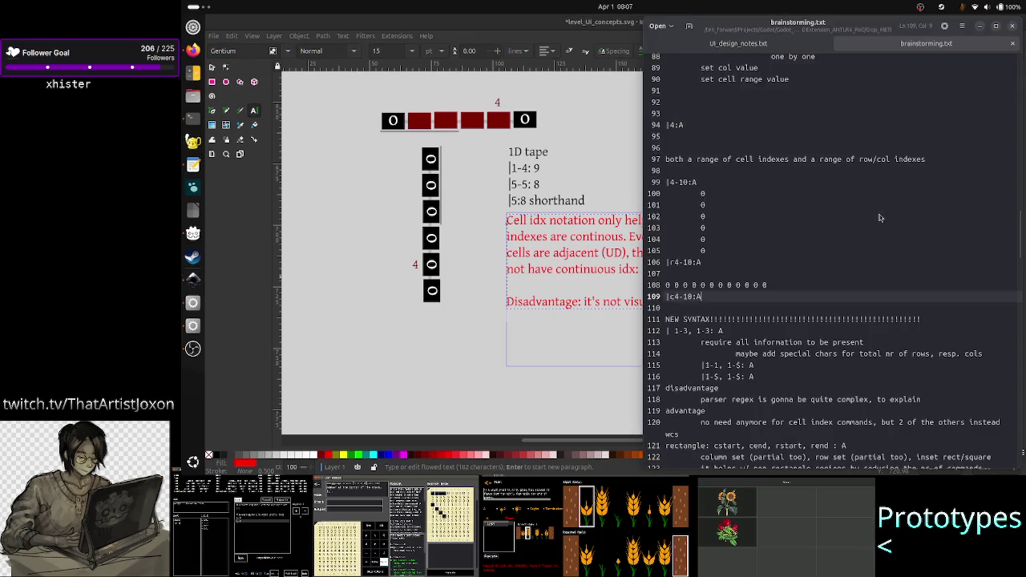
pyautogui.hotkey('alt', 'Tab')
pyautogui.hotkey('alt', 'Tab')
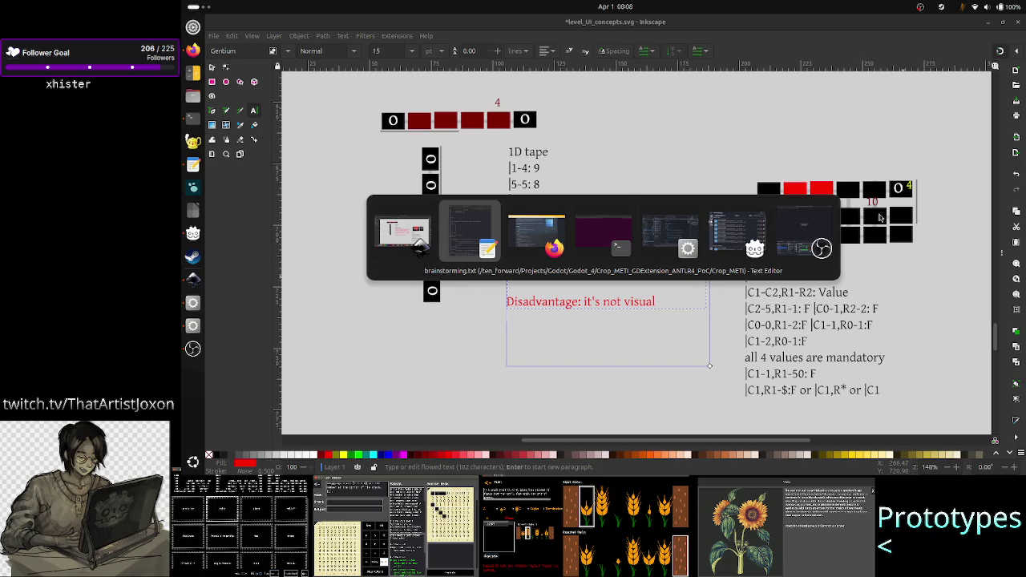
pyautogui.hotkey('alt', 'Tab')
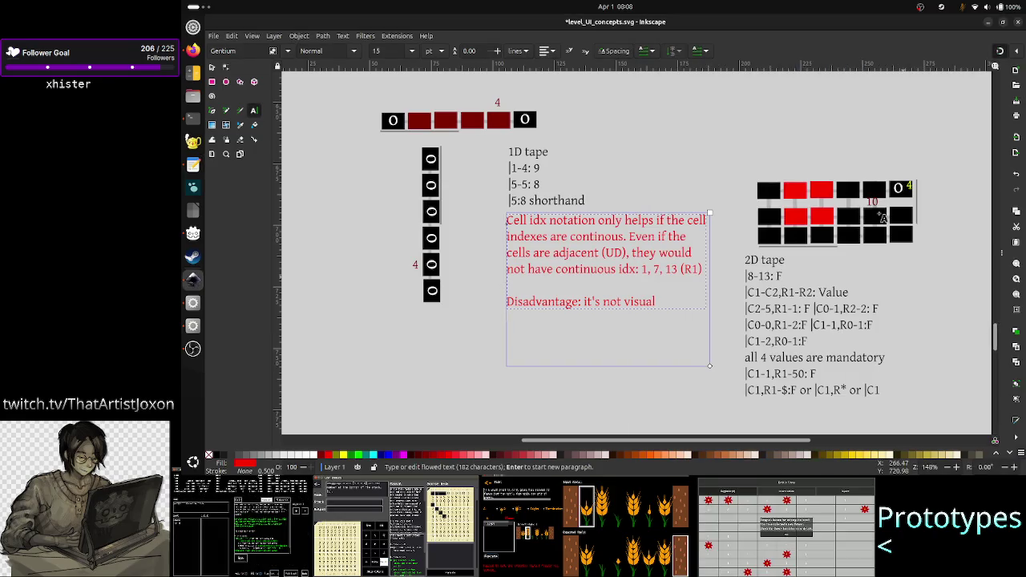
pyautogui.scroll(5, 559, 276)
pyautogui.scroll(3, 535, 286)
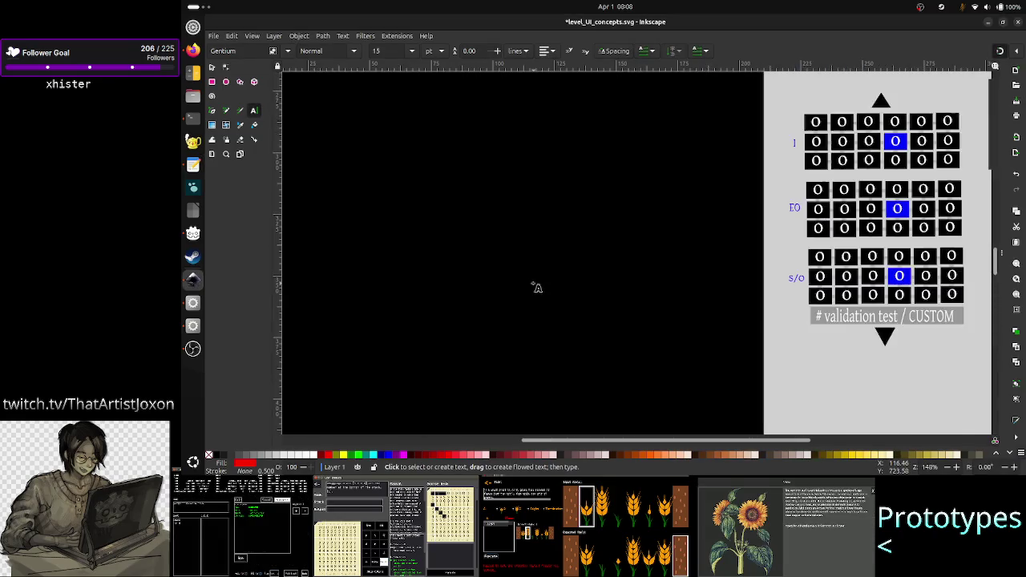
pyautogui.scroll(3, 536, 286)
pyautogui.scroll(3, 537, 287)
pyautogui.scroll(5, 537, 287)
pyautogui.scroll(-3, 537, 287)
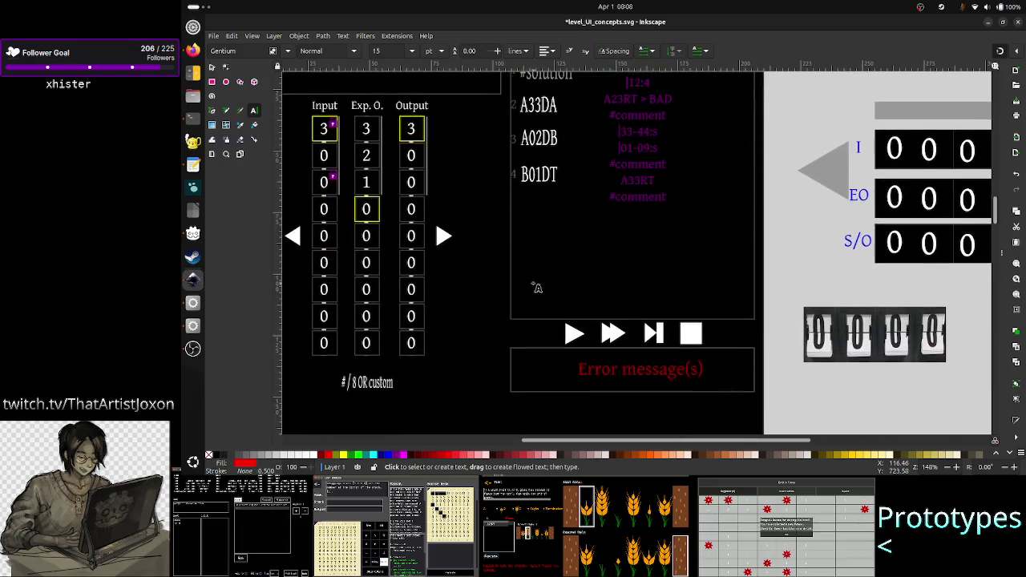
pyautogui.scroll(1, 537, 287)
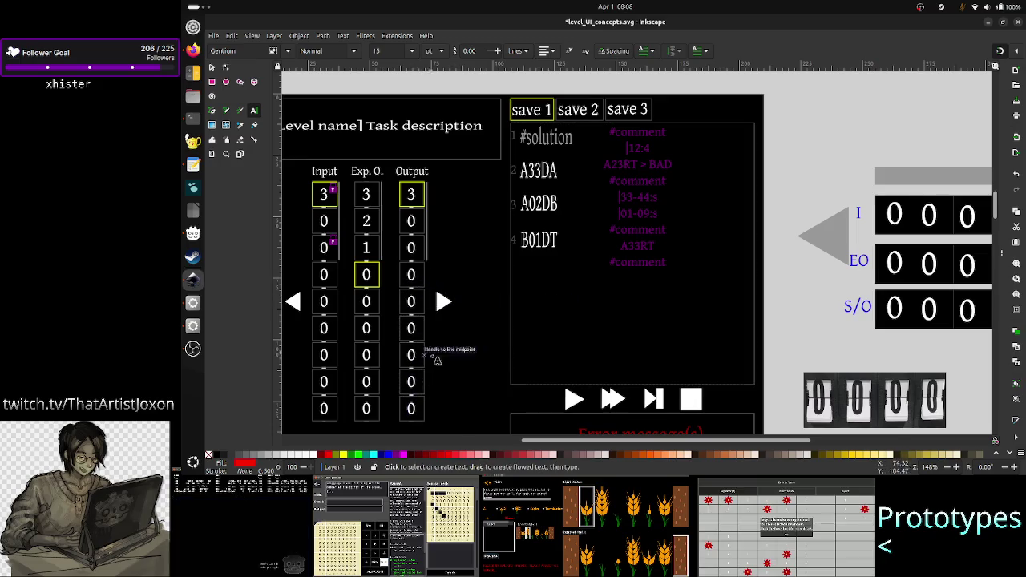
pyautogui.scroll(-5, 499, 341)
pyautogui.scroll(-5, 499, 341)
pyautogui.scroll(-5, 499, 341)
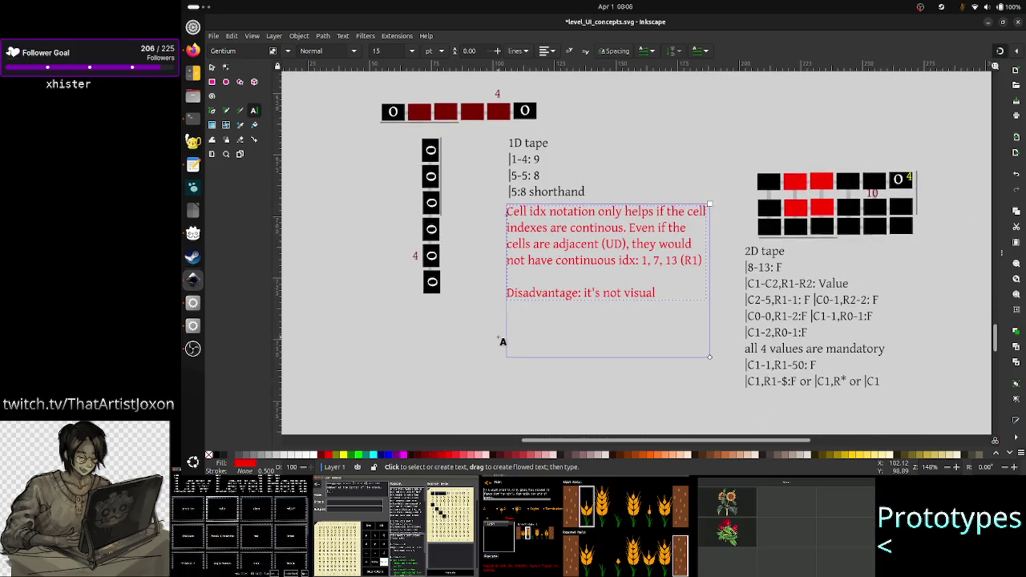
pyautogui.scroll(1, 503, 340)
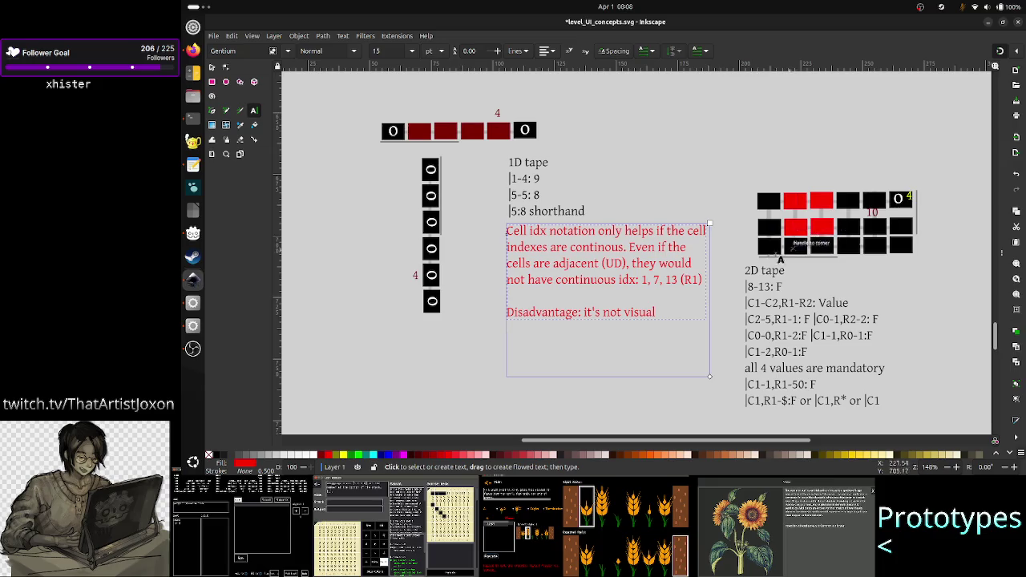
pyautogui.scroll(8, 736, 257)
pyautogui.scroll(3, 736, 257)
pyautogui.scroll(-3, 736, 257)
pyautogui.hscroll(-5, 736, 257)
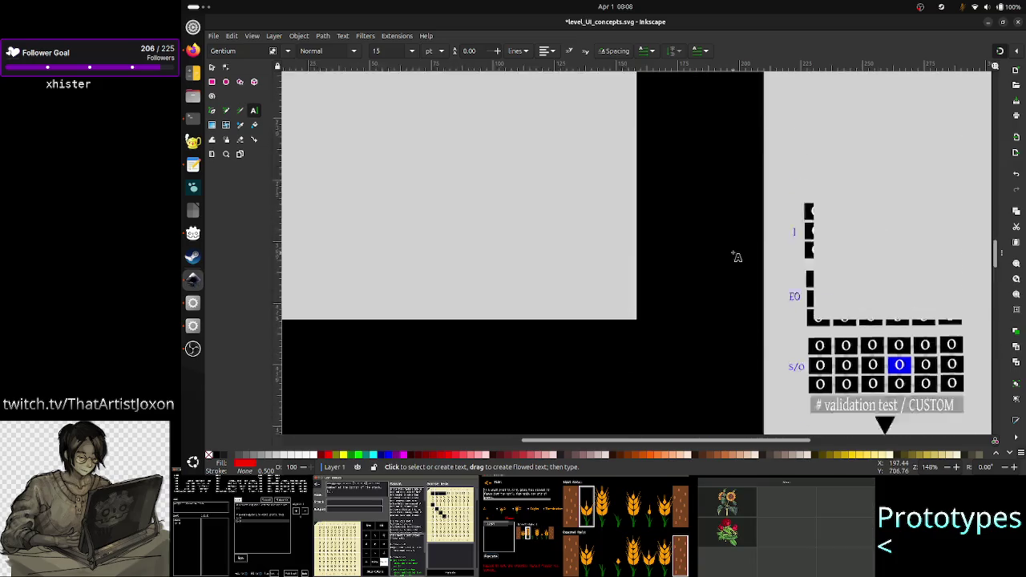
pyautogui.hscroll(5, 736, 257)
pyautogui.scroll(5, 736, 256)
pyautogui.hscroll(-15, 736, 257)
pyautogui.scroll(1, 736, 257)
pyautogui.hscroll(-1, 736, 257)
pyautogui.hscroll(-2, 736, 257)
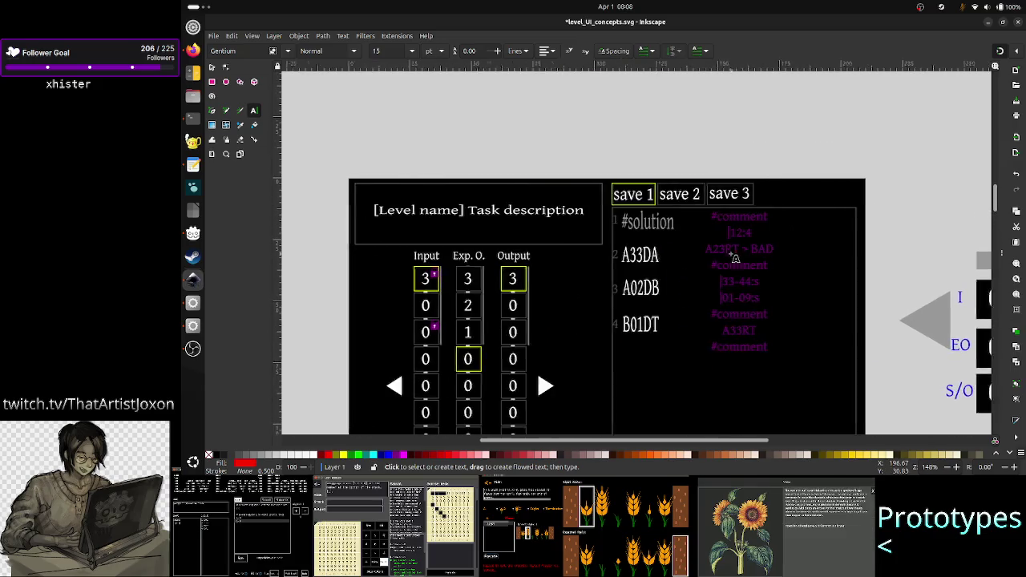
pyautogui.hscroll(-4, 734, 257)
pyautogui.scroll(-4, 706, 327)
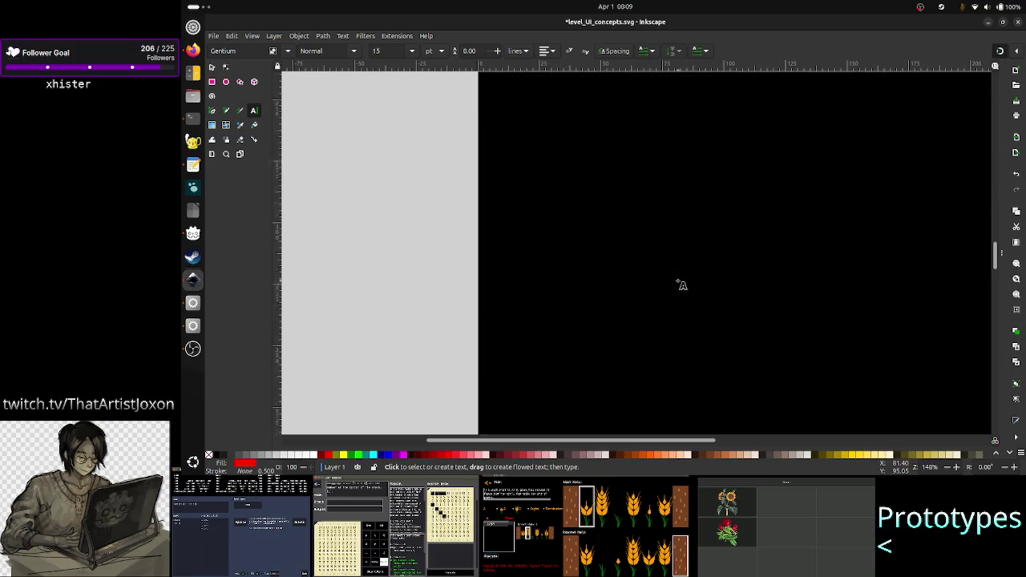
pyautogui.scroll(-2, 682, 284)
pyautogui.scroll(-5, 681, 285)
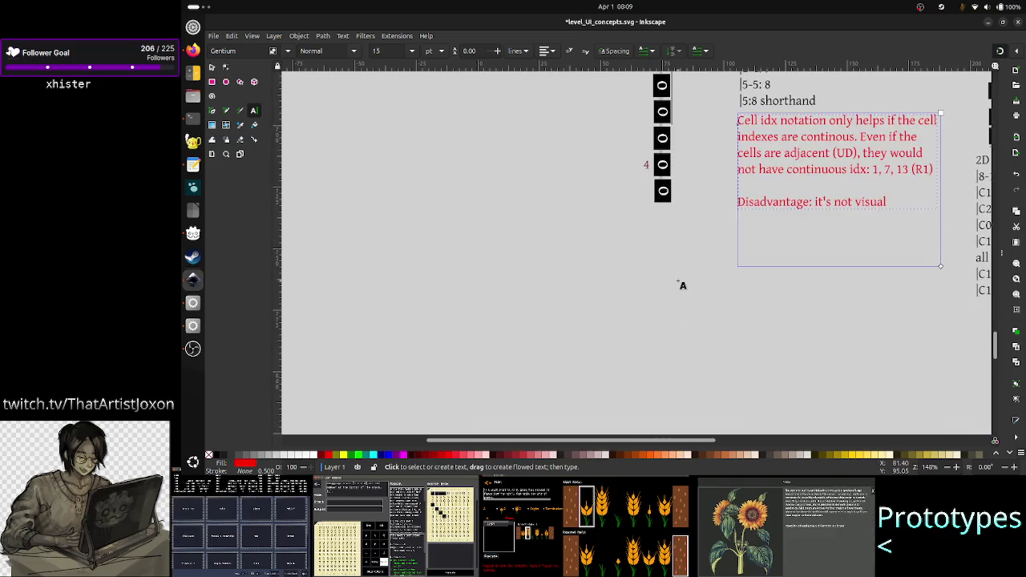
pyautogui.scroll(3, 682, 285)
pyautogui.scroll(3, 694, 214)
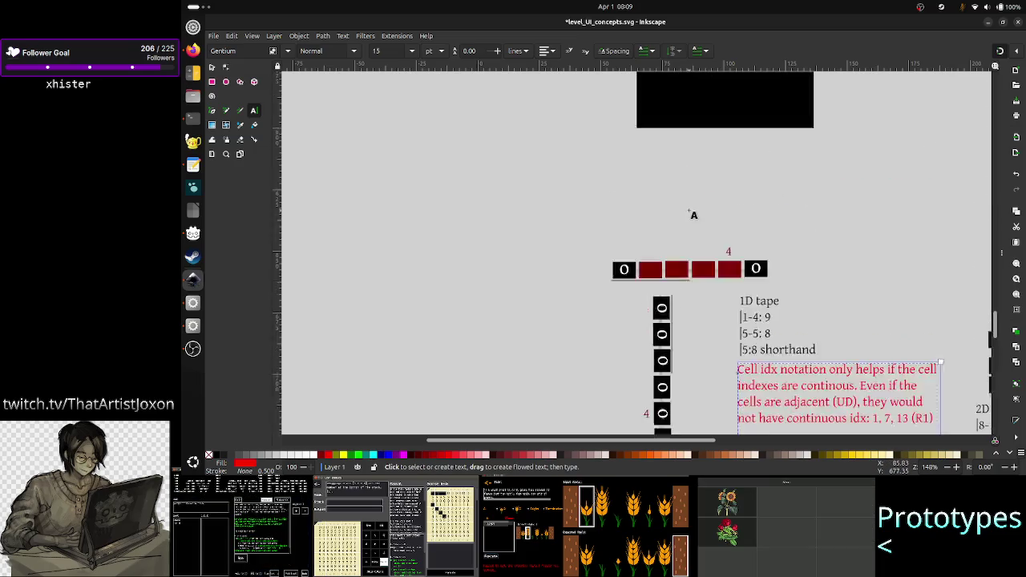
pyautogui.scroll(3, 695, 214)
pyautogui.scroll(5, 694, 215)
pyautogui.scroll(-1, 687, 211)
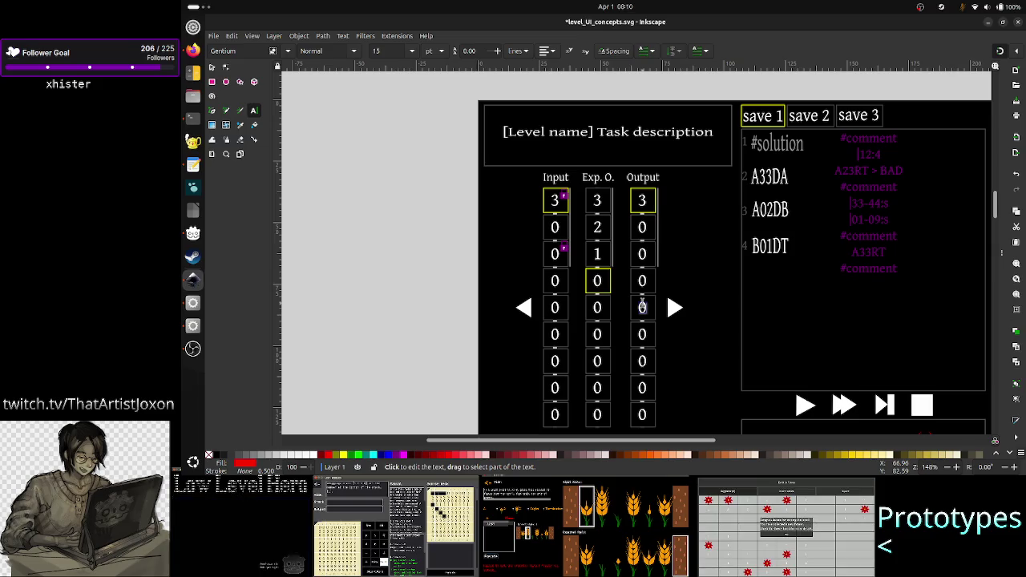
pyautogui.scroll(-5, 585, 298)
pyautogui.scroll(-5, 586, 301)
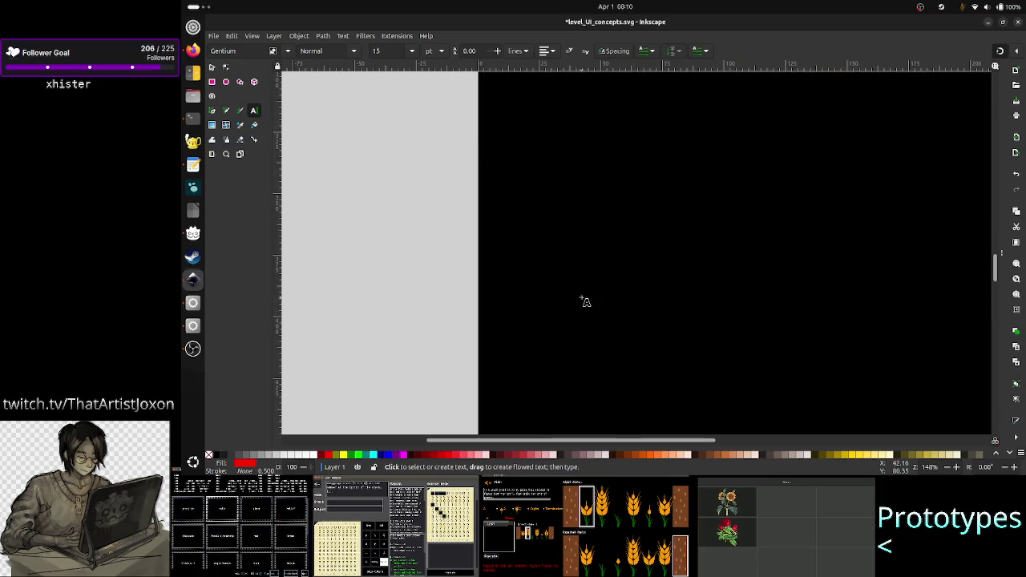
pyautogui.scroll(-5, 586, 303)
pyautogui.scroll(-5, 586, 302)
pyautogui.scroll(3, 586, 302)
pyautogui.hscroll(1, 586, 302)
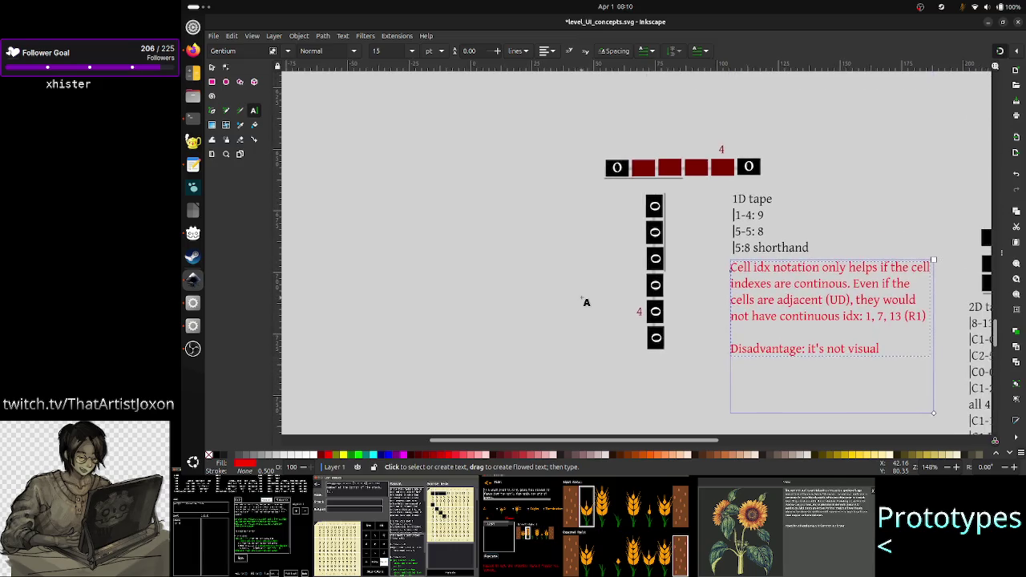
pyautogui.hscroll(5, 586, 302)
pyautogui.hscroll(1, 586, 302)
pyautogui.hscroll(-2, 586, 302)
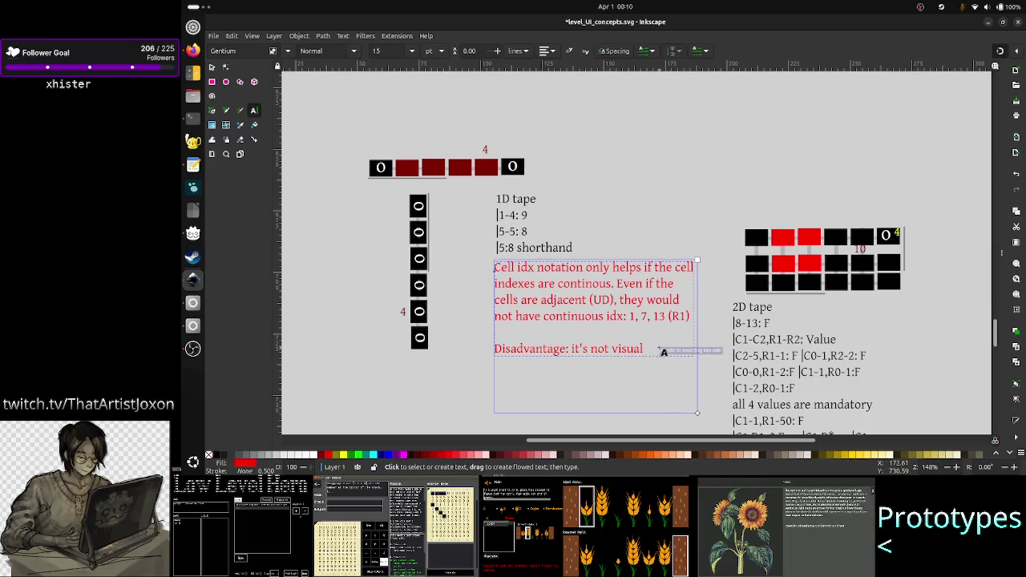
pyautogui.click(662, 351)
pyautogui.press('Return')
pyautogui.write('in')
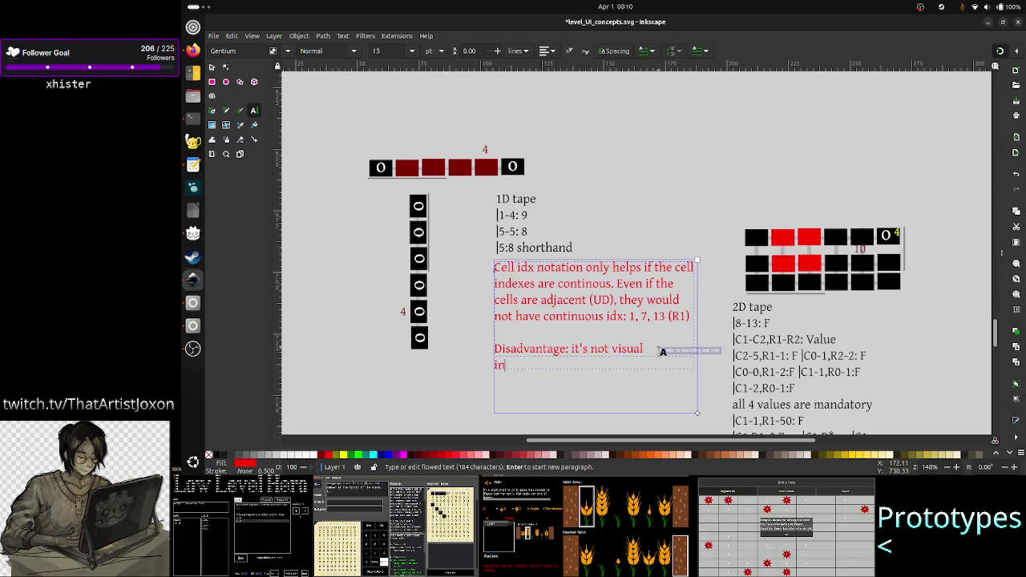
pyautogui.write(' the exec, ')
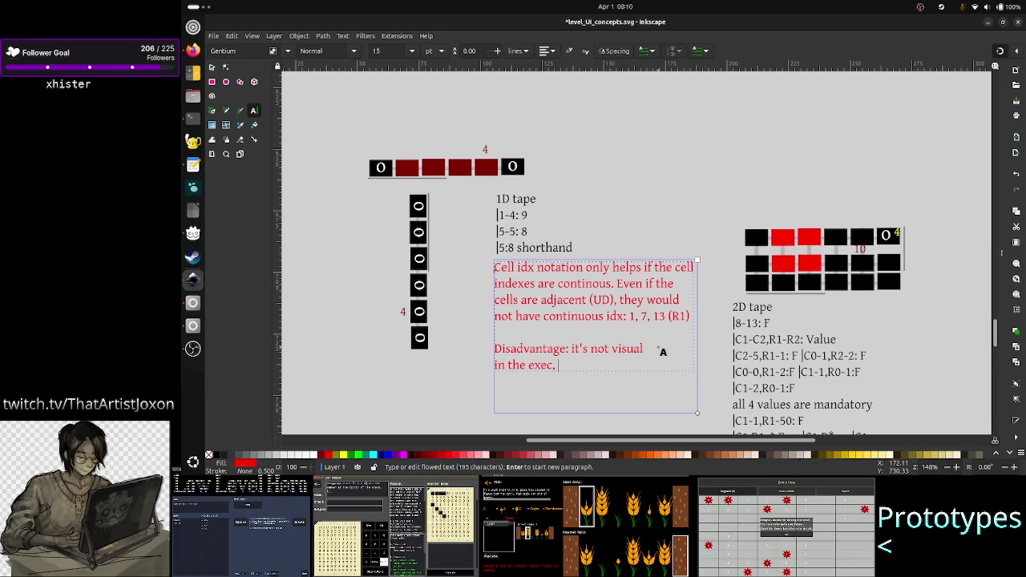
pyautogui.write('the tape init')
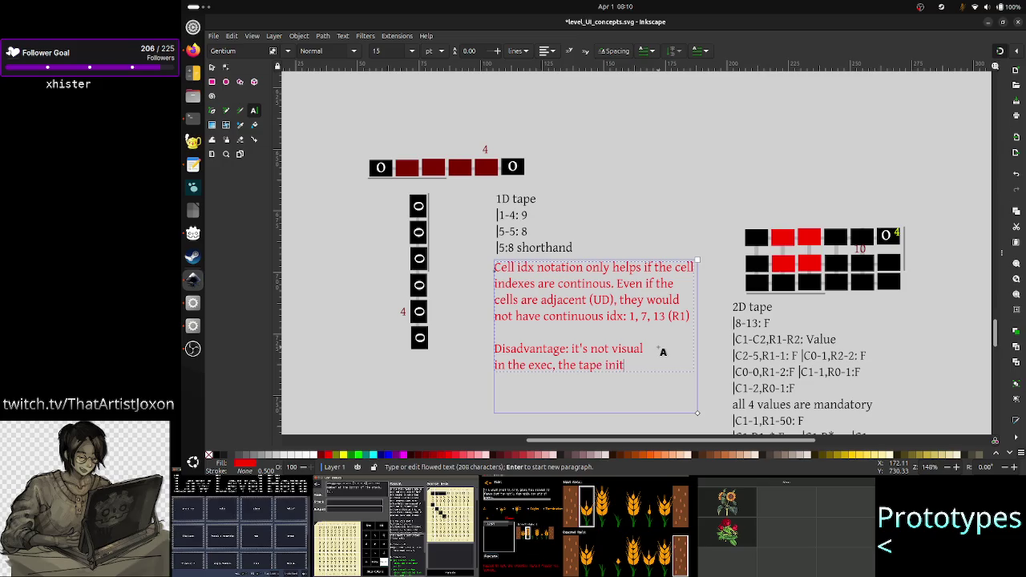
pyautogui.write(' cmd cou')
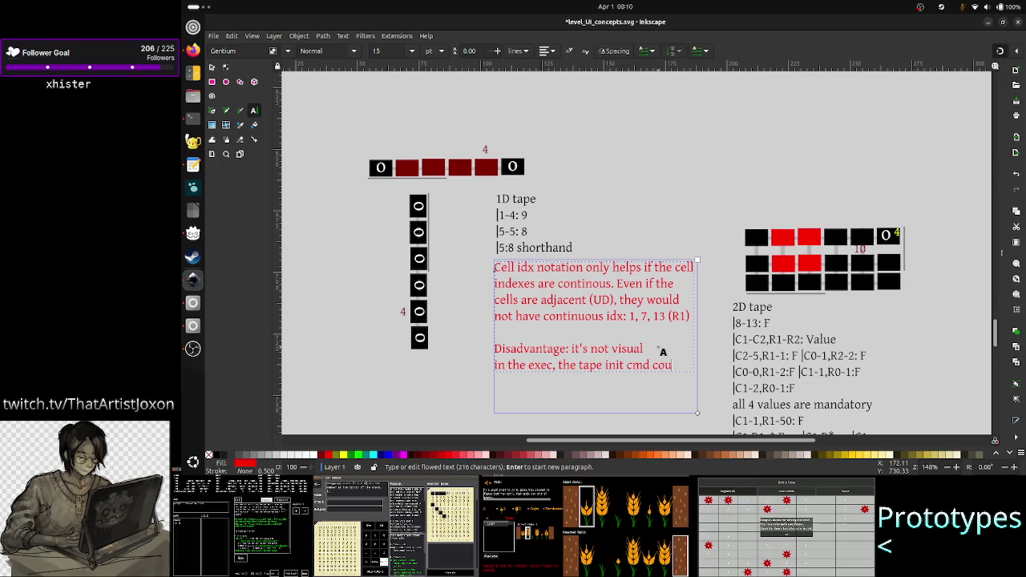
pyautogui.write('ld hig')
# - Finish the red note's sentence with 'hightlights the init. cells in some col.', fixing typos
pyautogui.press('BackSpace')
pyautogui.press('BackSpace')
pyautogui.press('BackSpace')
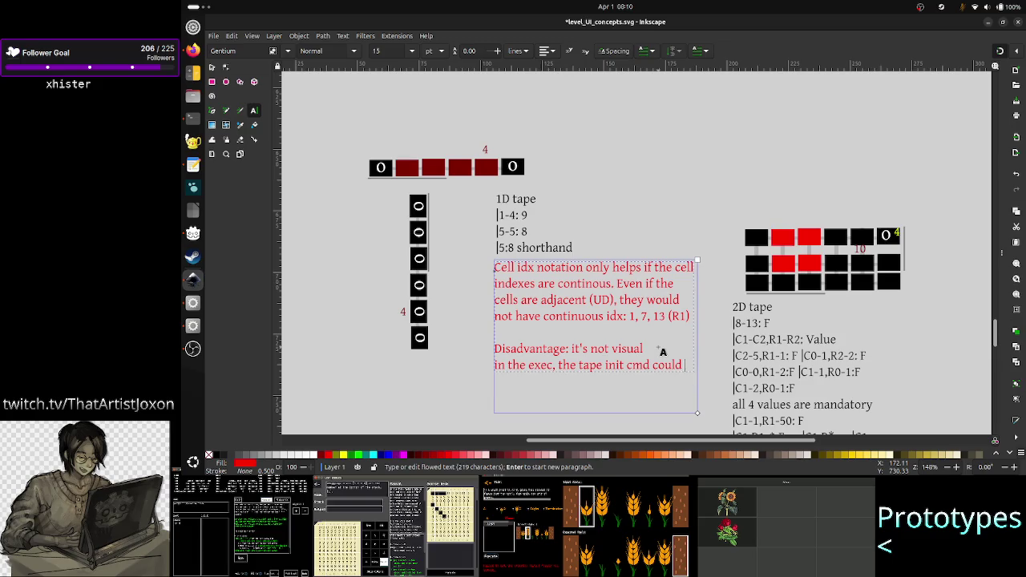
pyautogui.press('BackSpace')
pyautogui.press('BackSpace')
pyautogui.press('BackSpace')
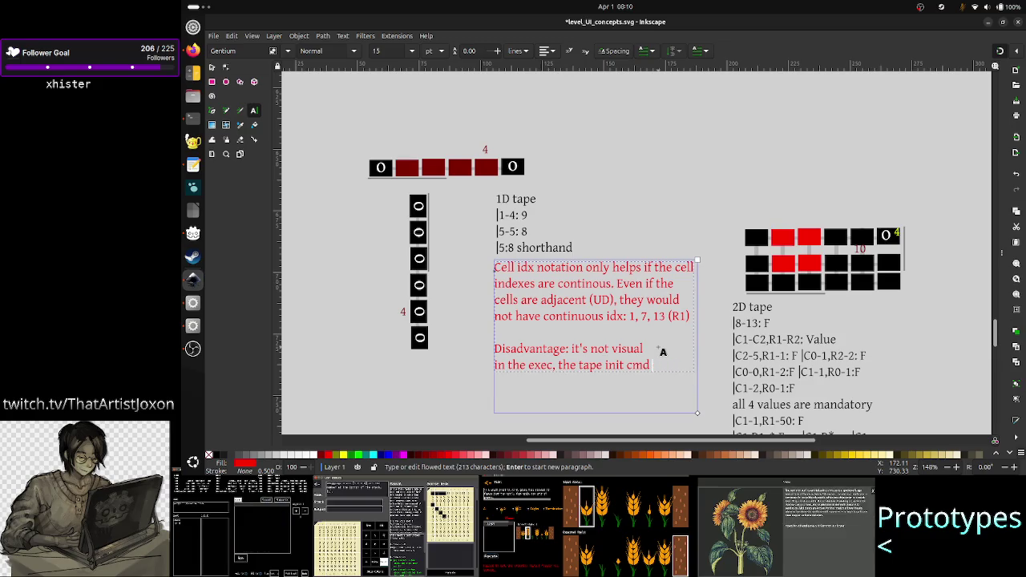
pyautogui.write('hight')
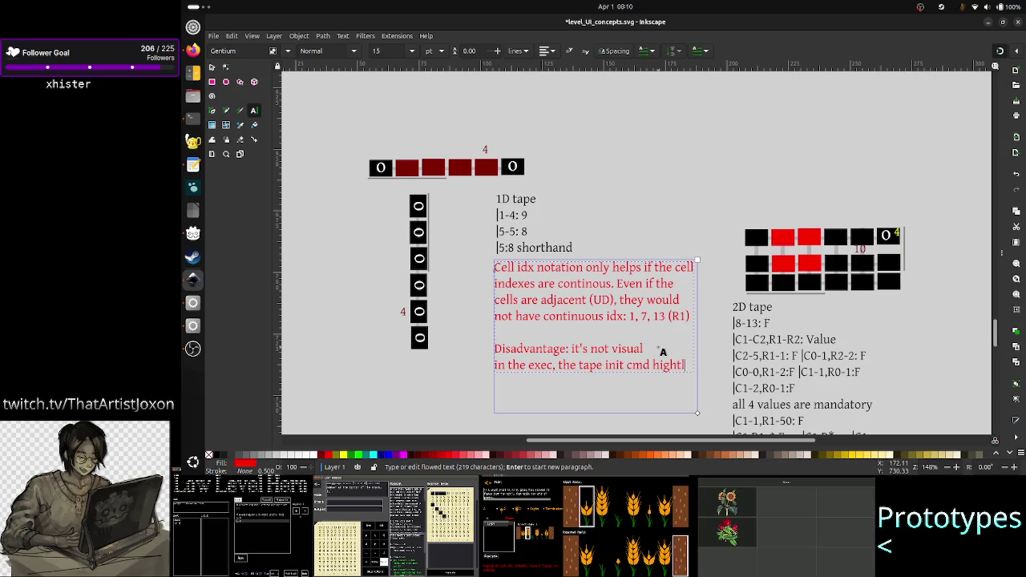
pyautogui.write('lights the i')
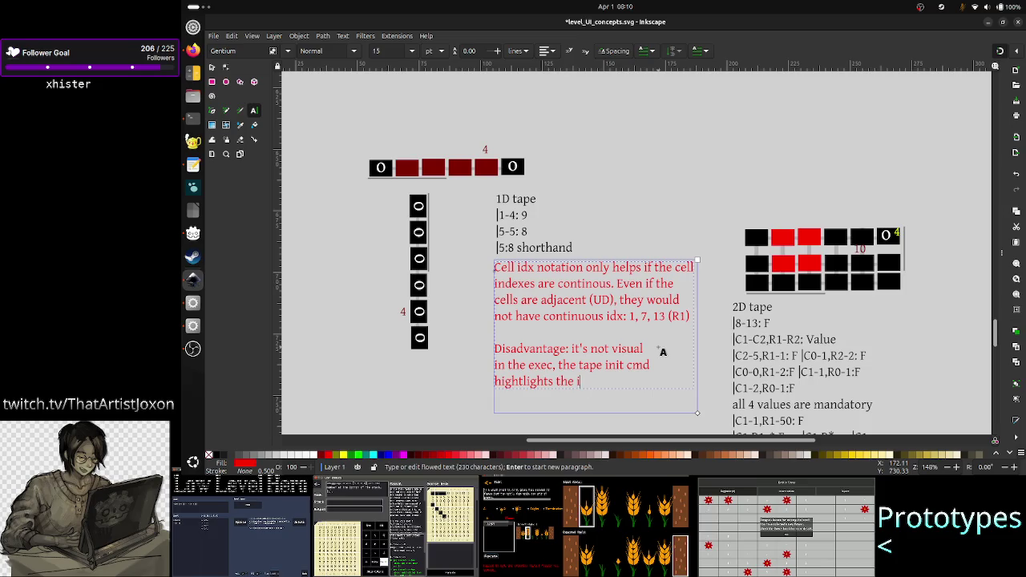
pyautogui.write('nit.ce')
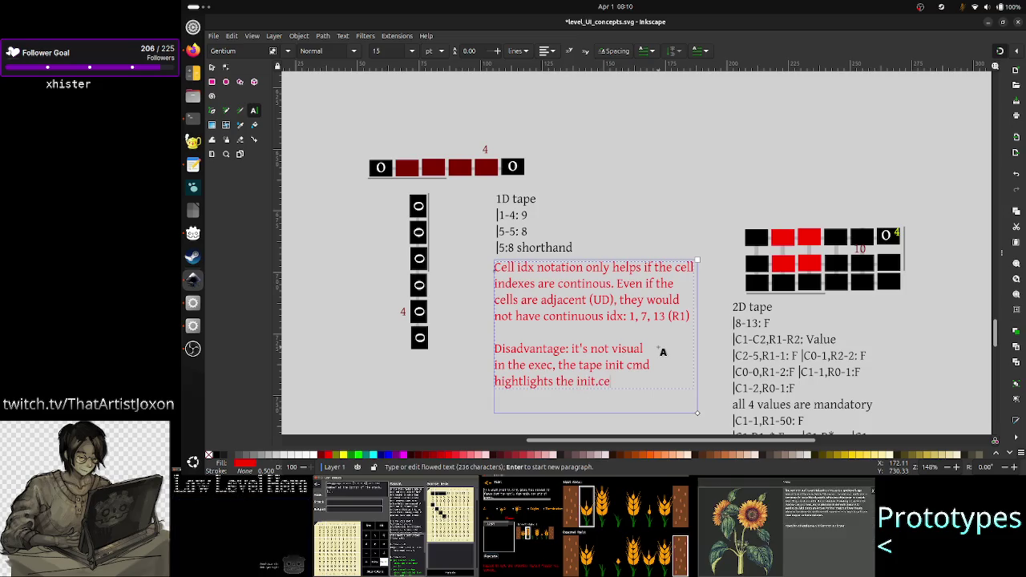
pyautogui.press('BackSpace')
pyautogui.press('BackSpace')
pyautogui.press('BackSpace')
pyautogui.press('BackSpace')
pyautogui.write('cel')
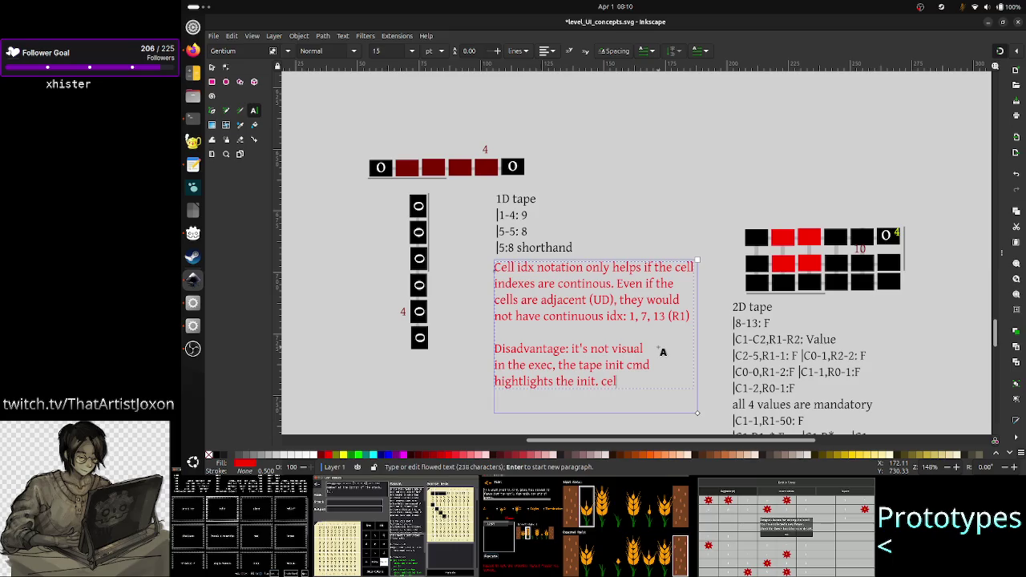
pyautogui.write('ls in so')
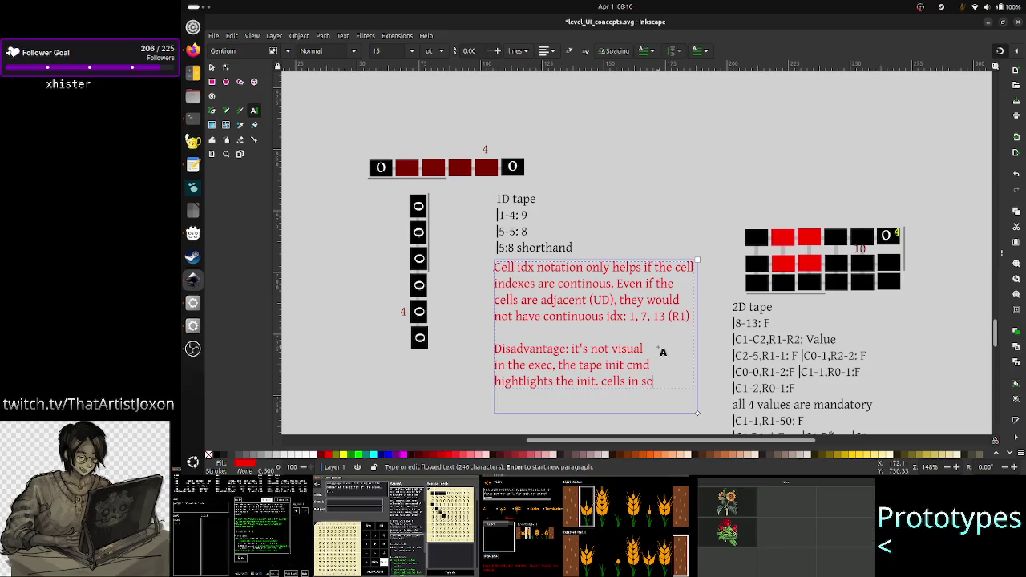
pyautogui.write('me col')
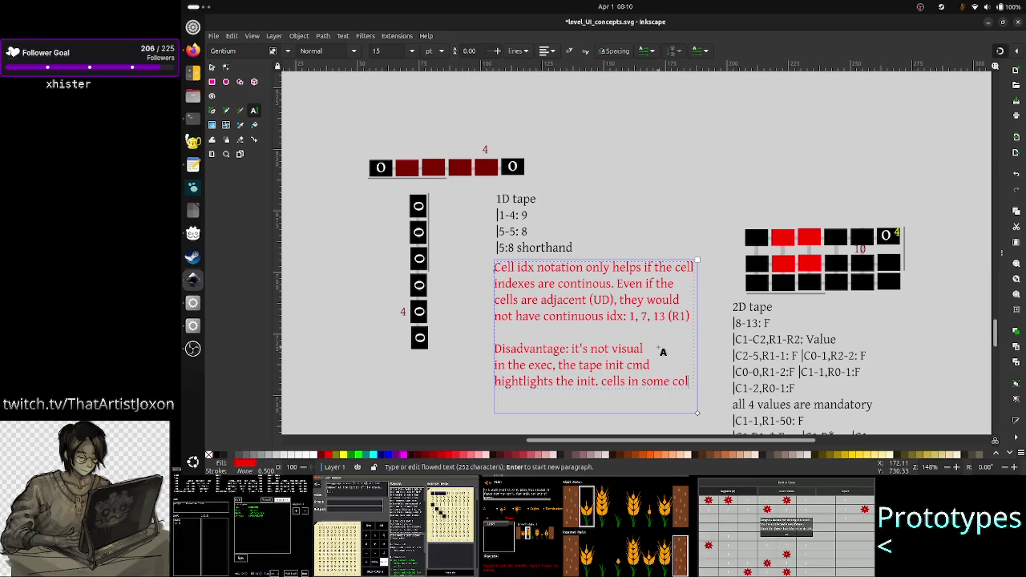
pyautogui.write('.')
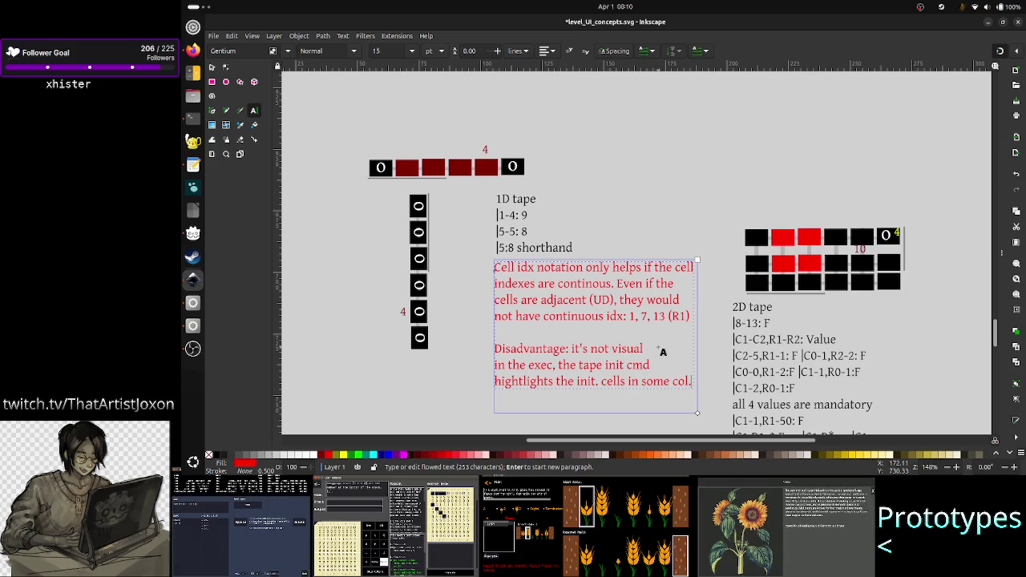
pyautogui.scroll(10, 669, 263)
pyautogui.scroll(10, 669, 263)
pyautogui.scroll(5, 668, 263)
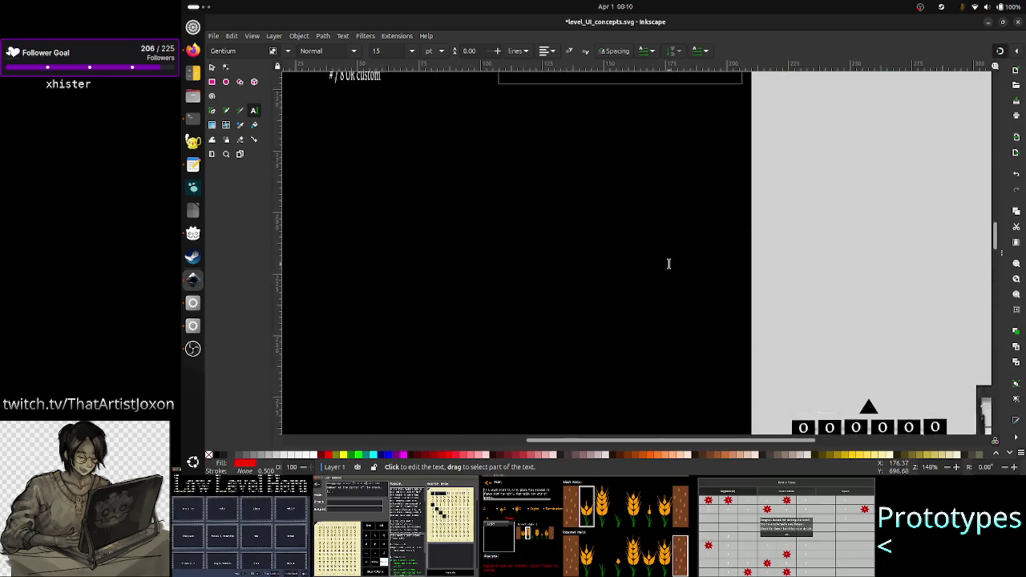
pyautogui.scroll(14, 669, 263)
pyautogui.scroll(-5, 668, 263)
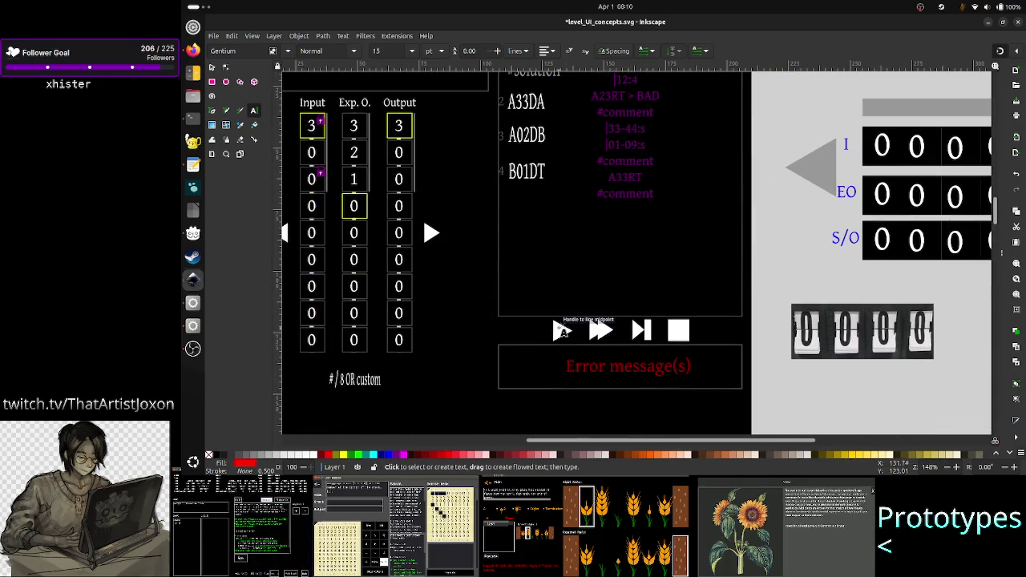
pyautogui.scroll(3, 641, 269)
pyautogui.scroll(1, 655, 258)
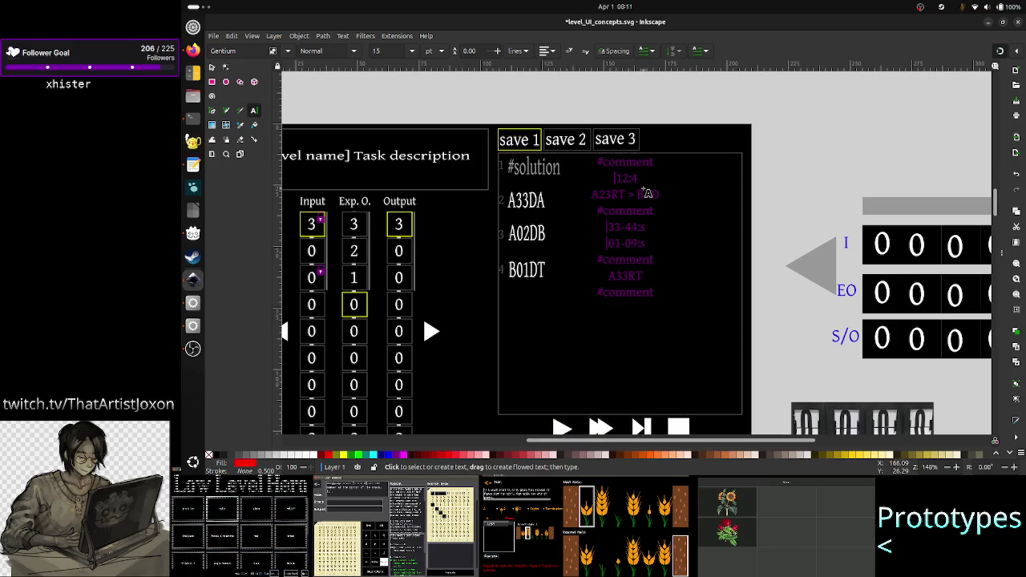
pyautogui.scroll(-10, 587, 247)
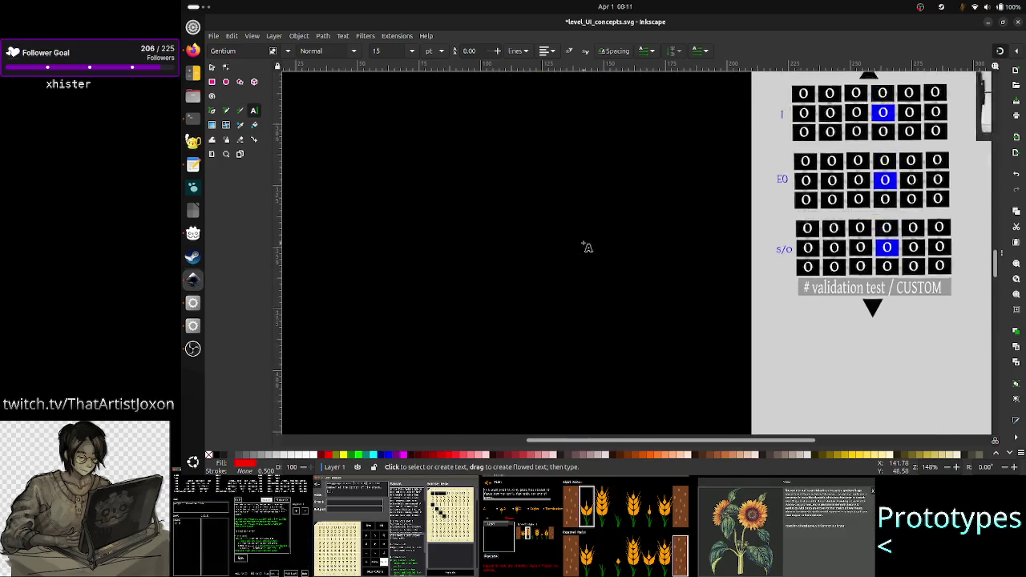
pyautogui.scroll(11, 587, 247)
pyautogui.scroll(1, 617, 253)
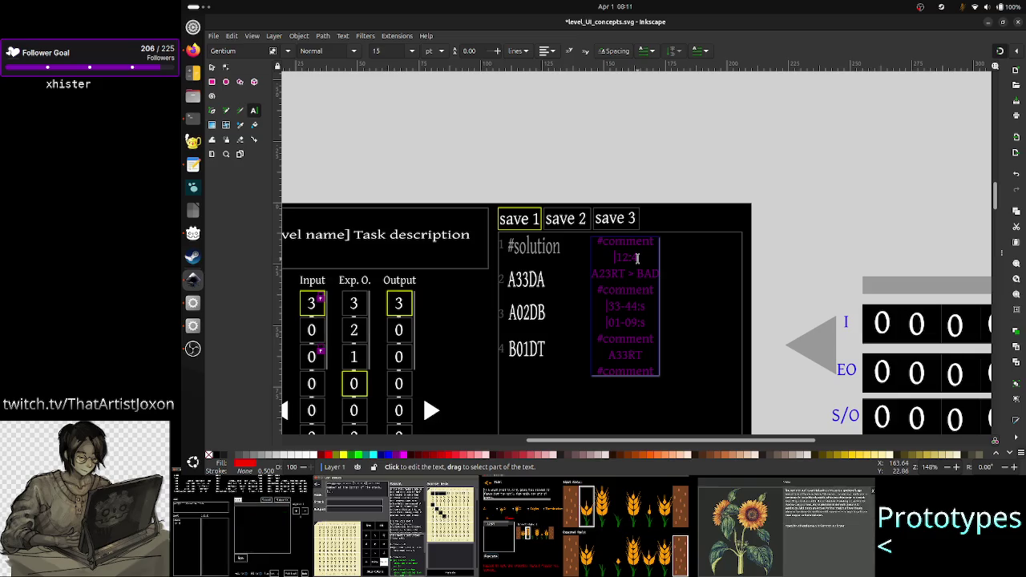
pyautogui.scroll(-10, 585, 291)
pyautogui.scroll(-5, 585, 295)
pyautogui.scroll(15, 584, 295)
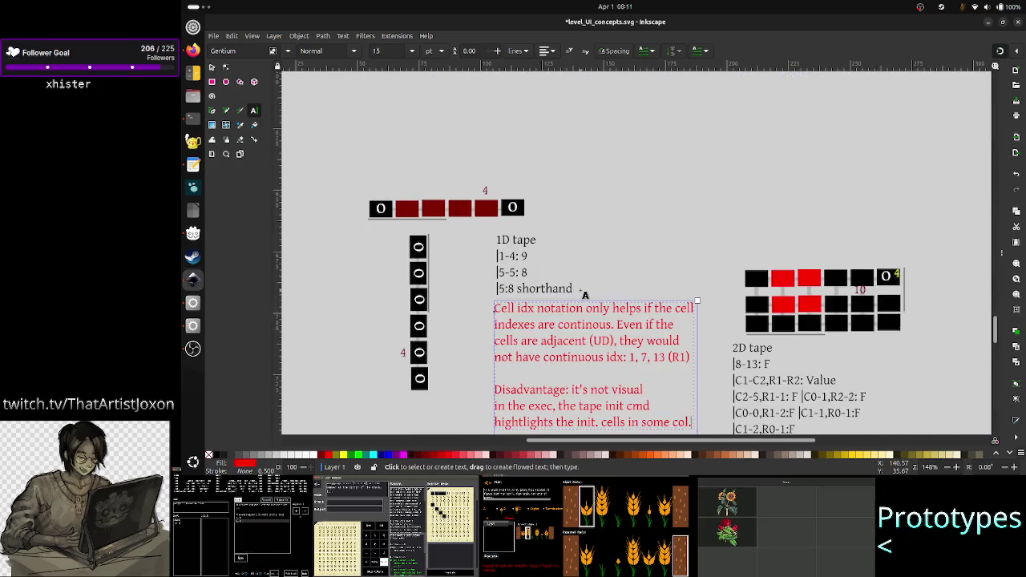
pyautogui.scroll(-4, 609, 305)
pyautogui.click(634, 314)
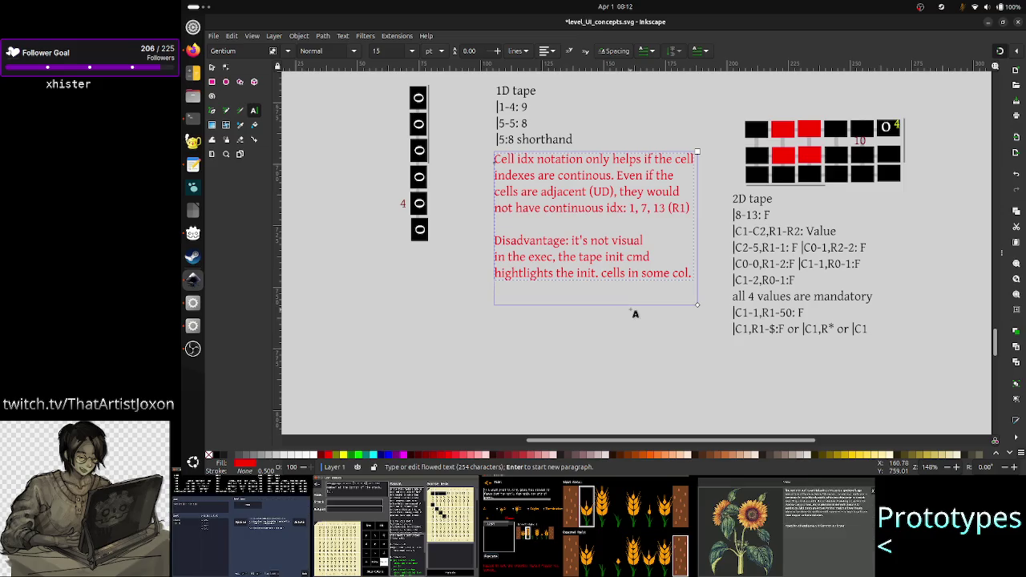
# - Add a new red-note line reading 'Some way for player to see the init'
pyautogui.write('M')
pyautogui.press('BackSpace')
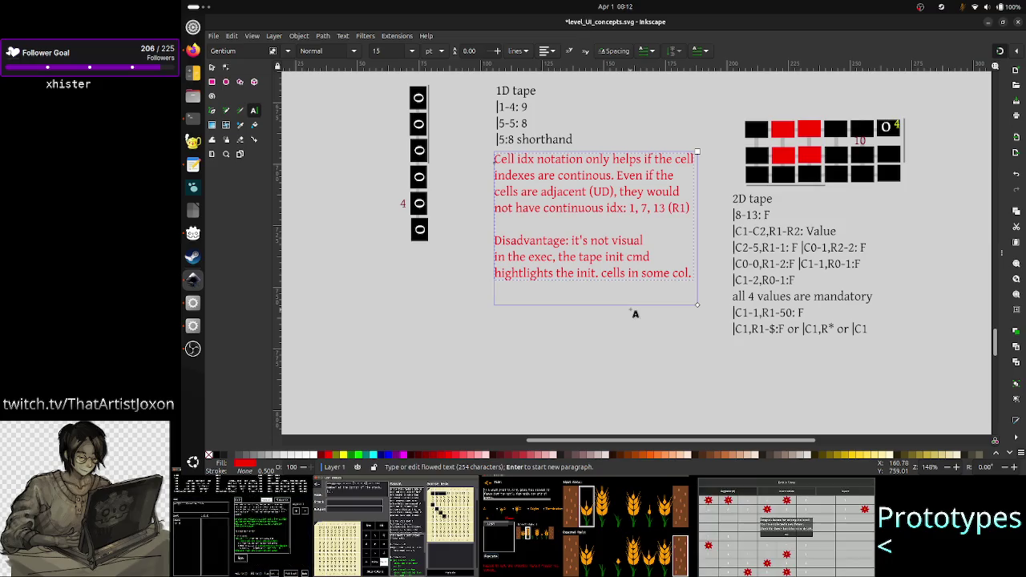
pyautogui.write('S')
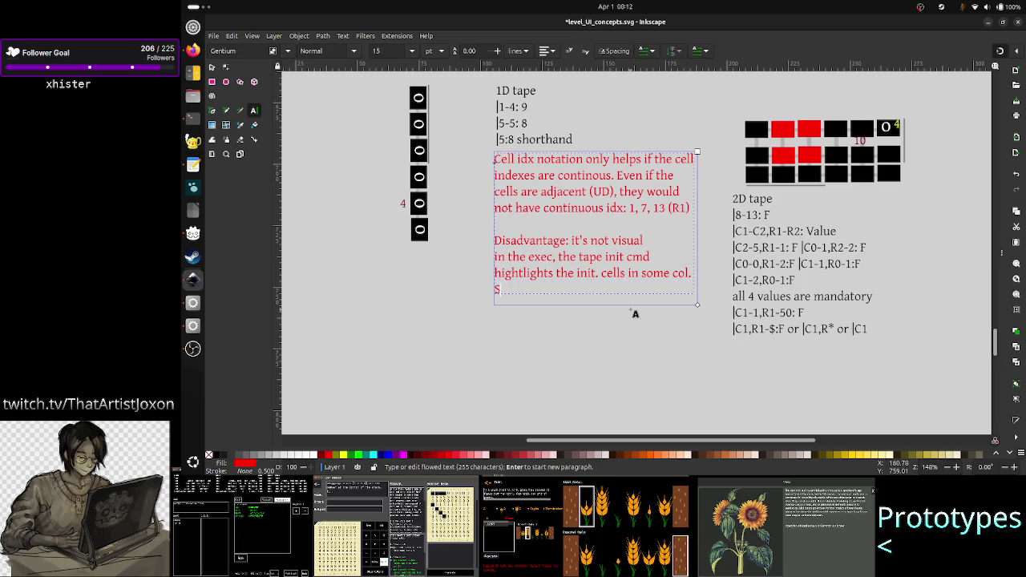
pyautogui.write('ome ')
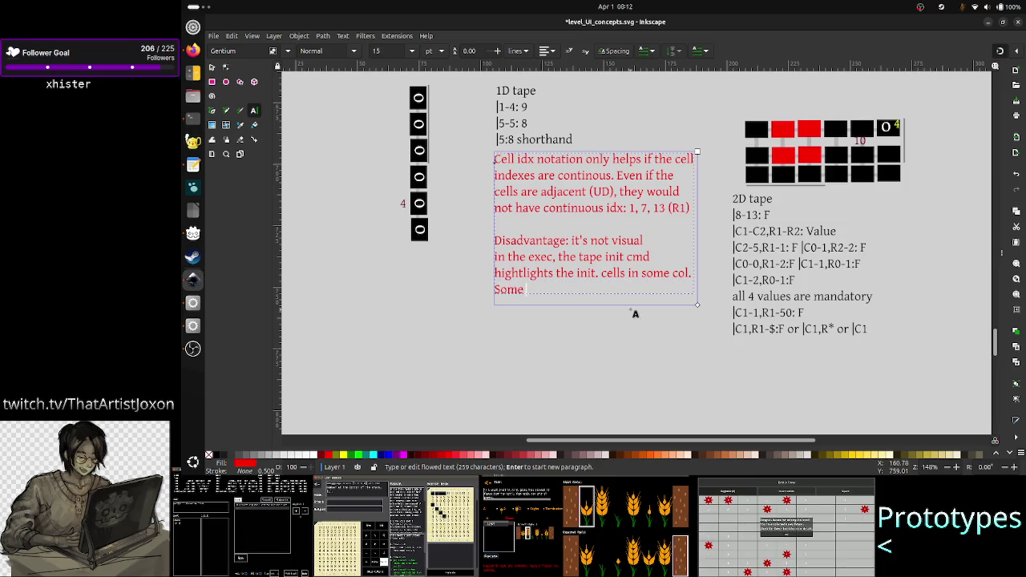
pyautogui.write('way ')
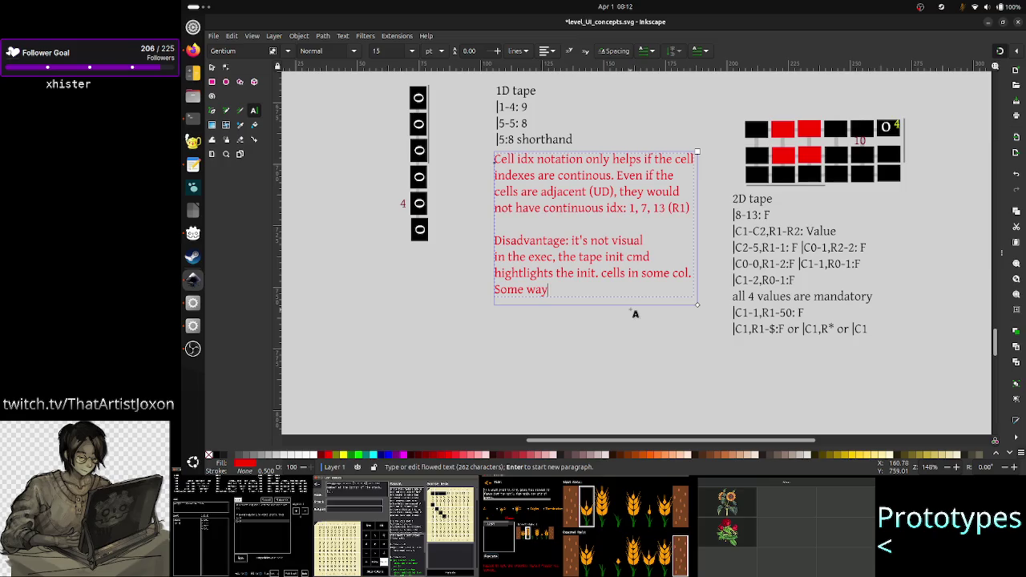
pyautogui.write('for')
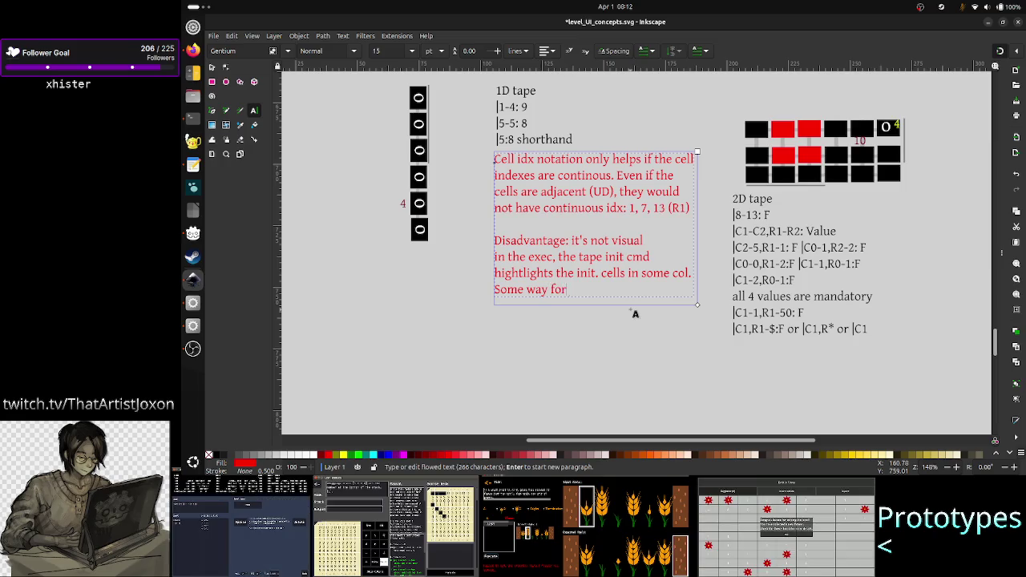
pyautogui.write(' playe')
pyautogui.write('r to ')
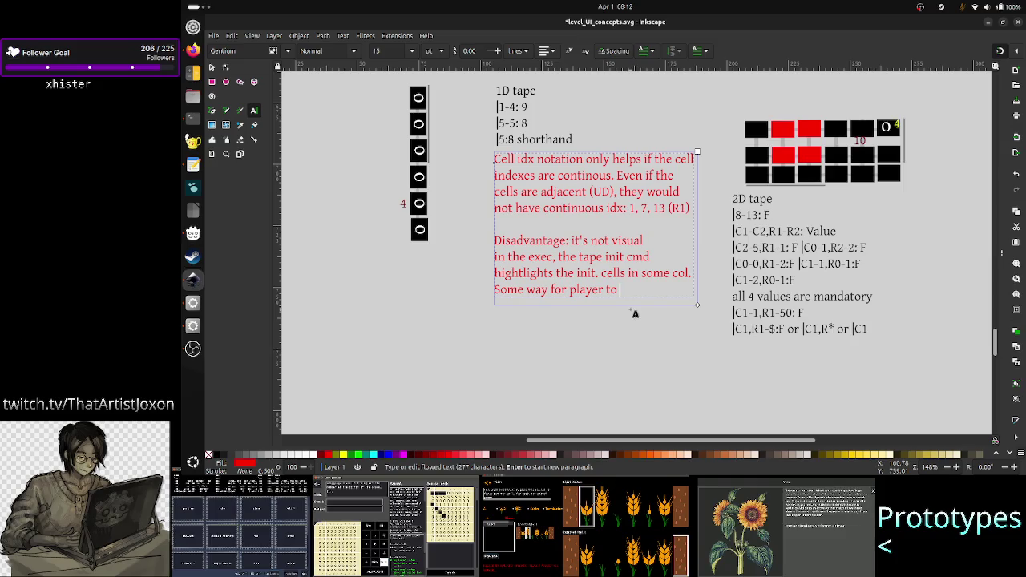
pyautogui.write('viz,')
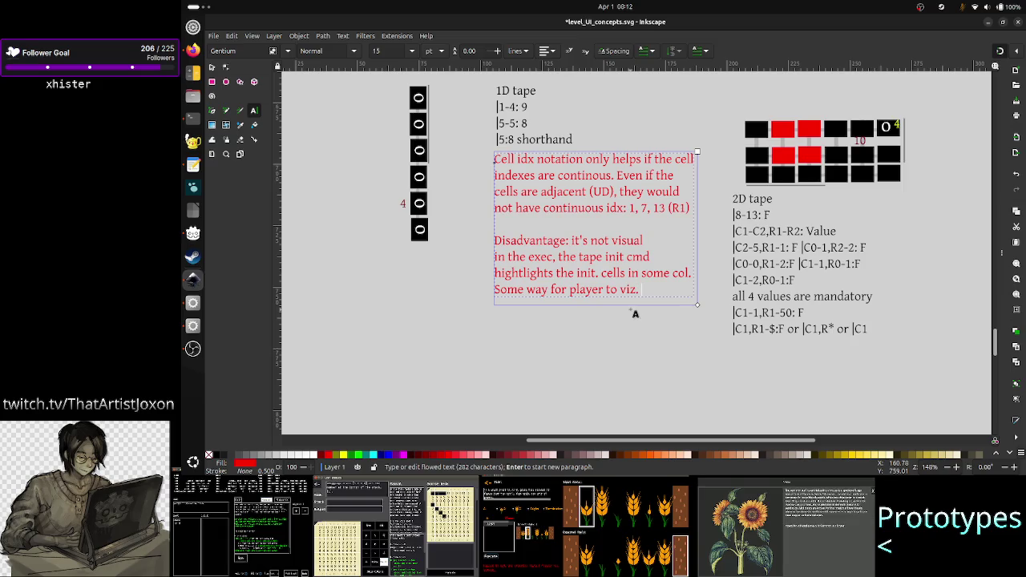
pyautogui.press('BackSpace')
pyautogui.press('BackSpace')
pyautogui.press('BackSpace')
pyautogui.write('see')
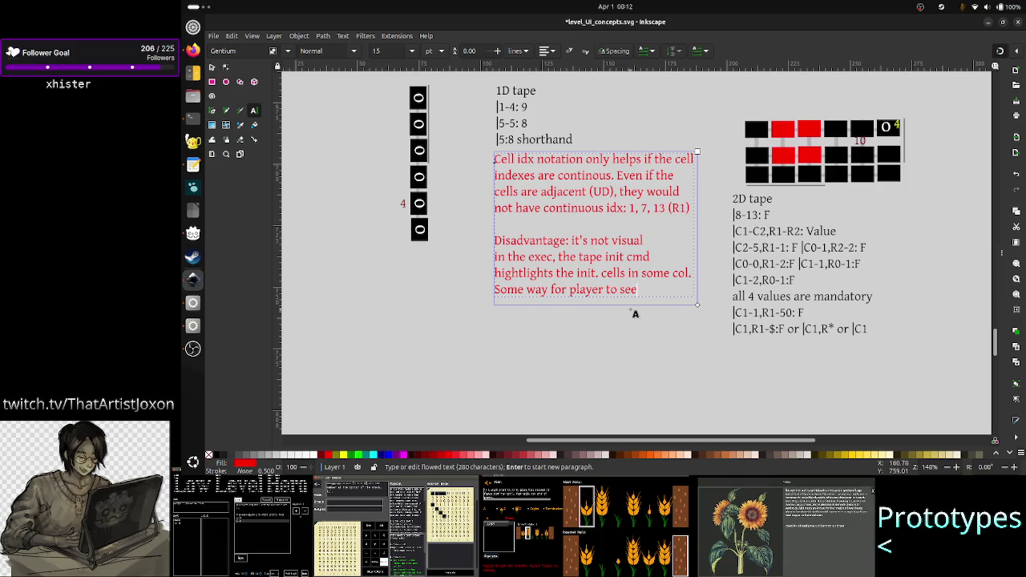
pyautogui.write(' the ')
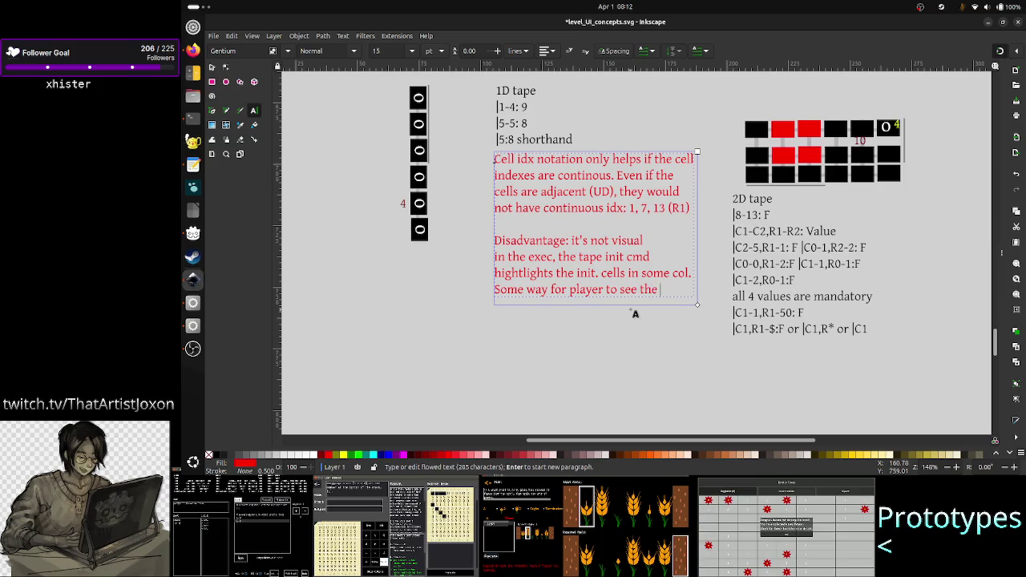
pyautogui.write('init')
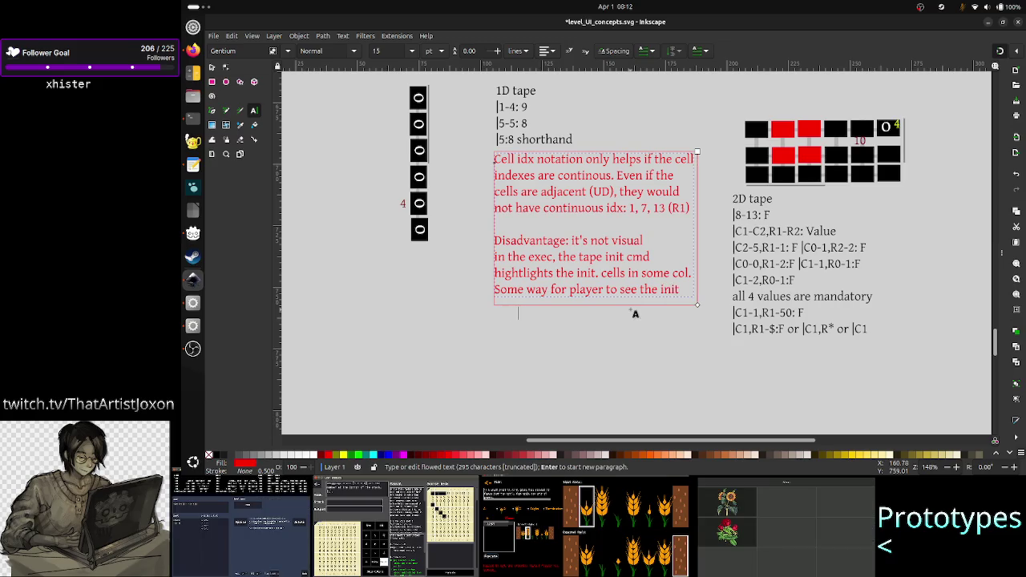
pyautogui.write(' order')
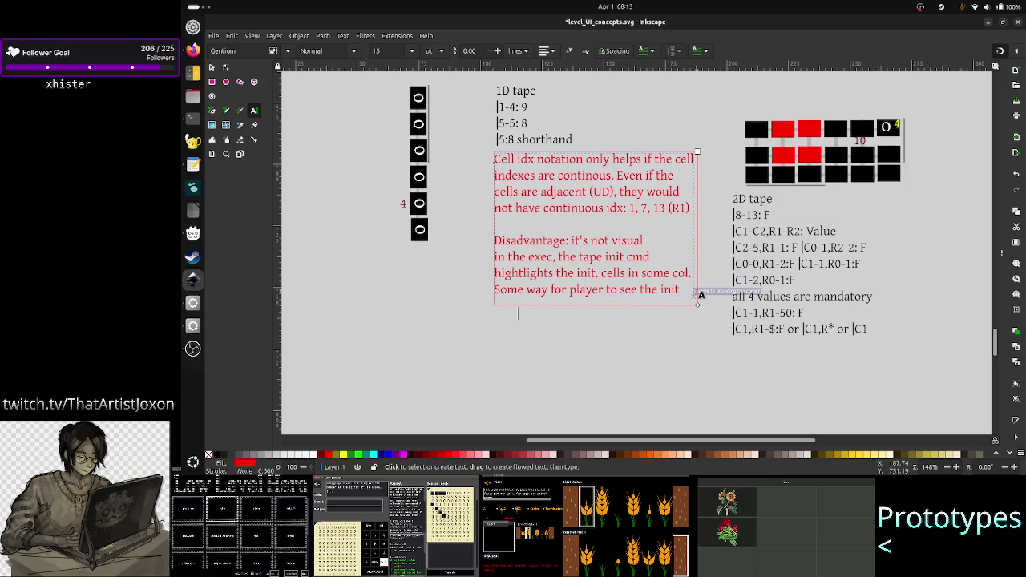
# - Widen the red note's frame and end it with 'of a tape init cmd. any time, not when exec.'
pyautogui.moveTo(698, 304); pyautogui.dragTo(727, 403)
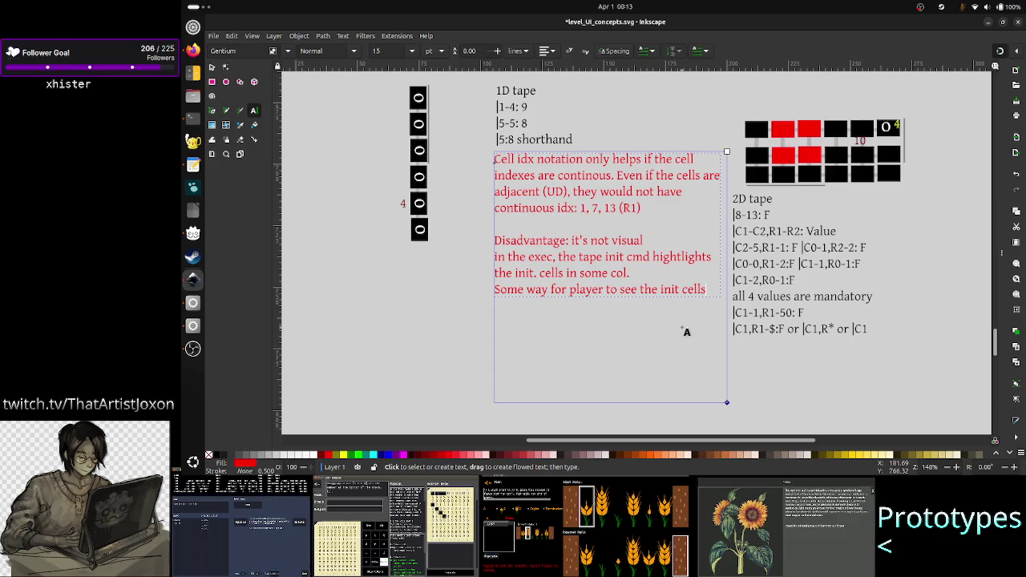
pyautogui.write('of a co')
pyautogui.press('BackSpace')
pyautogui.press('BackSpace')
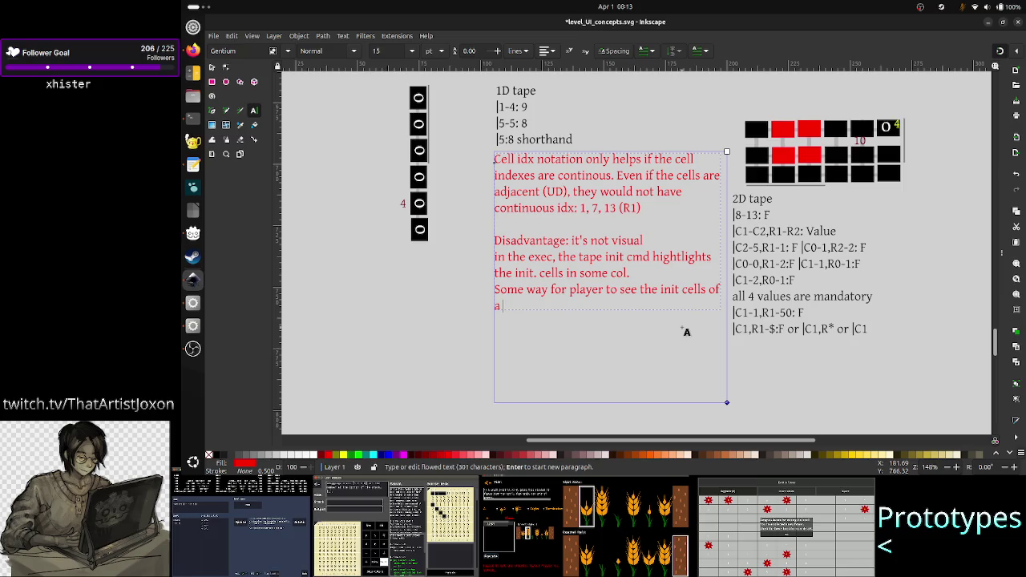
pyautogui.write('ape in')
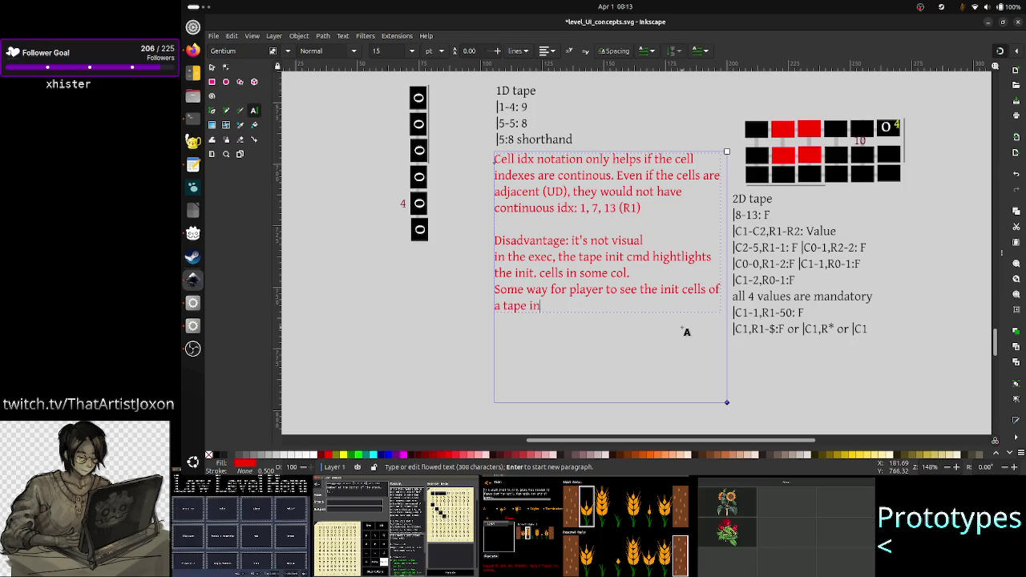
pyautogui.write('it cmd')
pyautogui.press('BackSpace')
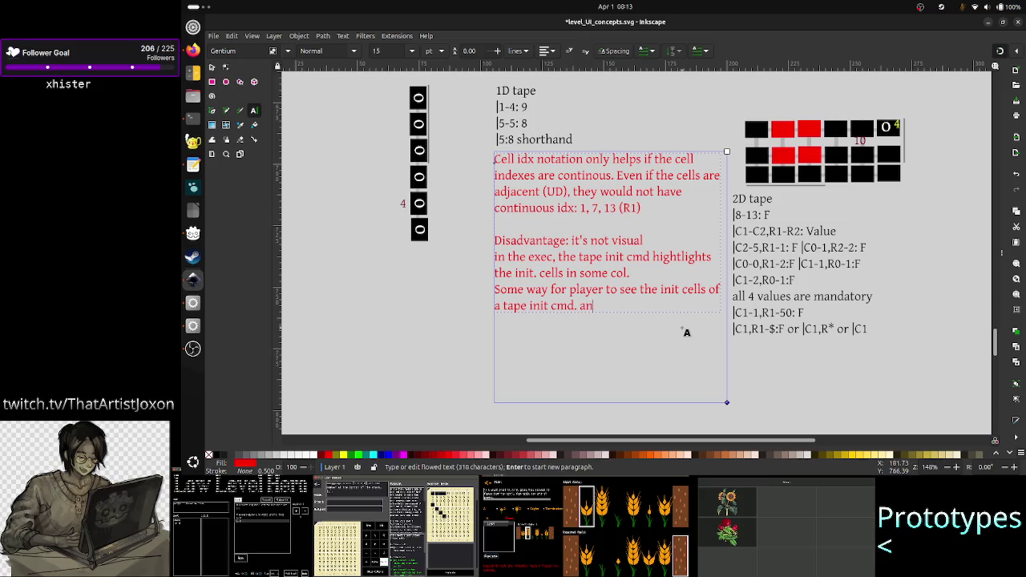
pyautogui.write('any time, n')
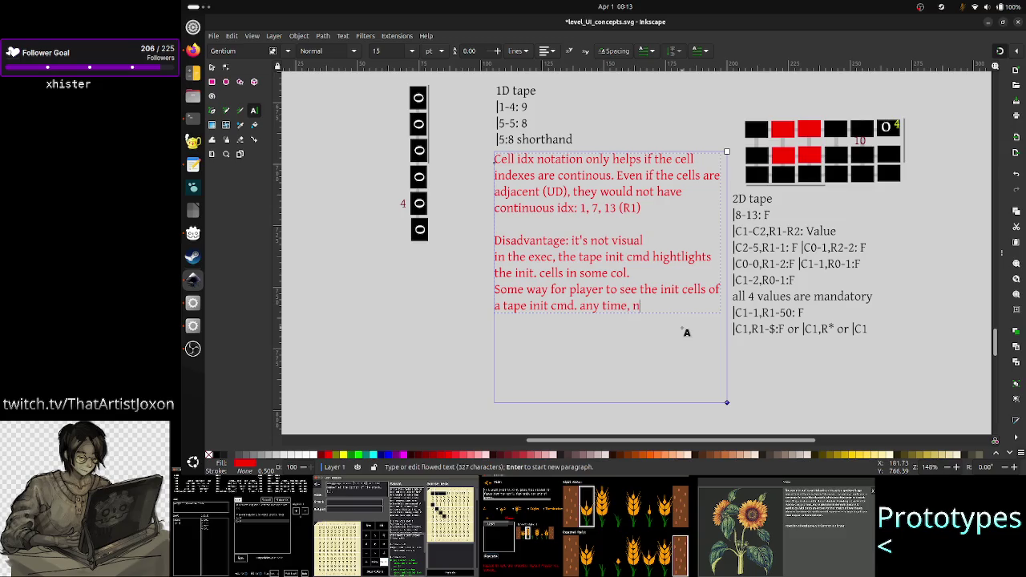
pyautogui.write('ot when e')
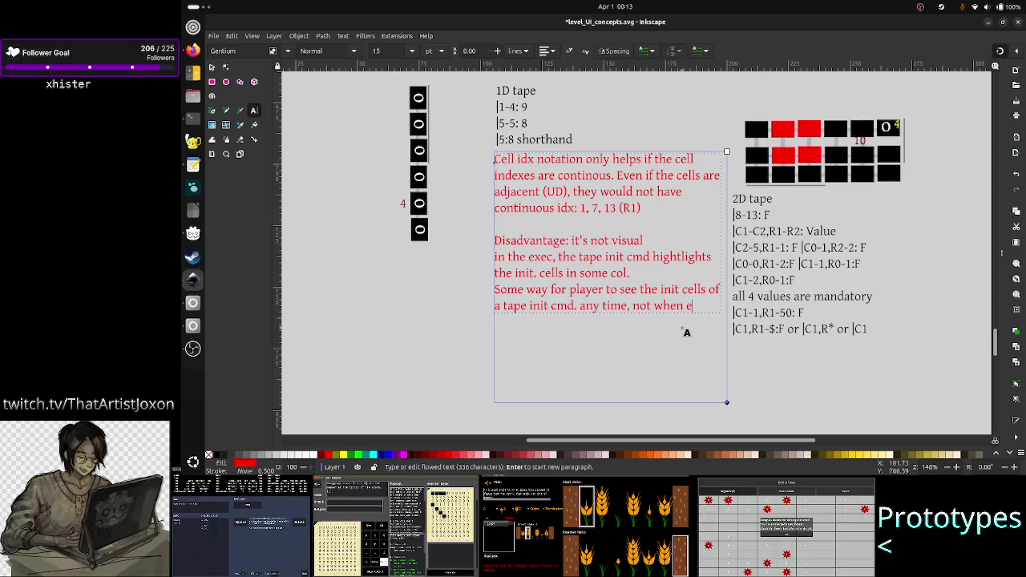
pyautogui.write('xec.')
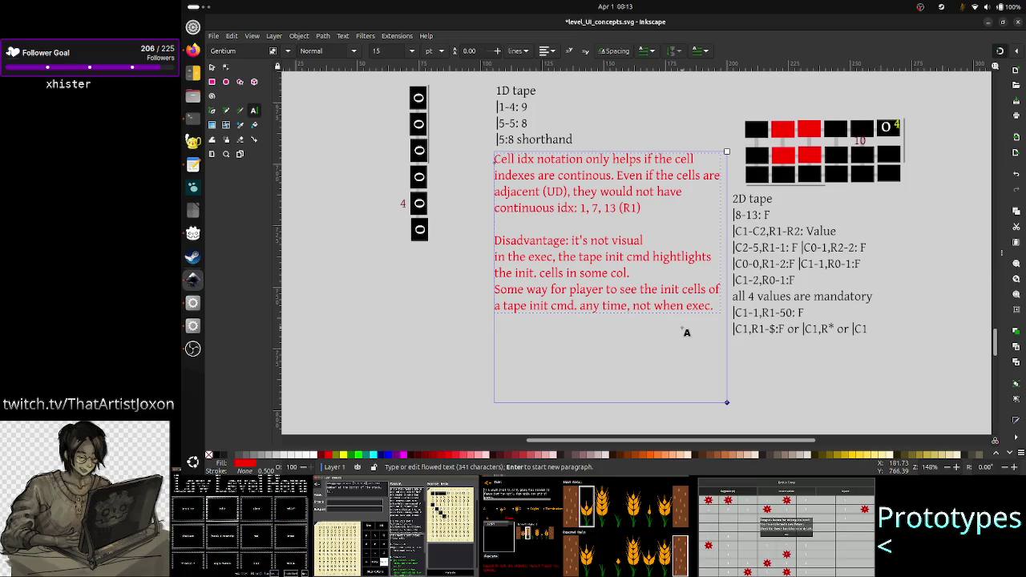
pyautogui.moveTo(682, 328); pyautogui.dragTo(795, 378)
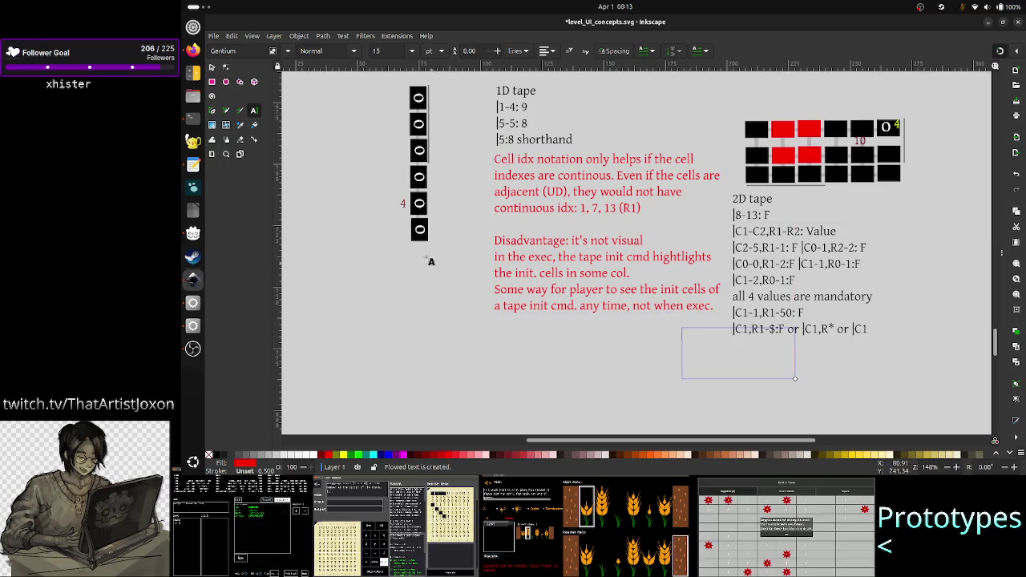
pyautogui.click(212, 67)
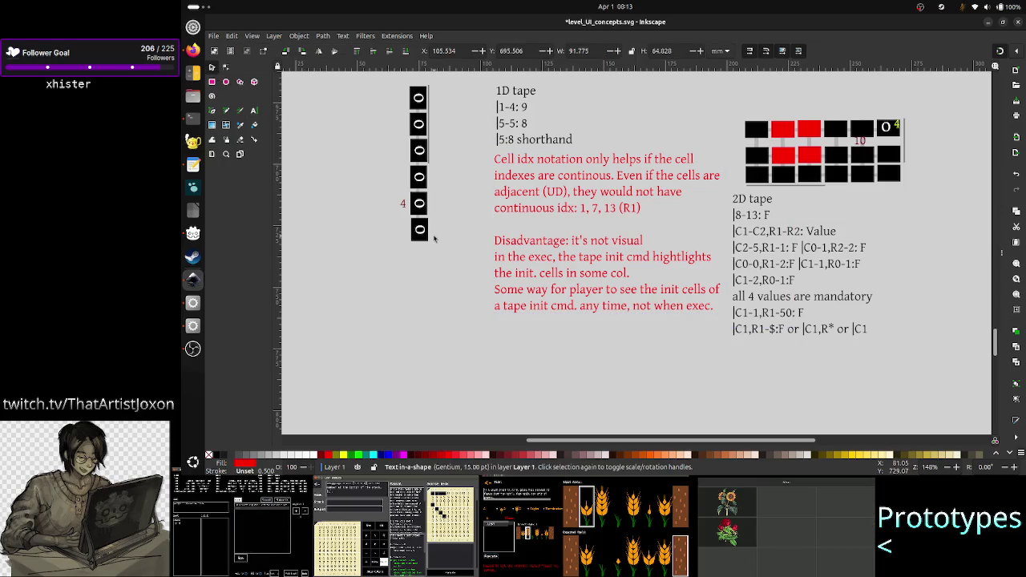
# - Clear the selection and scroll back up to the tape diagrams and notes
pyautogui.click(456, 263)
pyautogui.scroll(10, 473, 288)
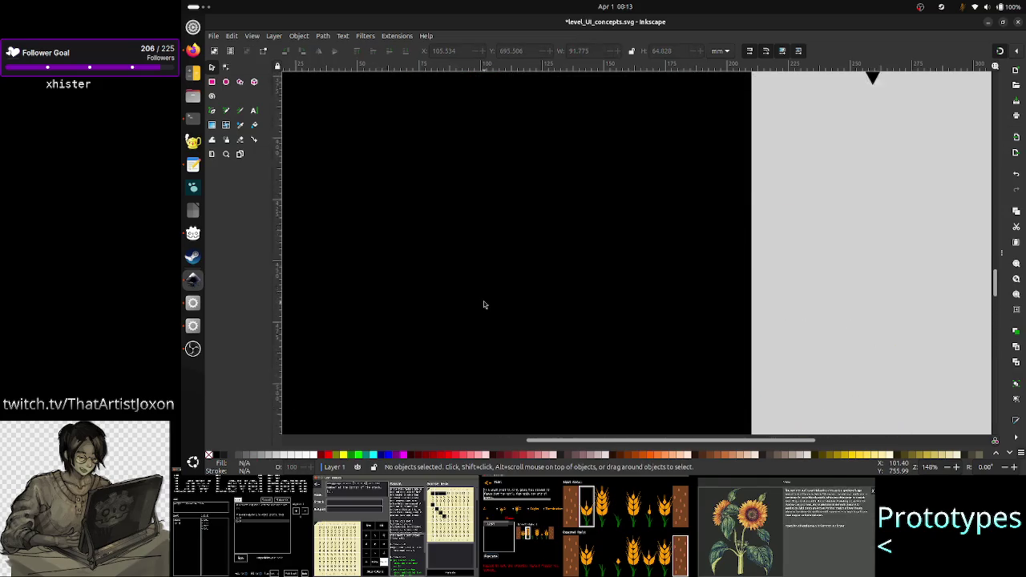
pyautogui.scroll(5, 484, 305)
pyautogui.scroll(3, 483, 305)
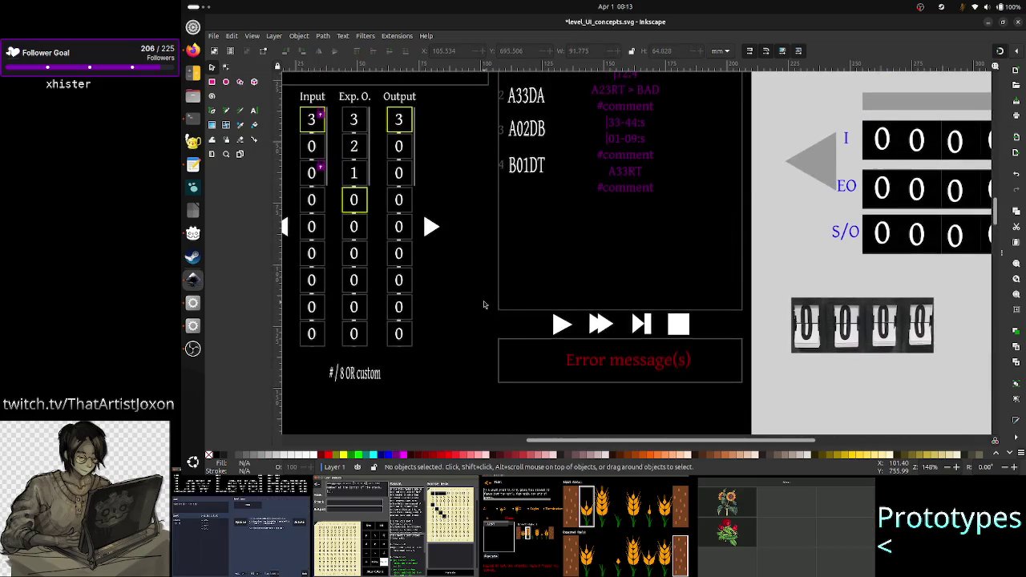
pyautogui.scroll(5, 484, 304)
pyautogui.scroll(-5, 483, 305)
pyautogui.scroll(-8, 483, 305)
pyautogui.scroll(2, 484, 305)
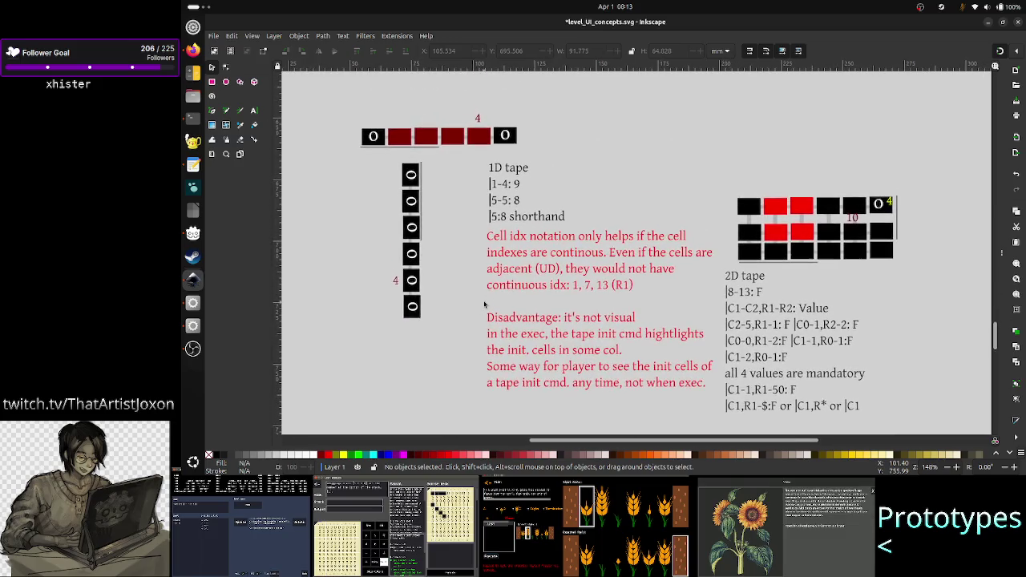
pyautogui.click(212, 82)
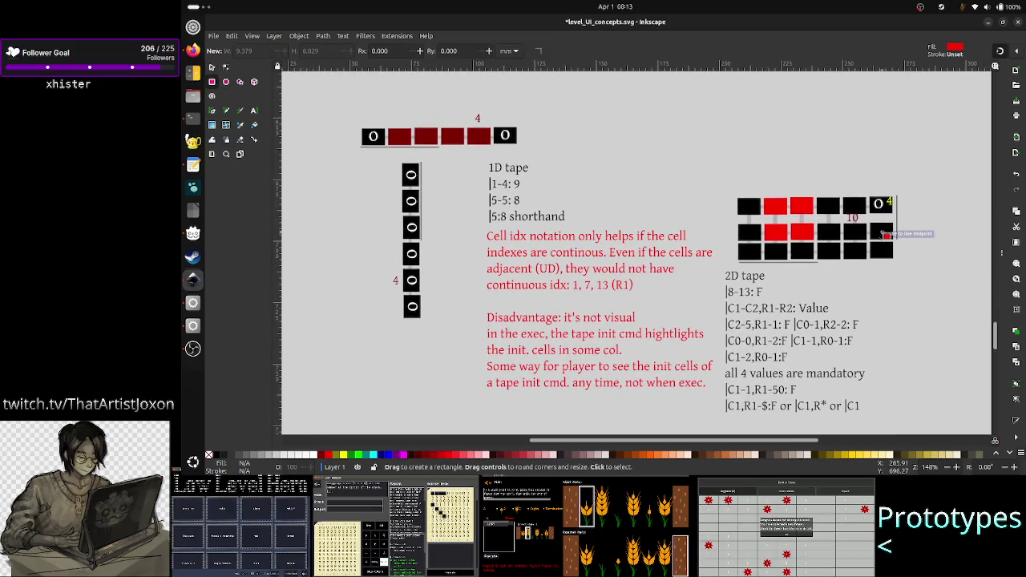
# - Draw a small blue rectangle above the 2D tape's right end, then select two black cells
pyautogui.moveTo(904, 180); pyautogui.dragTo(934, 196)
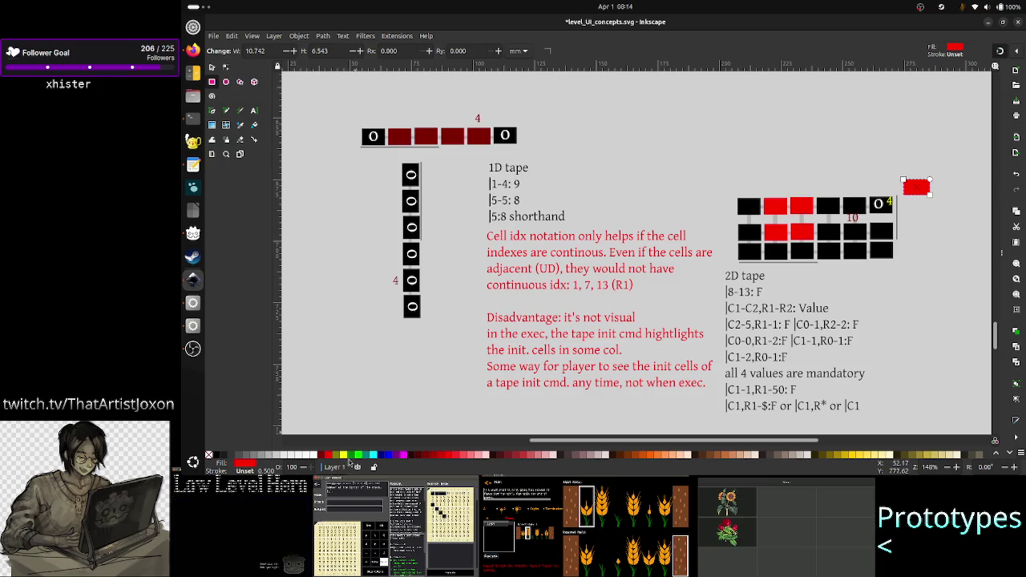
pyautogui.click(379, 455)
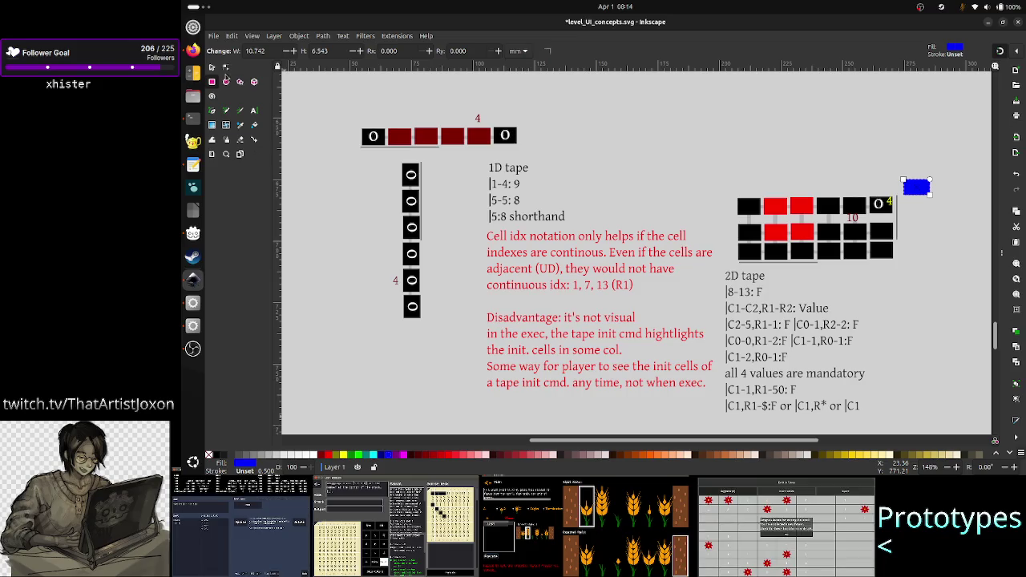
pyautogui.click(212, 67)
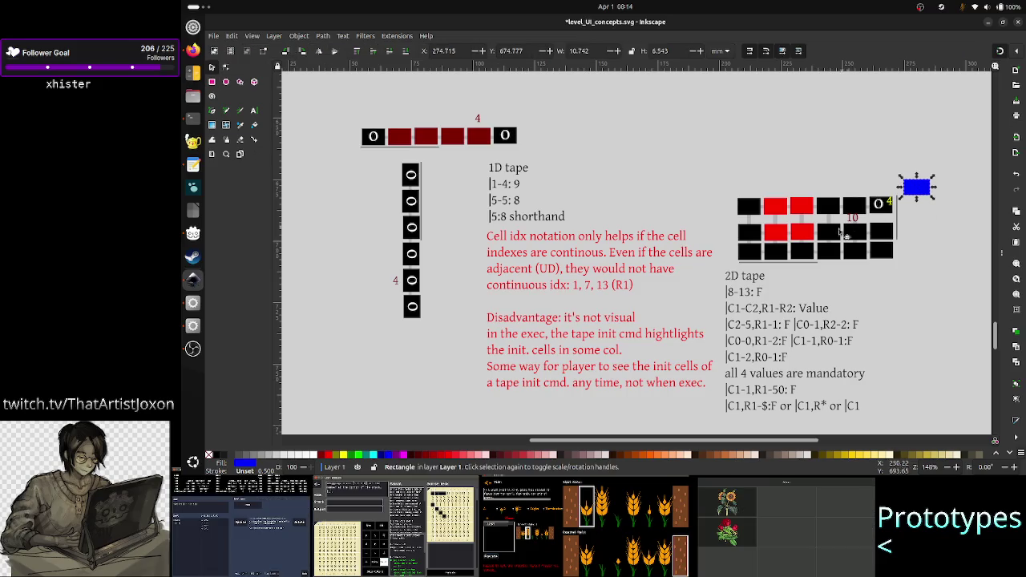
pyautogui.click(834, 234)
pyautogui.keyDown('shift'); pyautogui.click(857, 234); pyautogui.keyUp('shift')
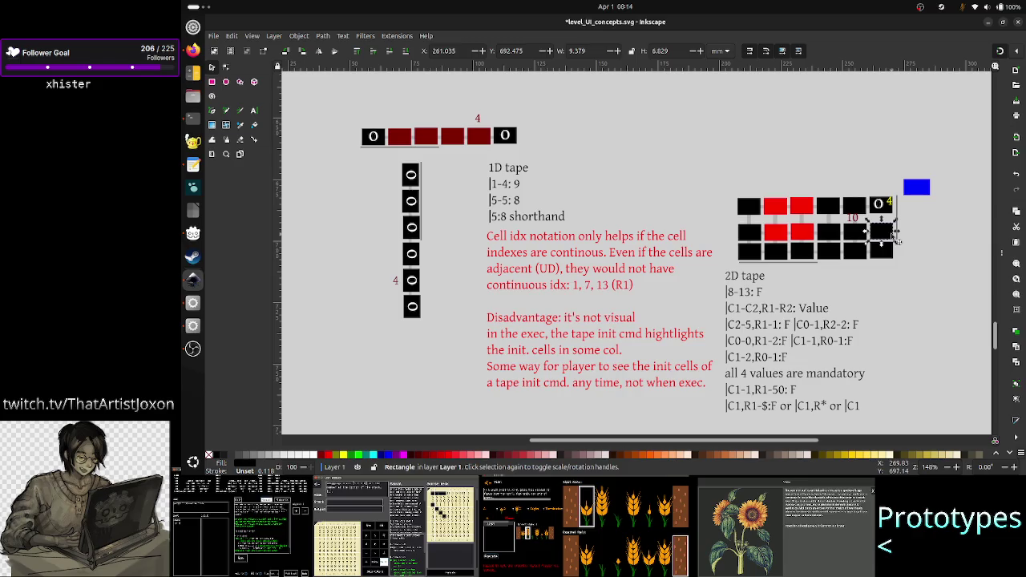
pyautogui.click(884, 252)
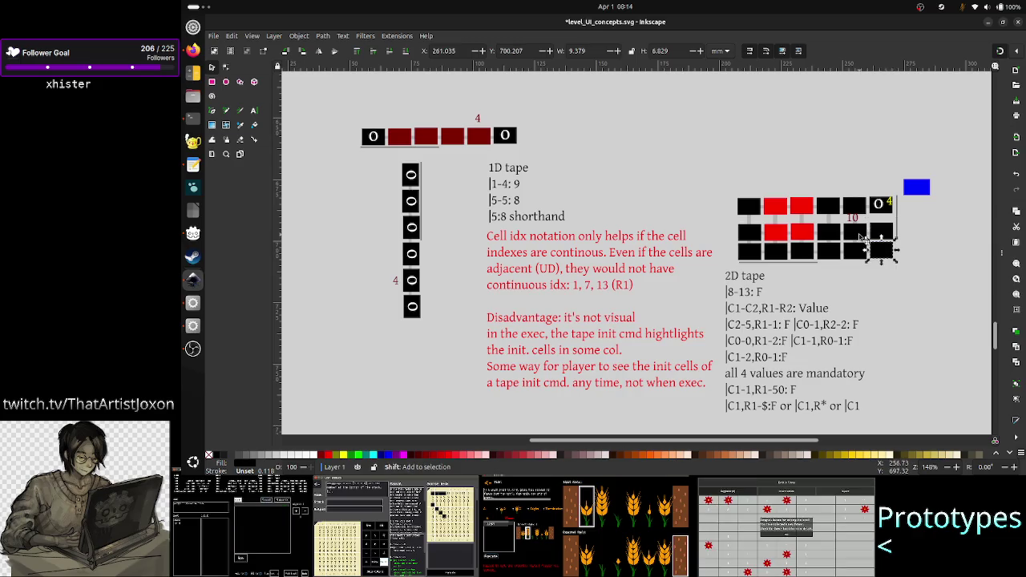
pyautogui.click(885, 231)
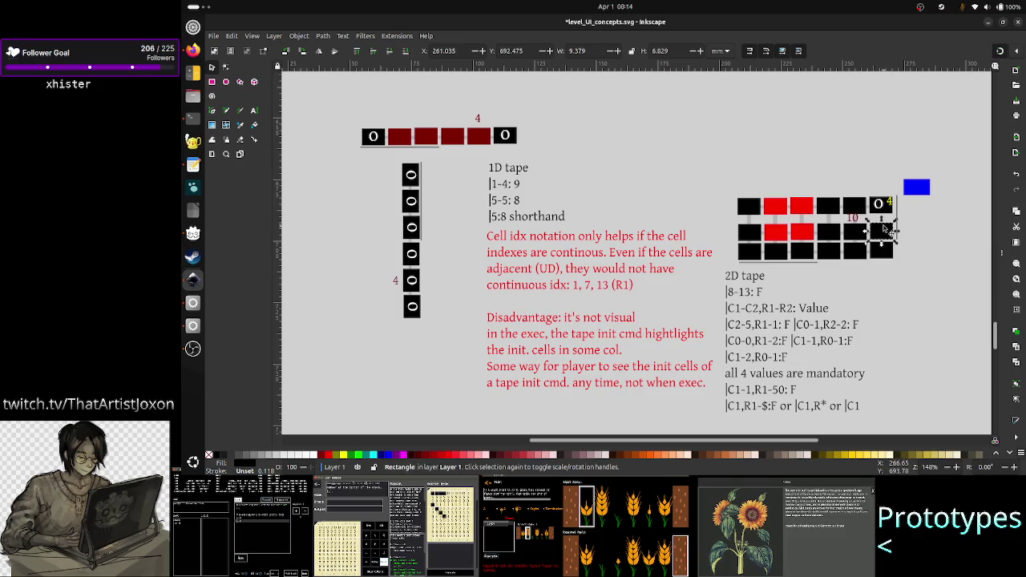
pyautogui.keyDown('shift'); pyautogui.click(855, 234); pyautogui.keyUp('shift')
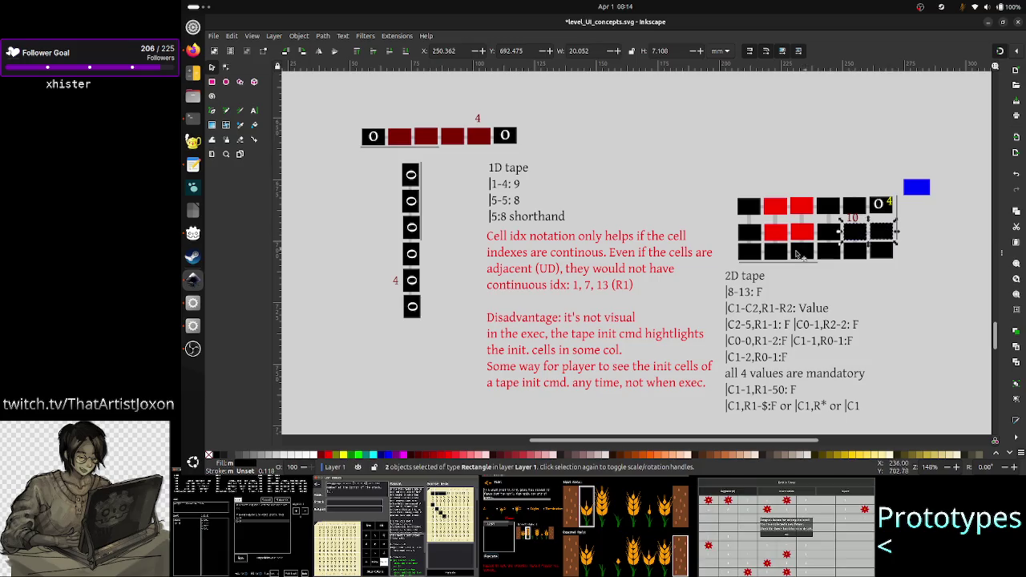
pyautogui.keyDown('shift'); pyautogui.click(754, 254); pyautogui.keyUp('shift')
pyautogui.keyDown('shift'); pyautogui.click(751, 208); pyautogui.keyUp('shift')
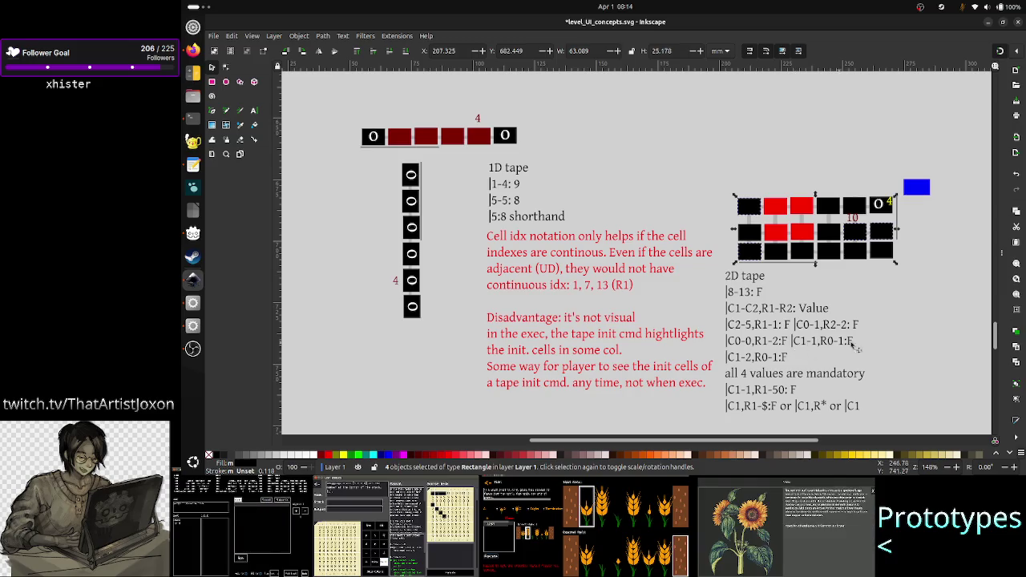
pyautogui.click(933, 278)
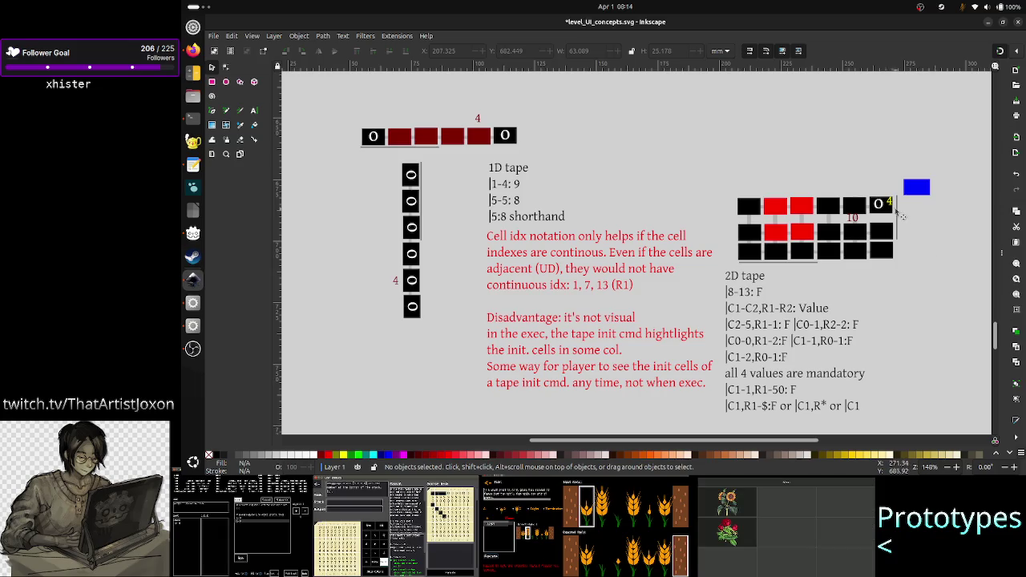
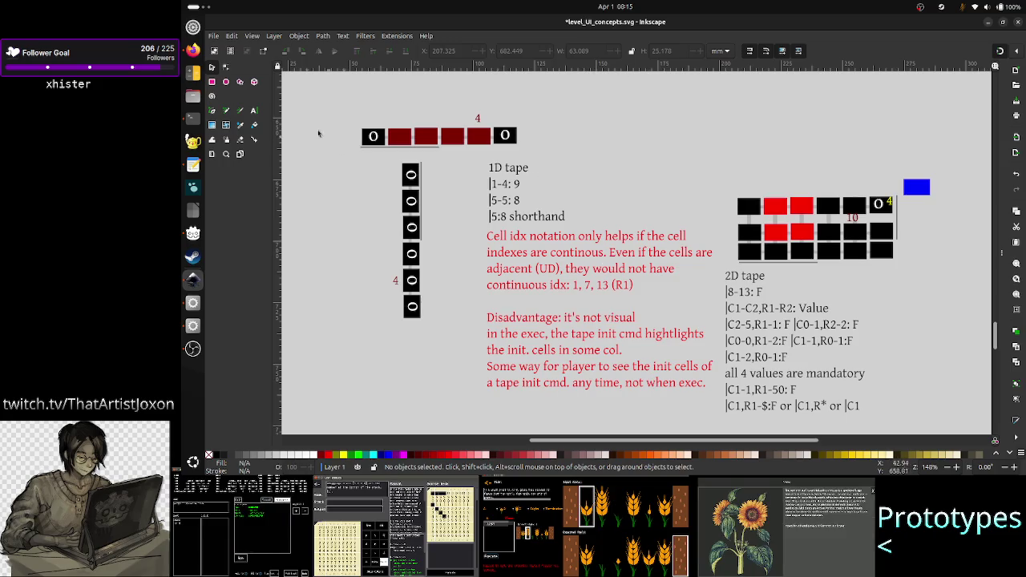
# - Select the red note text block and look around the nearby canvas
pyautogui.click(708, 385)
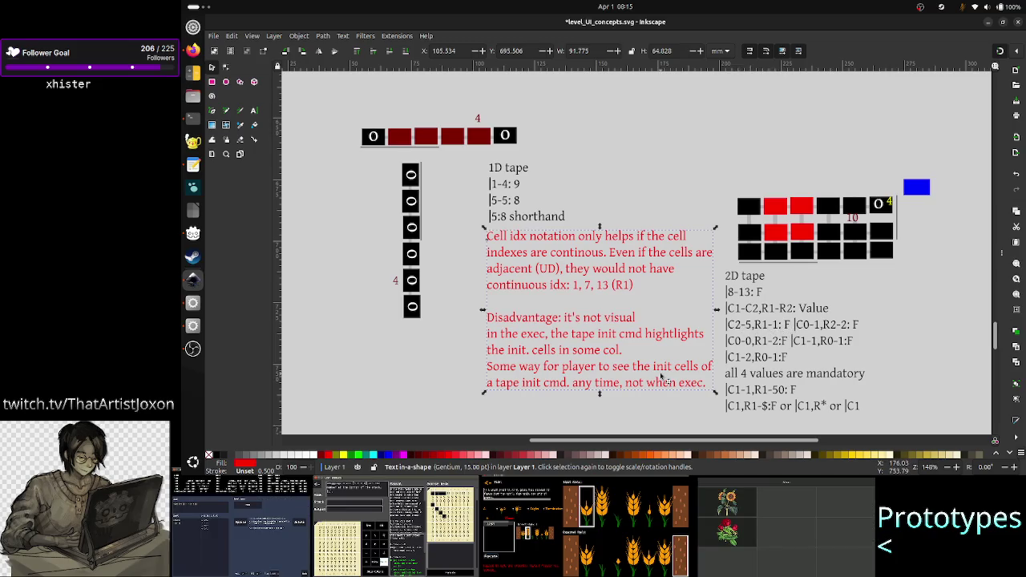
pyautogui.scroll(2, 662, 377)
pyautogui.hscroll(3, 673, 370)
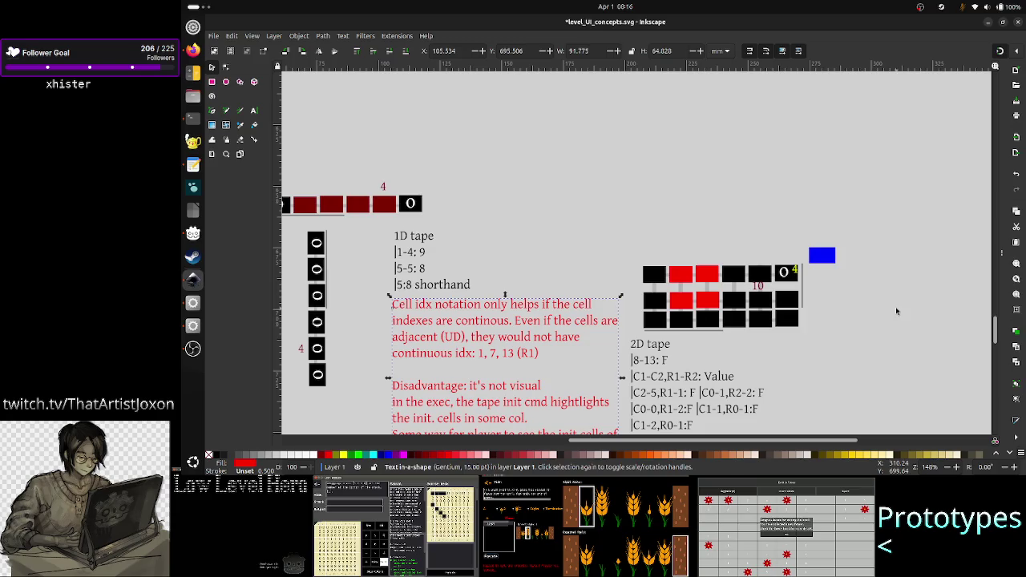
pyautogui.scroll(-3, 895, 306)
pyautogui.scroll(2, 896, 311)
pyautogui.hscroll(-3, 896, 311)
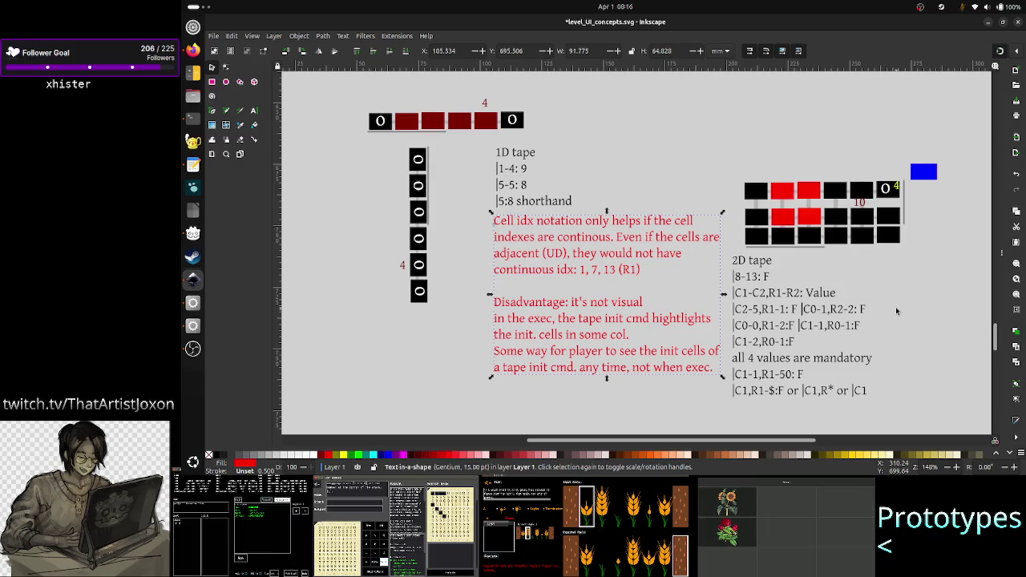
# - Select the small blue rectangle and paste a copy onto the level UI mockup page
pyautogui.click(930, 170)
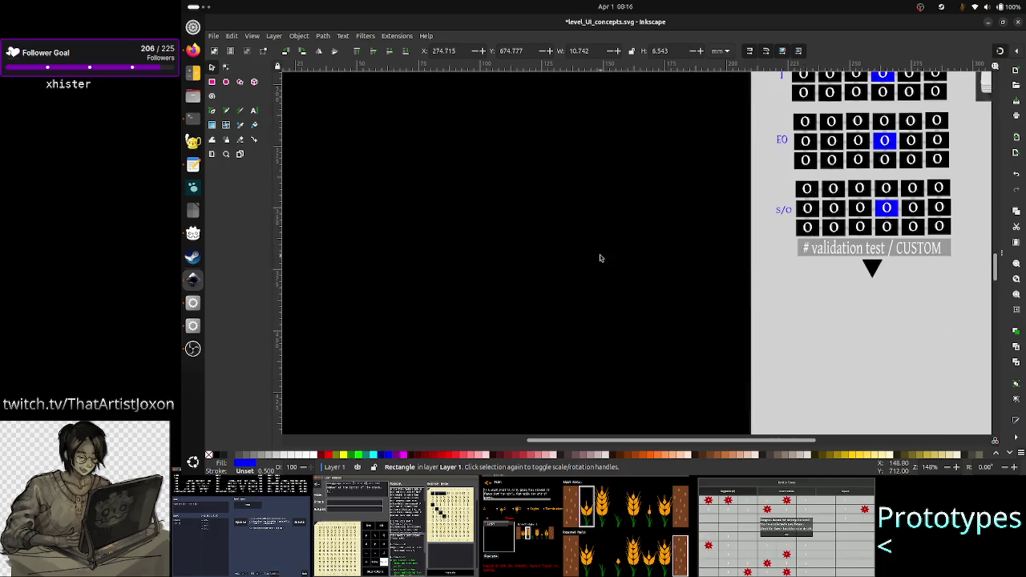
pyautogui.hscroll(-5, 600, 258)
pyautogui.scroll(3, 600, 259)
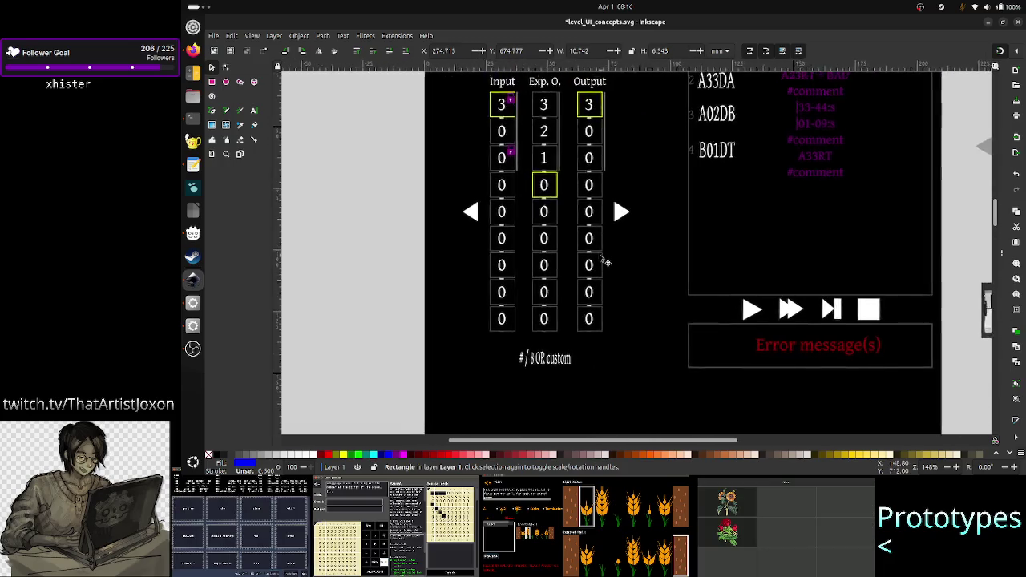
pyautogui.hscroll(1, 600, 256)
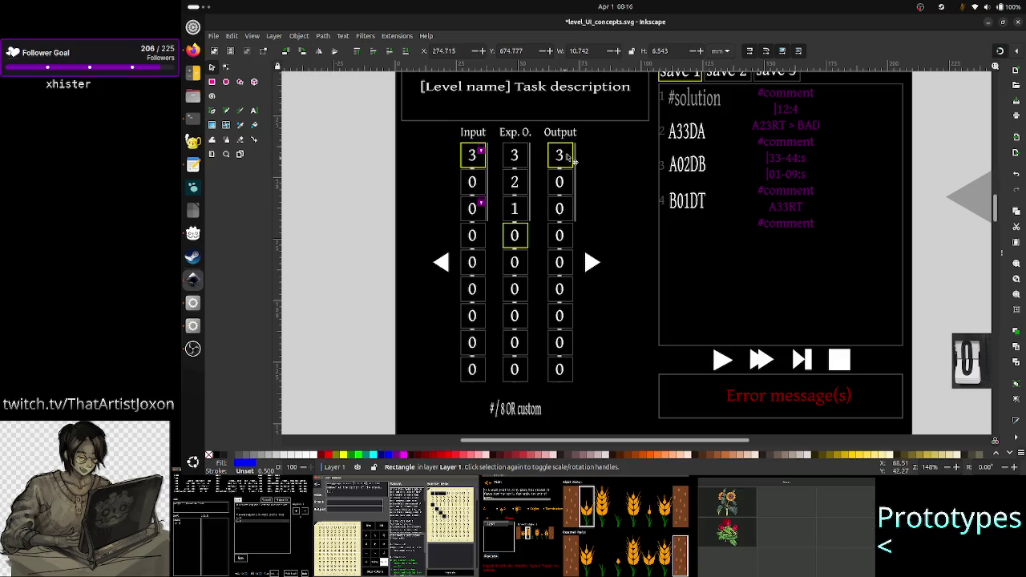
pyautogui.scroll(-5, 766, 283)
pyautogui.scroll(-3, 766, 283)
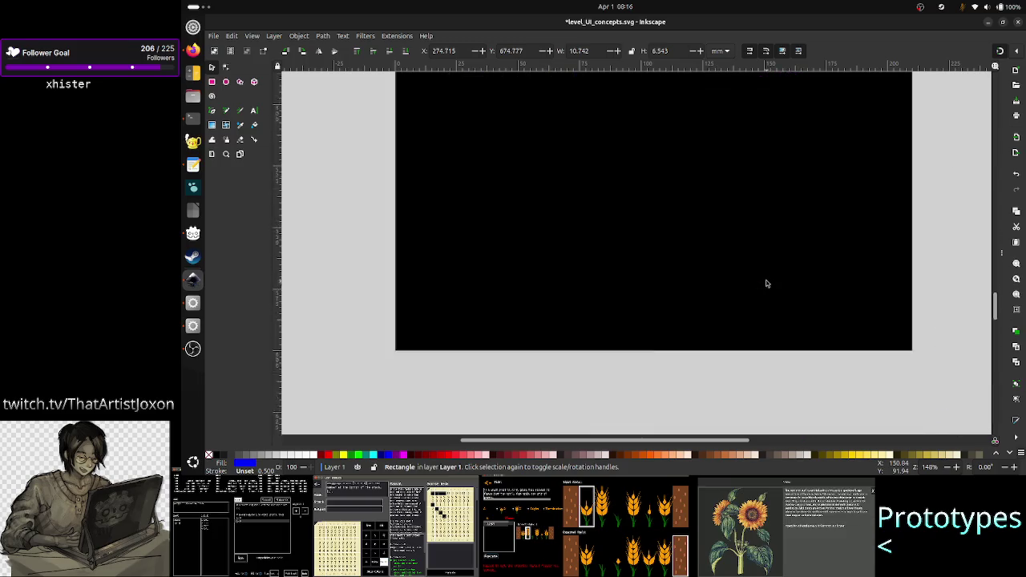
pyautogui.hscroll(6, 765, 279)
pyautogui.hscroll(5, 766, 273)
pyautogui.scroll(3, 766, 246)
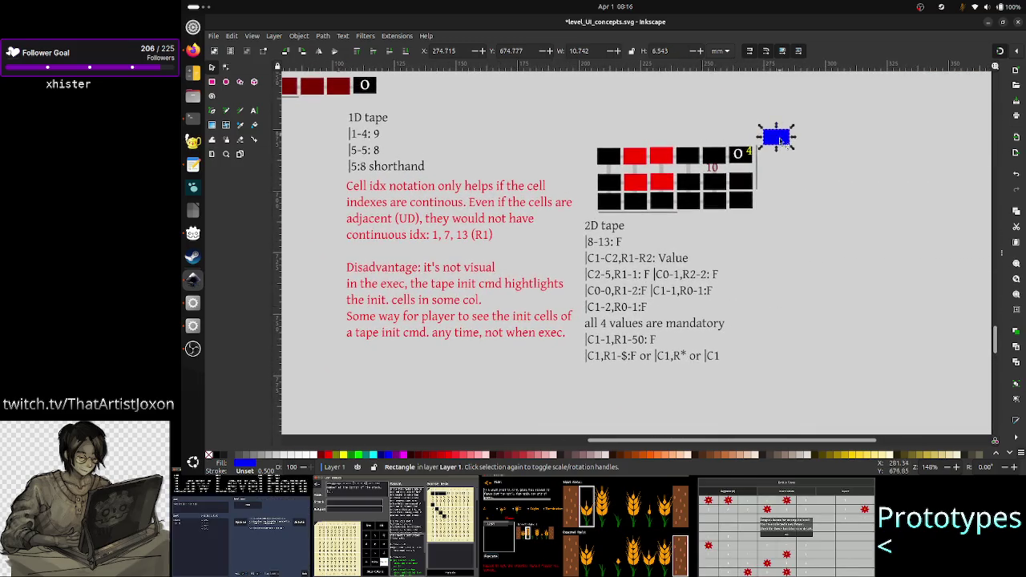
pyautogui.scroll(1, 764, 207)
pyautogui.keyDown('ctrl'); pyautogui.scroll(-1, 764, 206); pyautogui.keyUp('ctrl')
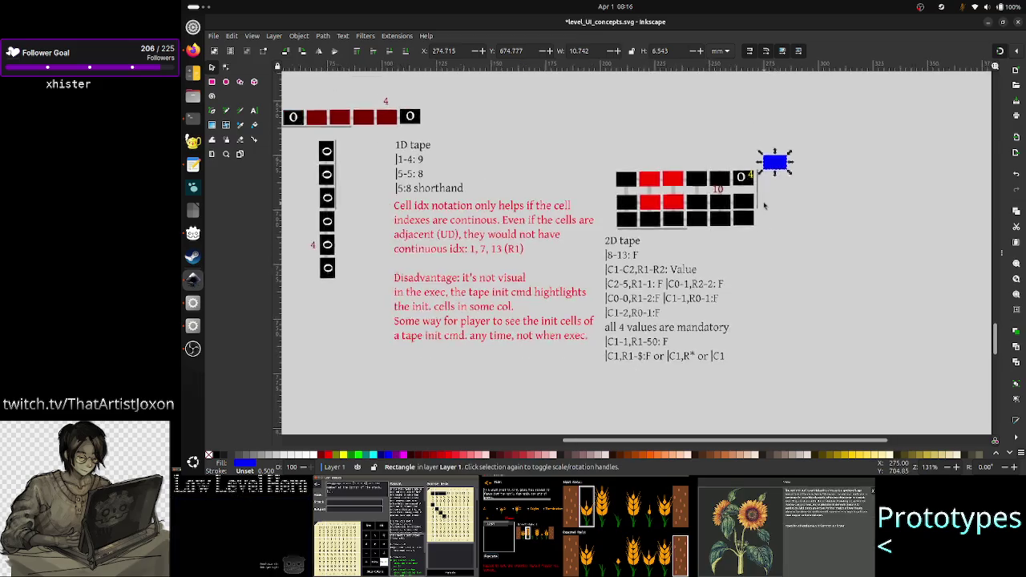
pyautogui.scroll(3, 764, 206)
pyautogui.hscroll(-5, 764, 206)
pyautogui.hscroll(4, 764, 206)
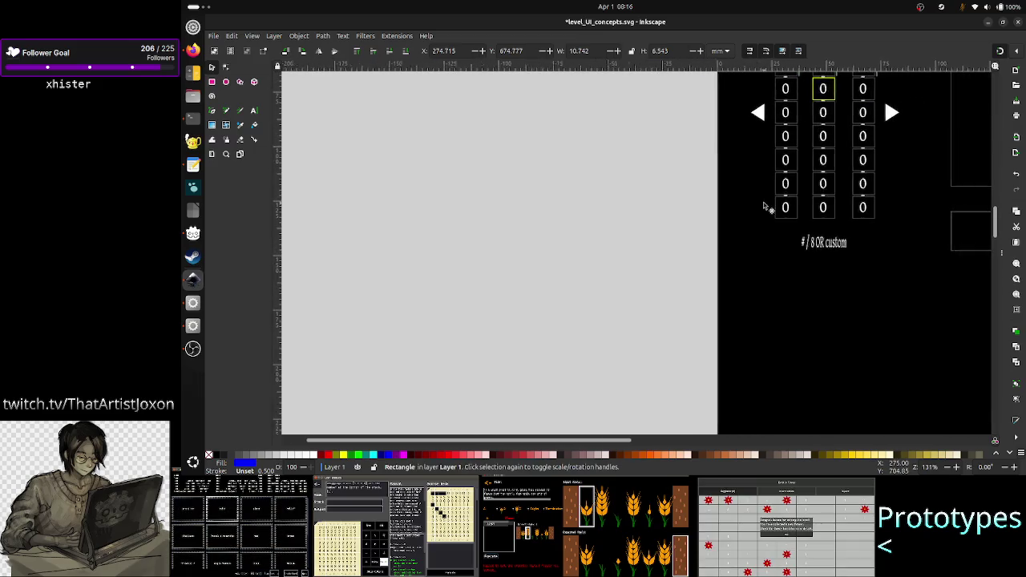
pyautogui.scroll(3, 722, 208)
pyautogui.hscroll(2, 722, 208)
pyautogui.scroll(3, 657, 213)
pyautogui.hscroll(3, 658, 212)
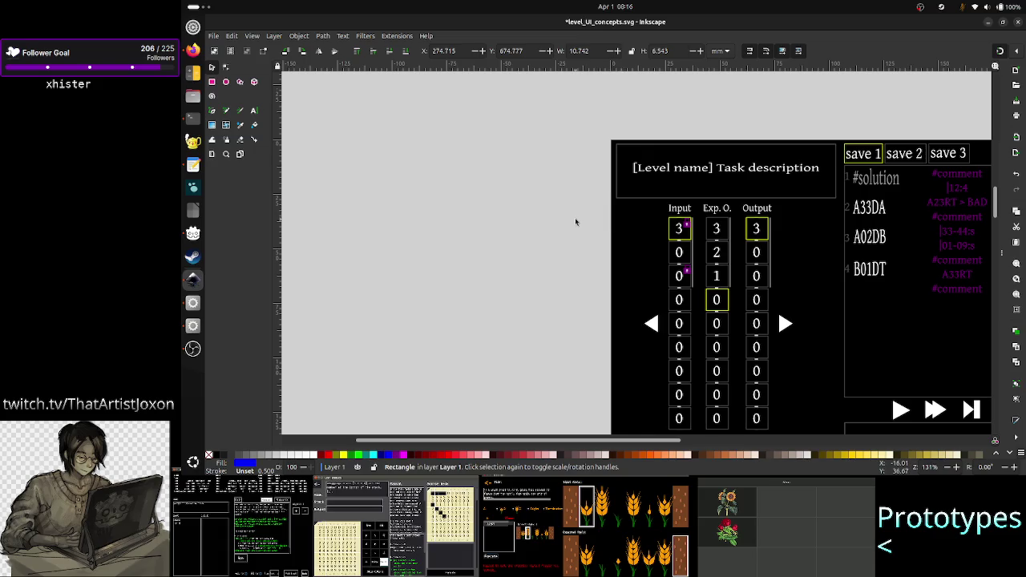
pyautogui.hotkey('ctrl', 'v')
# - Drag the pasted blue rectangle beside the first Input cell, level with the Input header
pyautogui.moveTo(574, 222); pyautogui.dragTo(656, 229)
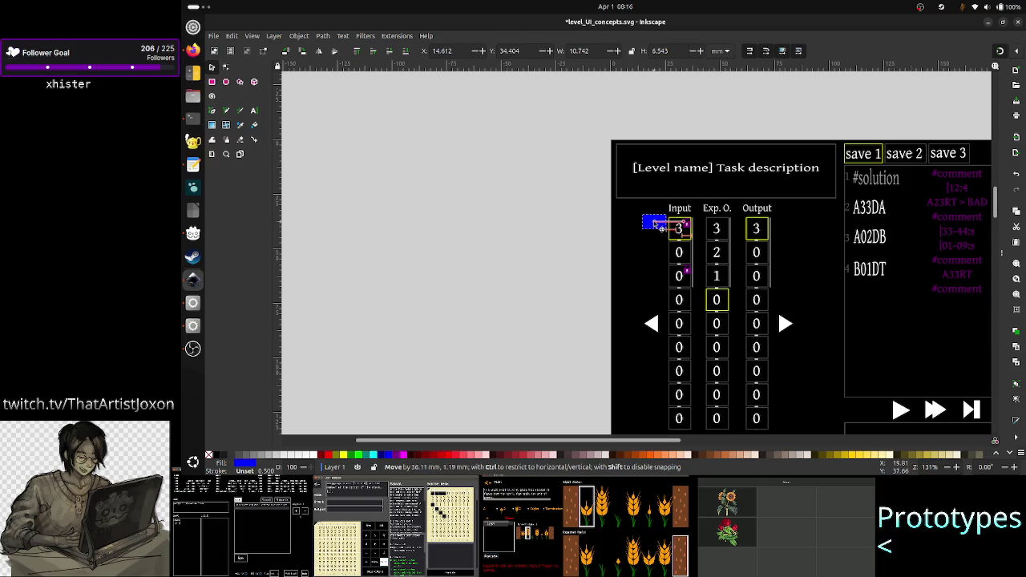
pyautogui.moveTo(655, 228); pyautogui.dragTo(652, 211)
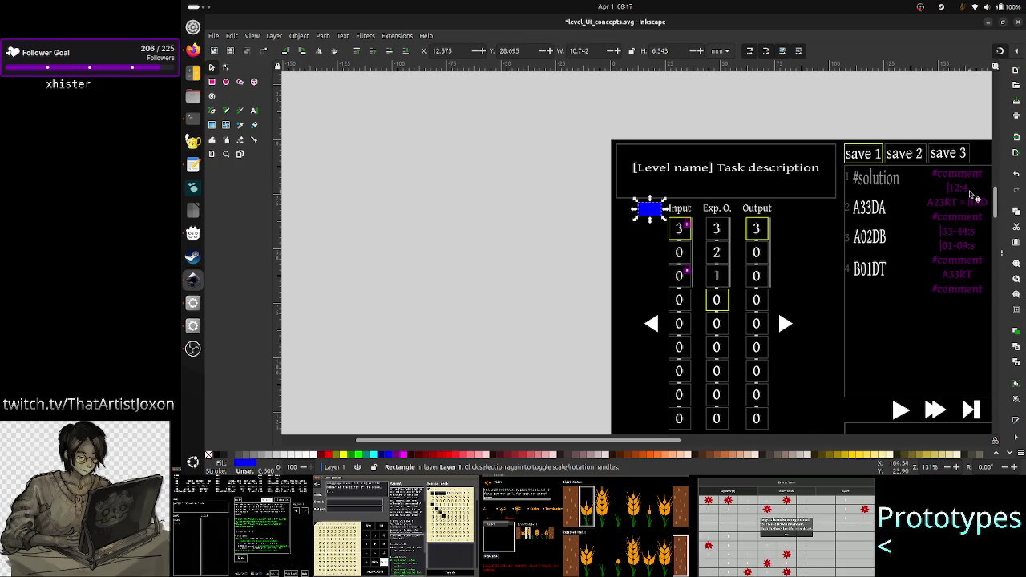
# - Deselect the blue rectangle and scroll back to the tape notes
pyautogui.click(577, 296)
pyautogui.scroll(-5, 618, 292)
pyautogui.scroll(-3, 618, 292)
pyautogui.scroll(-5, 618, 292)
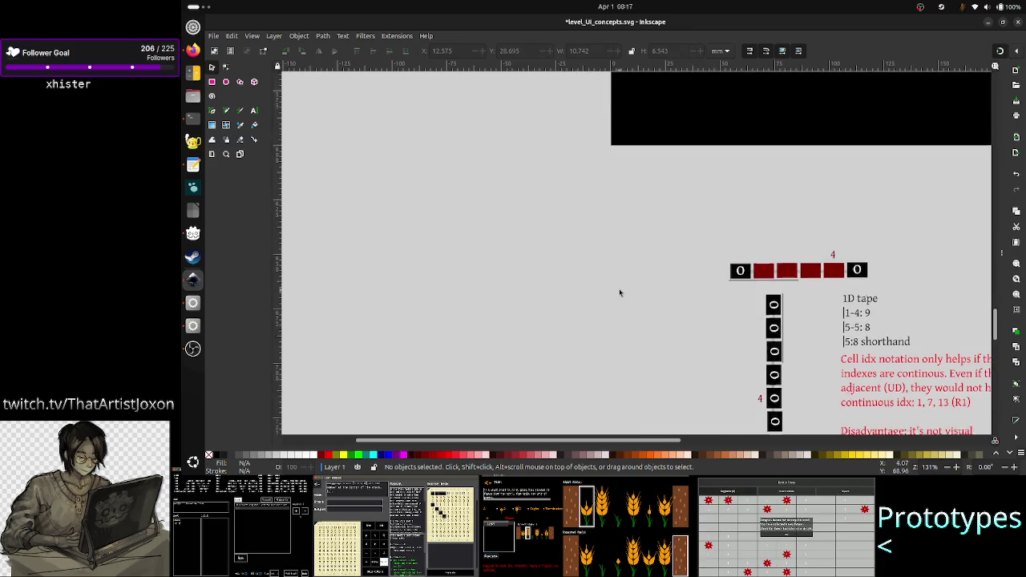
pyautogui.hscroll(2, 620, 292)
pyautogui.hscroll(4, 620, 293)
pyautogui.hscroll(1, 620, 293)
pyautogui.scroll(-3, 620, 292)
pyautogui.scroll(-1, 620, 293)
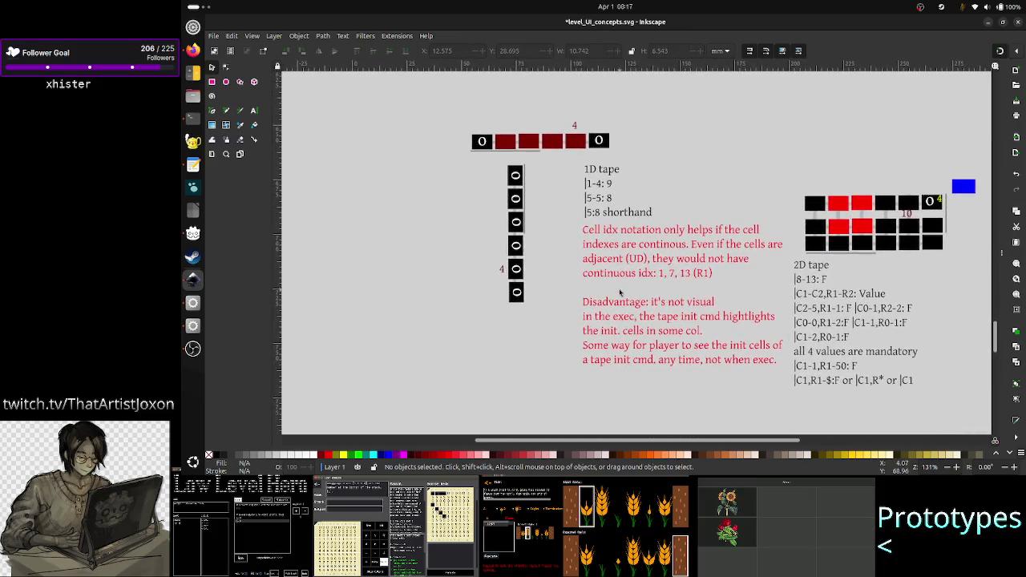
pyautogui.scroll(-1, 620, 293)
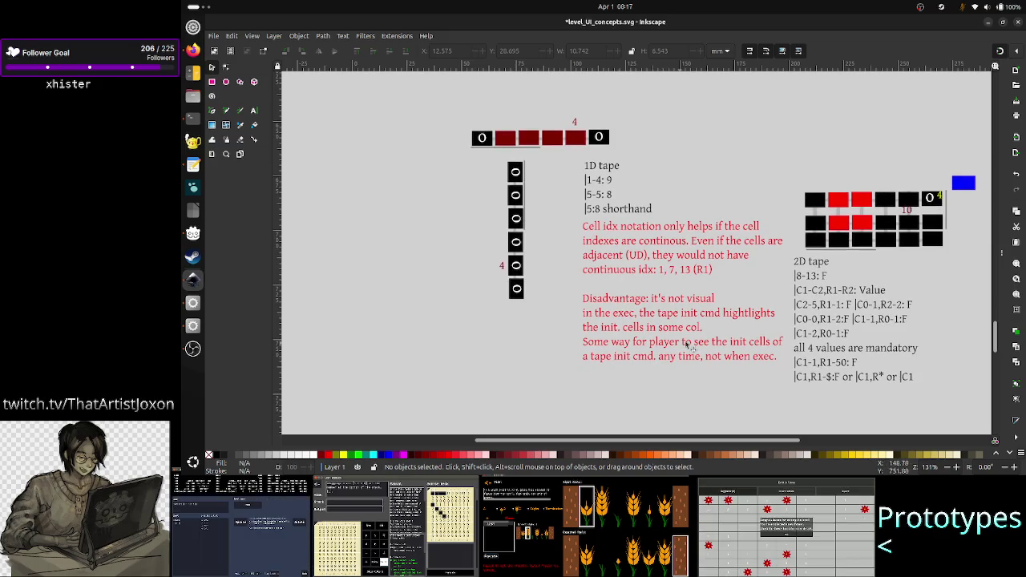
# - Nudge the red cell-index note two steps left and one step down, then select the 1D tape text
pyautogui.click(688, 347)
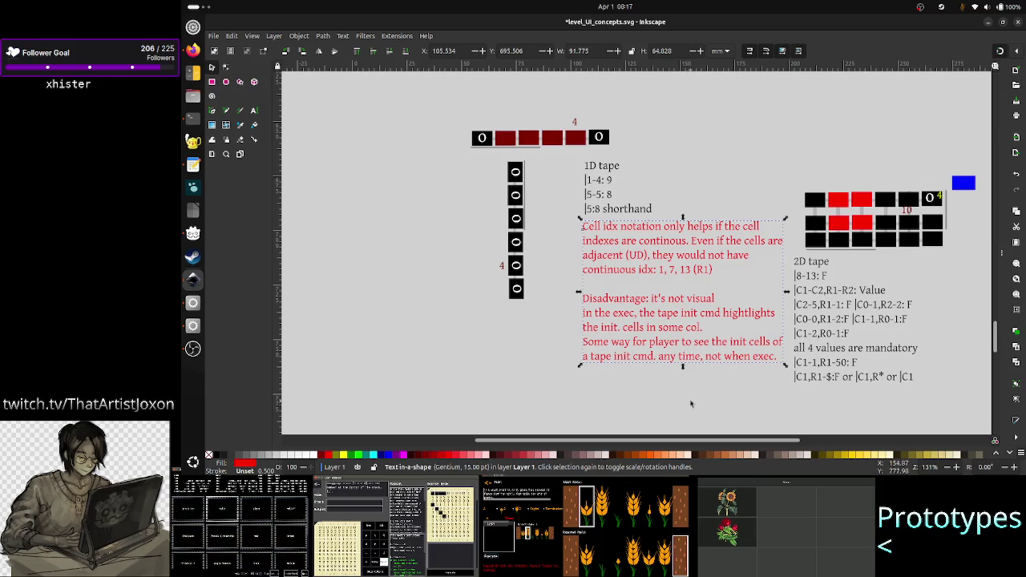
pyautogui.click(690, 403)
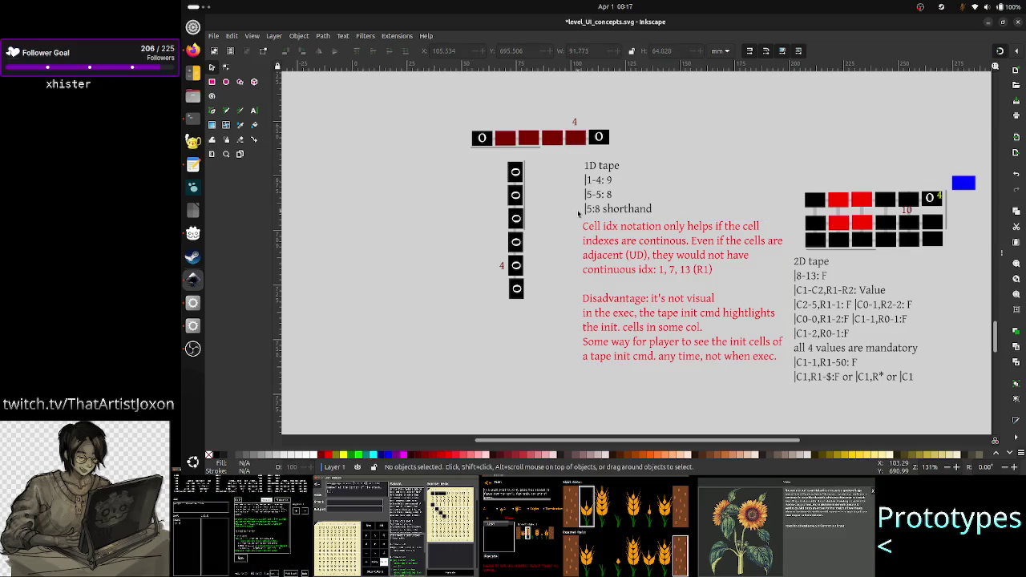
pyautogui.click(653, 358)
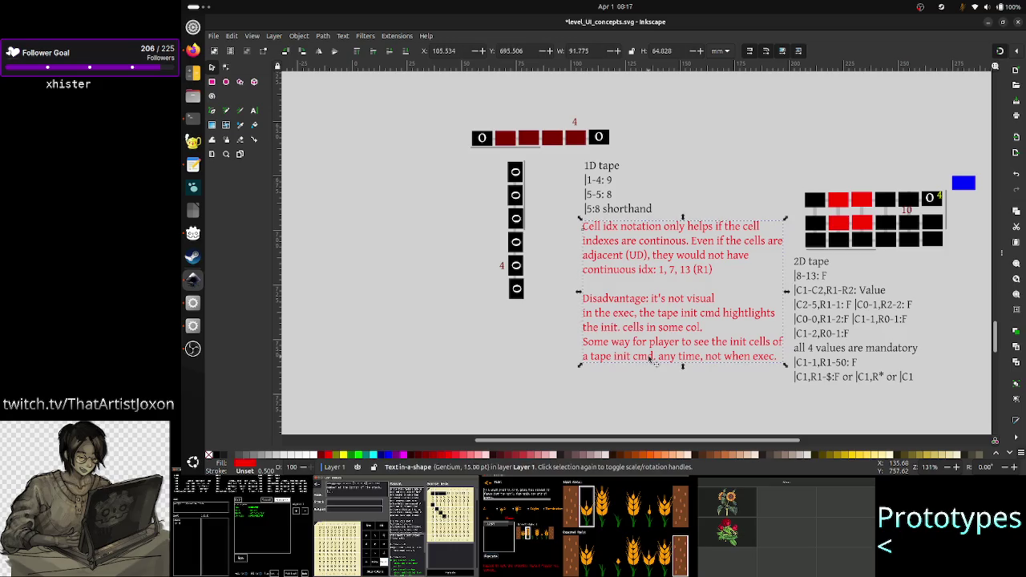
pyautogui.press('Left')
pyautogui.press('Left')
pyautogui.press('Left')
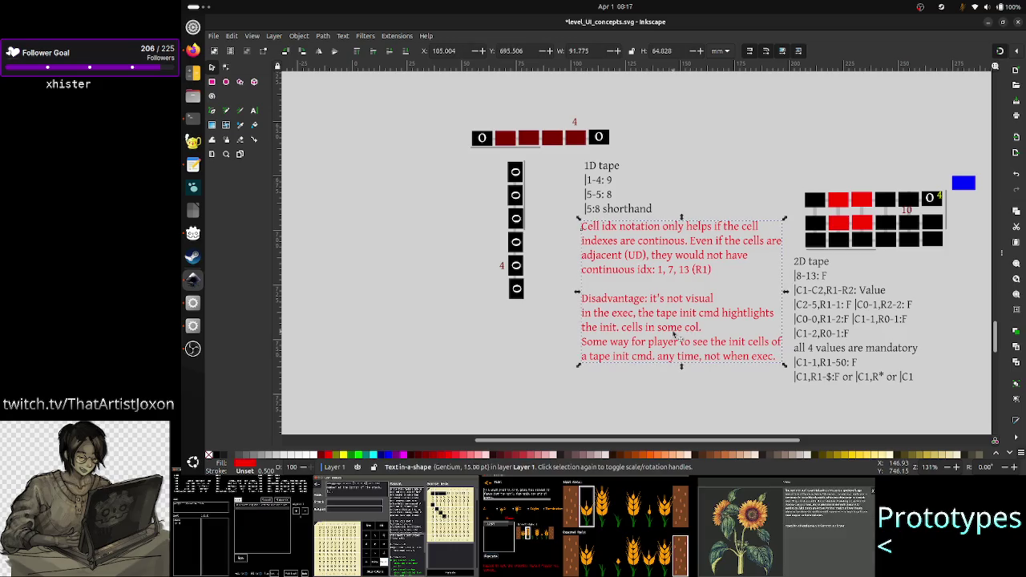
pyautogui.press('Left')
pyautogui.press('Left')
pyautogui.press('Left')
pyautogui.press('Down')
pyautogui.press('Down')
pyautogui.press('Down')
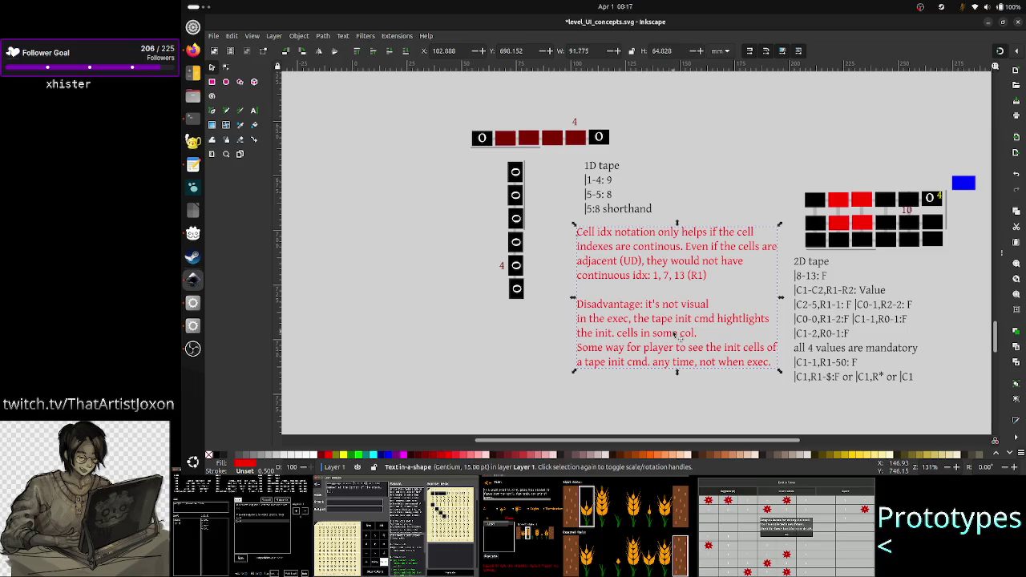
pyautogui.click(531, 323)
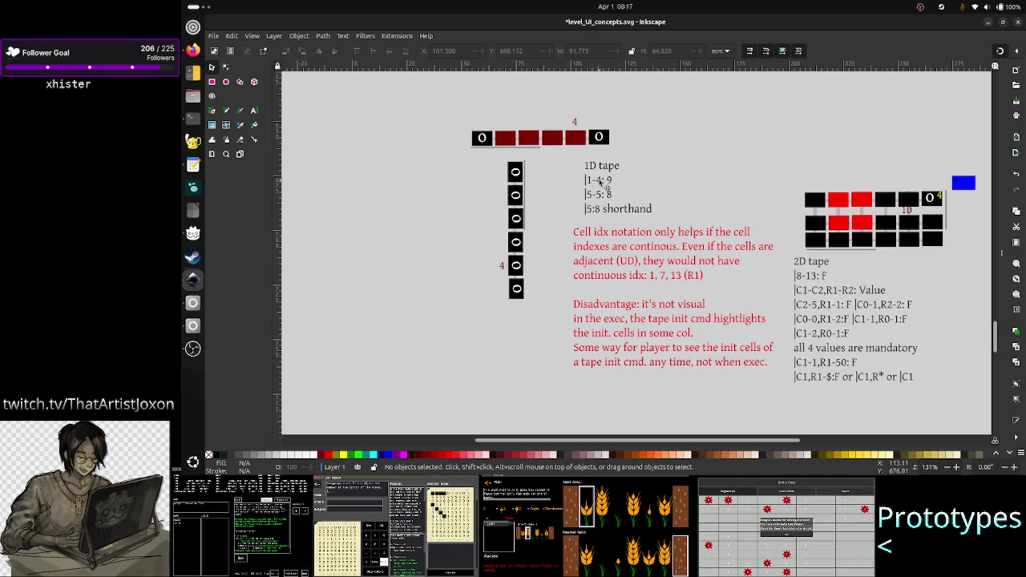
pyautogui.click(606, 187)
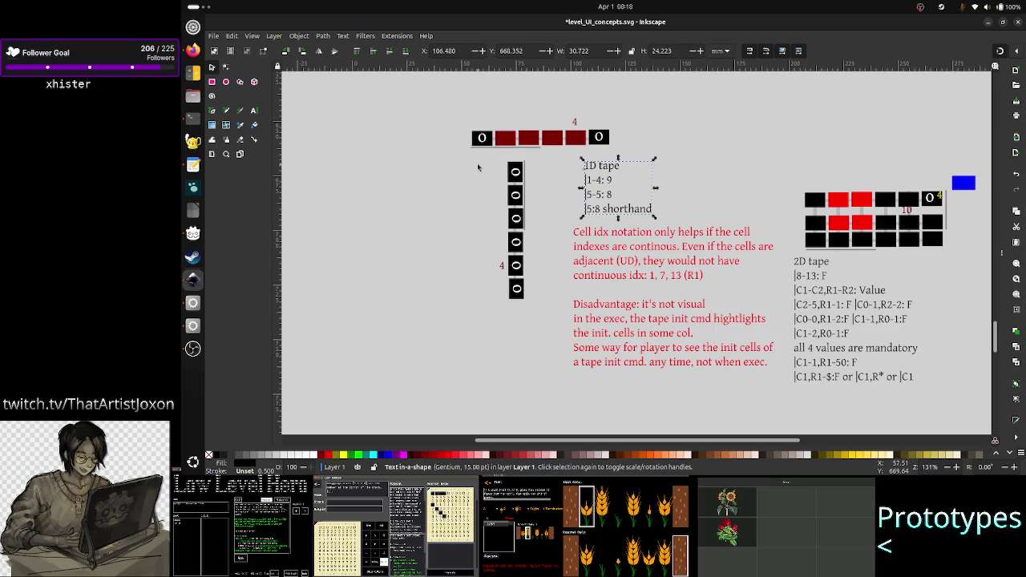
# - Rubber-band select the top tape row and vertical tape column to check them, then deselect
pyautogui.click(463, 112)
pyautogui.moveTo(464, 113); pyautogui.dragTo(615, 154)
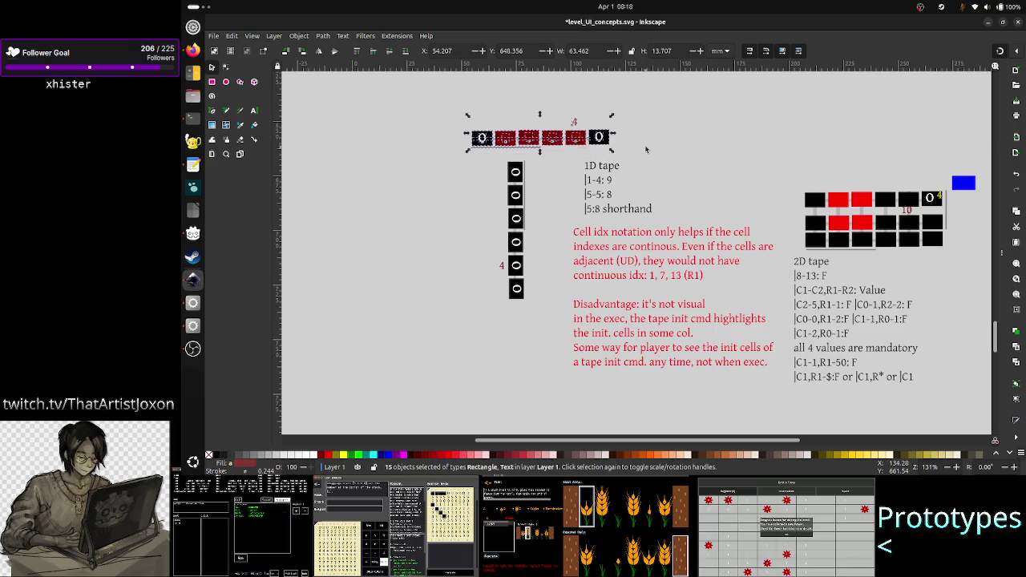
pyautogui.click(646, 149)
pyautogui.moveTo(463, 154); pyautogui.dragTo(553, 286)
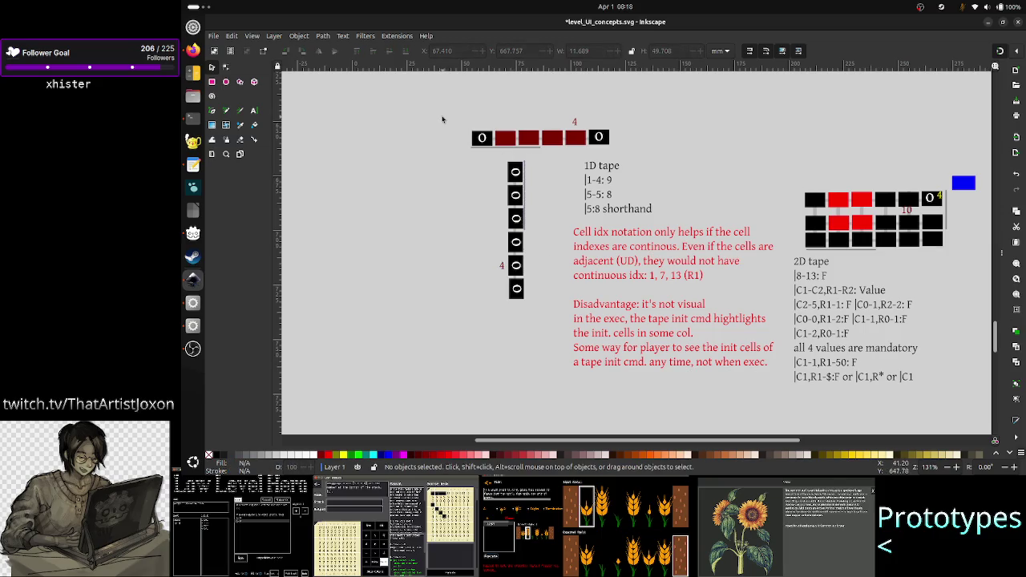
pyautogui.moveTo(442, 116); pyautogui.dragTo(661, 174)
pyautogui.click(683, 164)
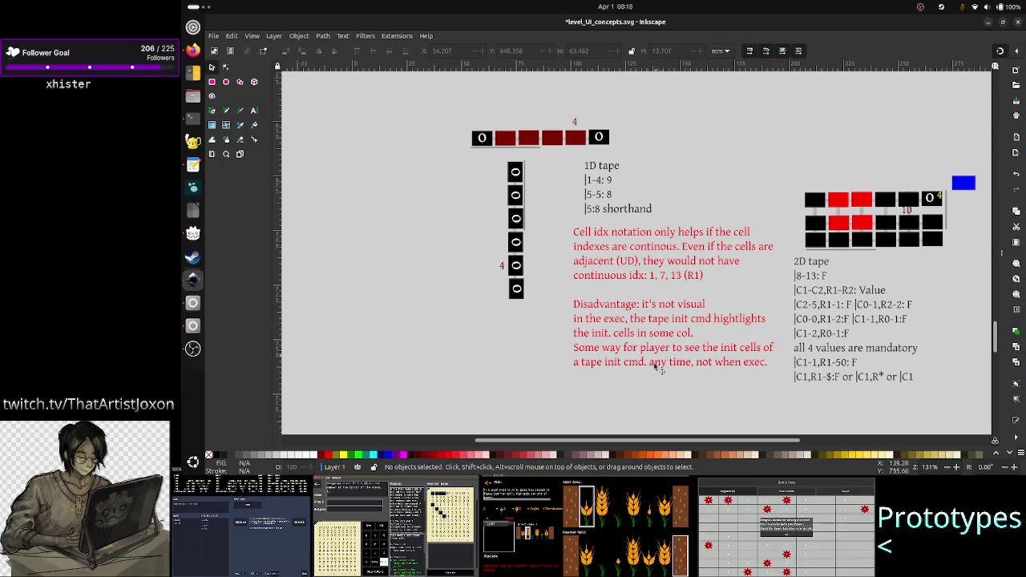
# - Save level_UI_concepts.svg and bring up brainstorming.txt in the text editor
pyautogui.scroll(5, 690, 317)
pyautogui.scroll(-1, 690, 317)
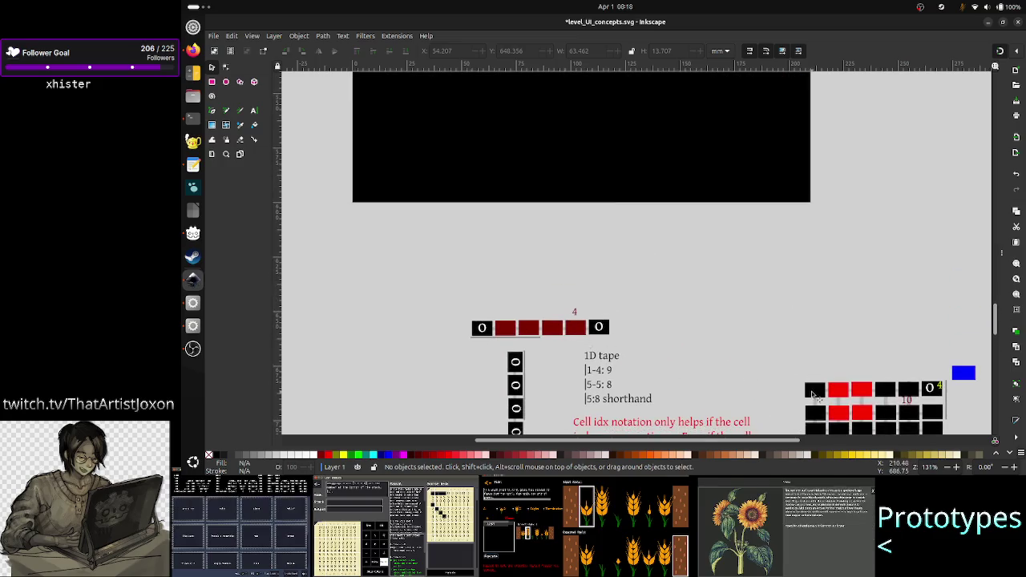
pyautogui.scroll(-1, 710, 395)
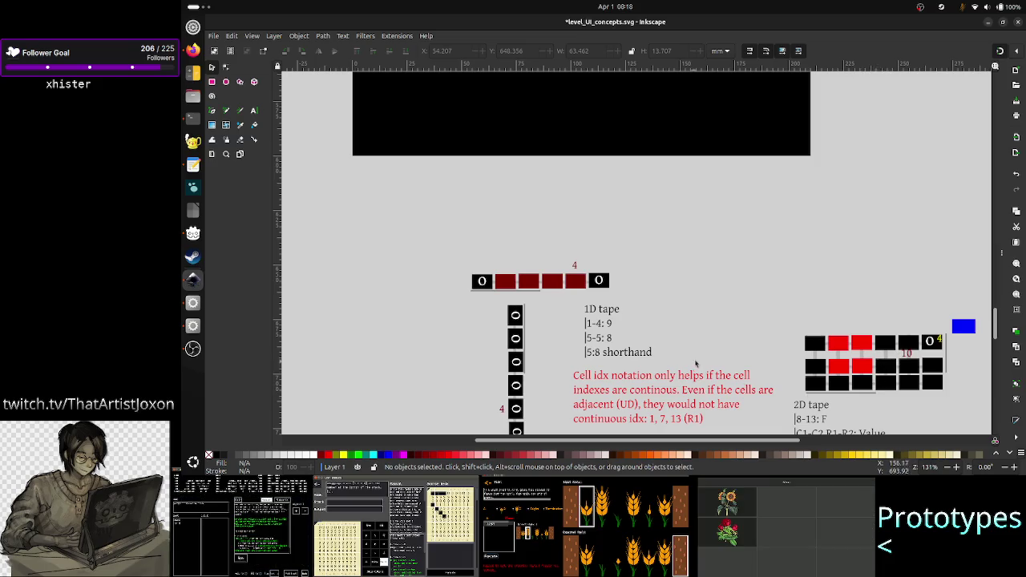
pyautogui.scroll(-5, 696, 364)
pyautogui.hscroll(2, 696, 364)
pyautogui.scroll(1, 696, 364)
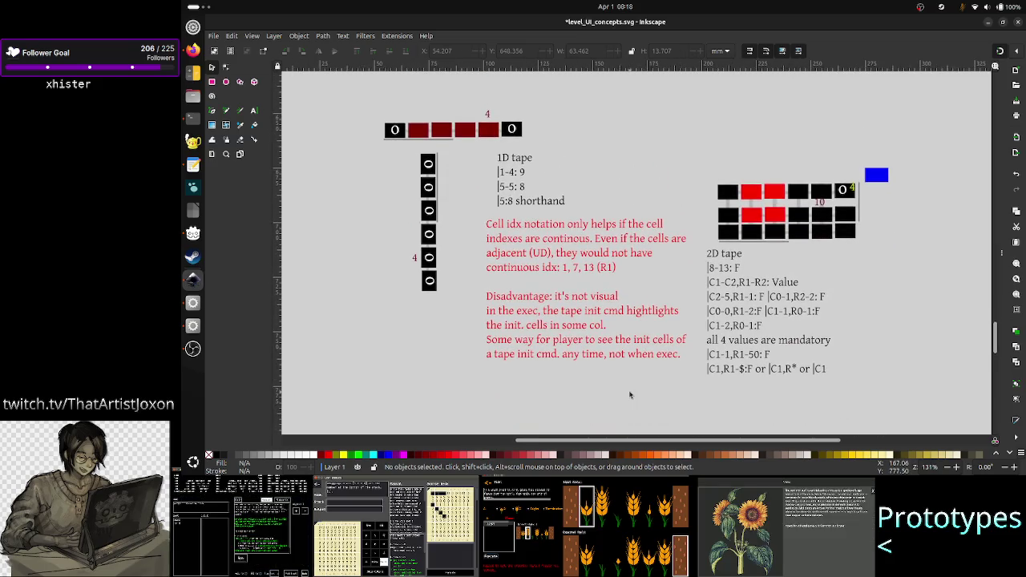
pyautogui.hotkey('ctrl', 's')
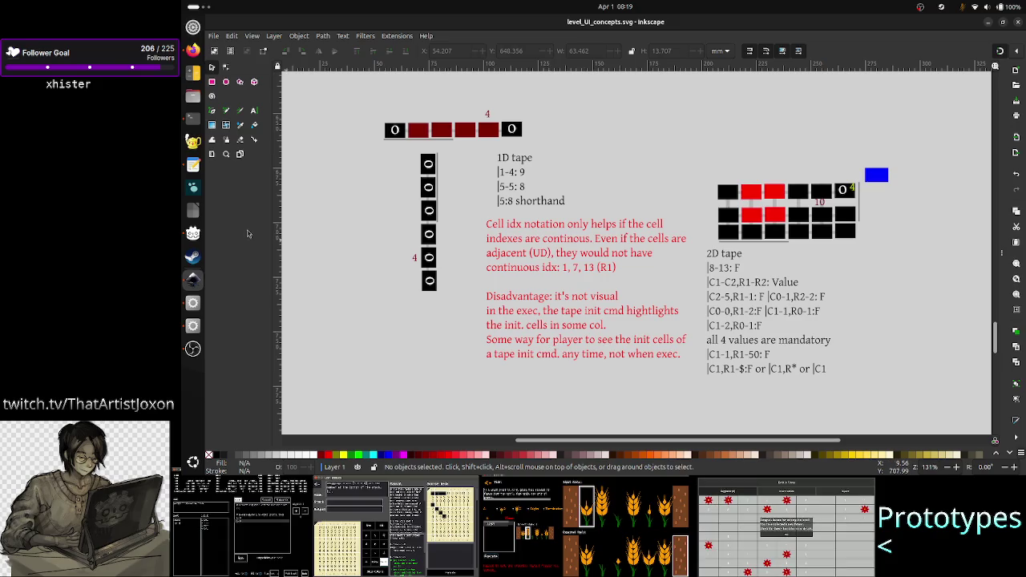
pyautogui.click(193, 164)
# - Browse the NEW SYNTAX section of brainstorming.txt around lines 112–118
pyautogui.click(778, 329)
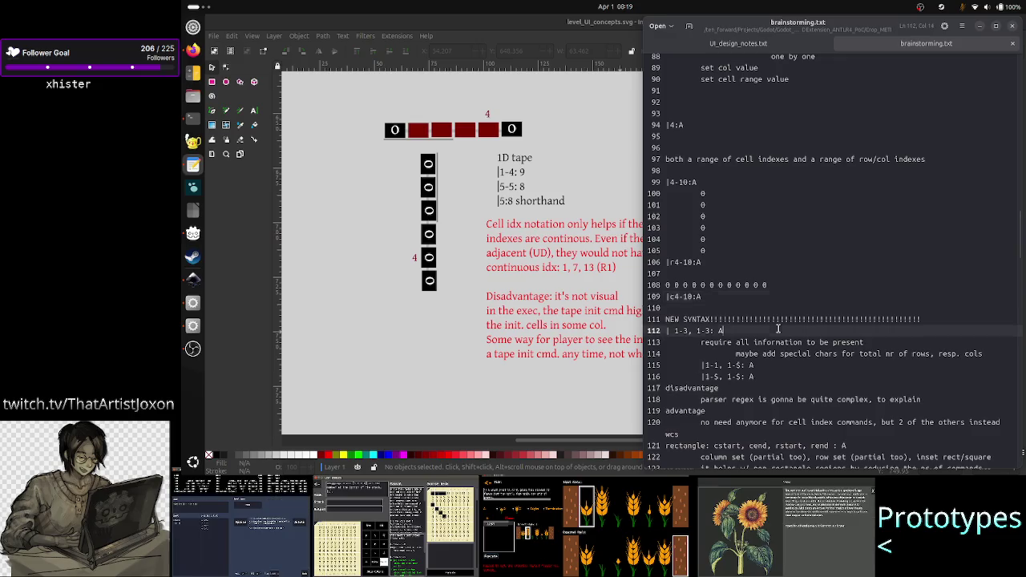
pyautogui.press('Up')
pyautogui.press('Home')
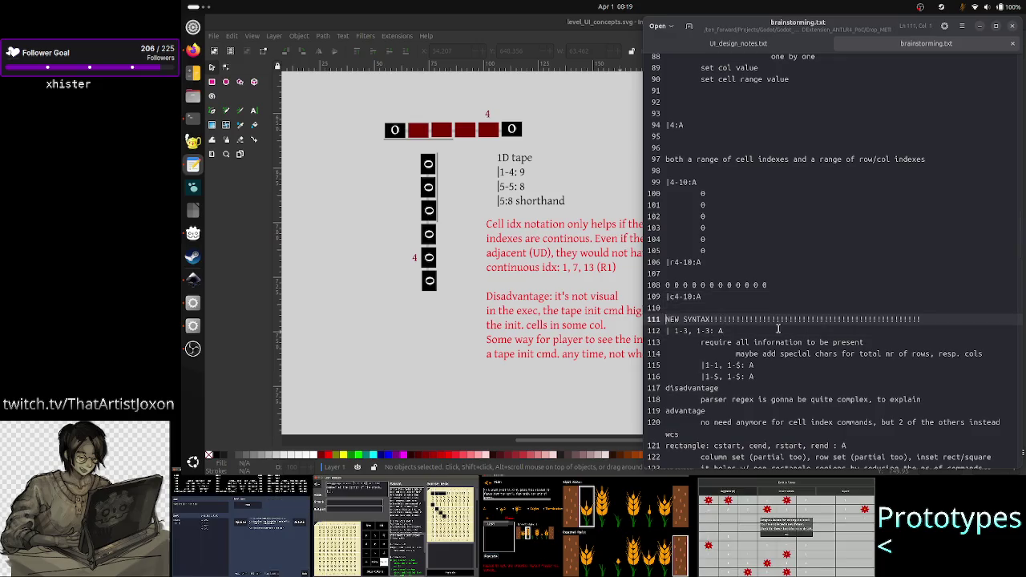
pyautogui.press('Up')
pyautogui.press('Up')
pyautogui.press('Down')
pyautogui.press('Down')
pyautogui.press('Down')
pyautogui.press('Down')
pyautogui.press('Down')
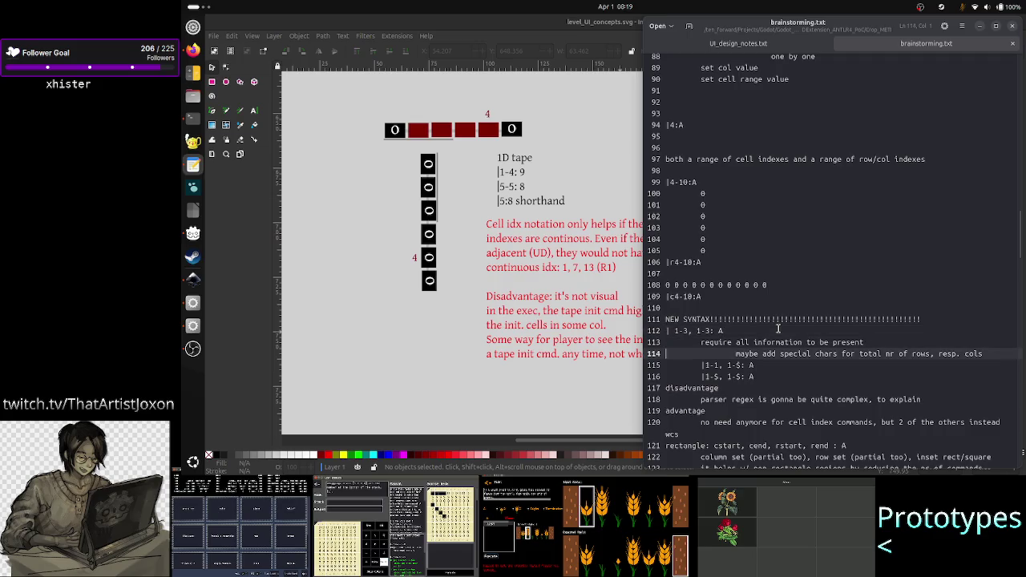
pyautogui.press('Down')
pyautogui.press('Down')
pyautogui.press('Down')
pyautogui.press('Down')
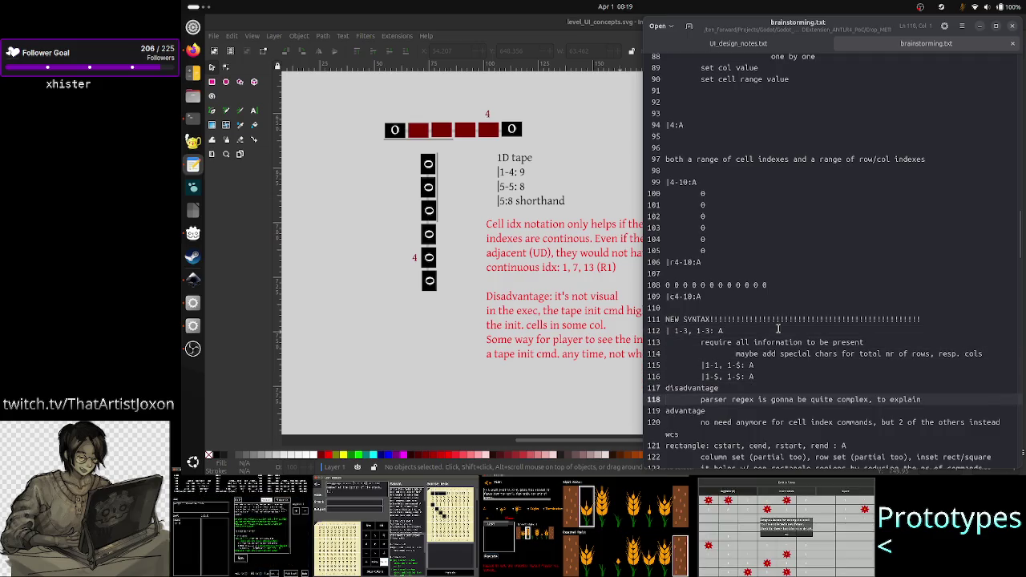
pyautogui.press('Up')
pyautogui.press('Up')
pyautogui.press('Up')
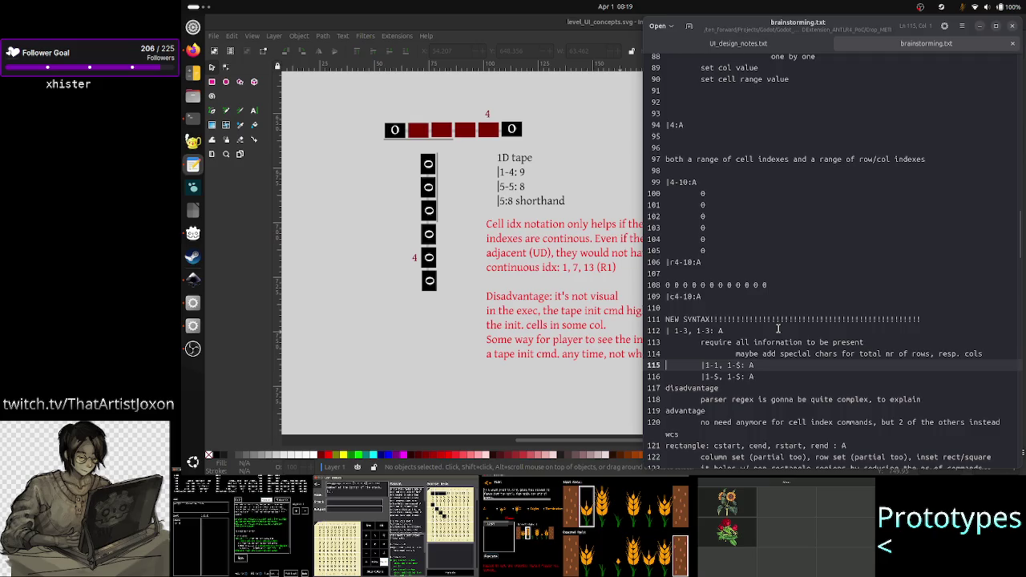
pyautogui.press('Down')
pyautogui.press('Down')
pyautogui.press('Down')
pyautogui.press('Down')
pyautogui.press('Up')
pyautogui.press('Up')
pyautogui.press('Up')
pyautogui.press('Up')
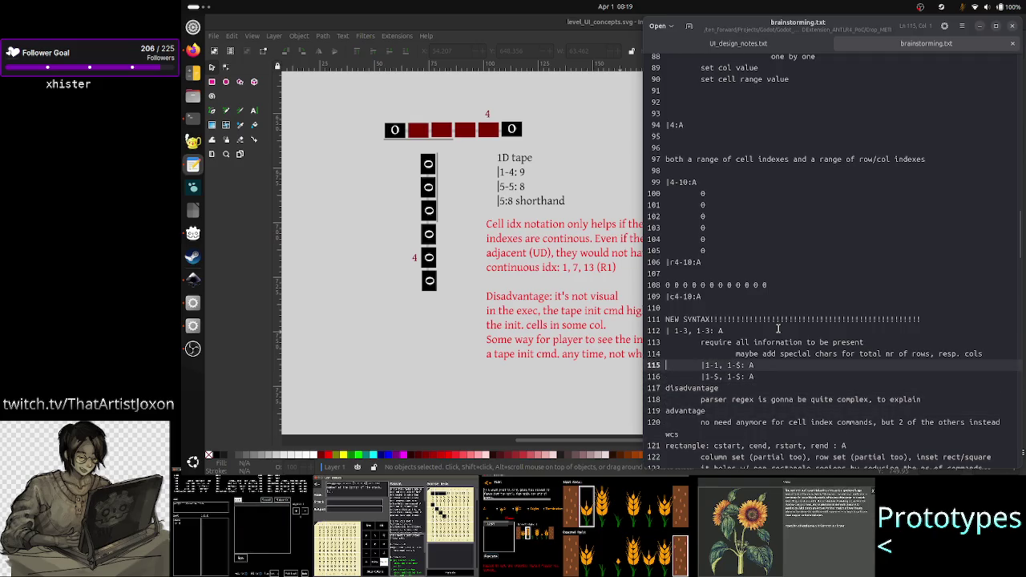
pyautogui.press('Down')
pyautogui.press('Down')
pyautogui.press('Down')
pyautogui.press('Down')
pyautogui.press('Down')
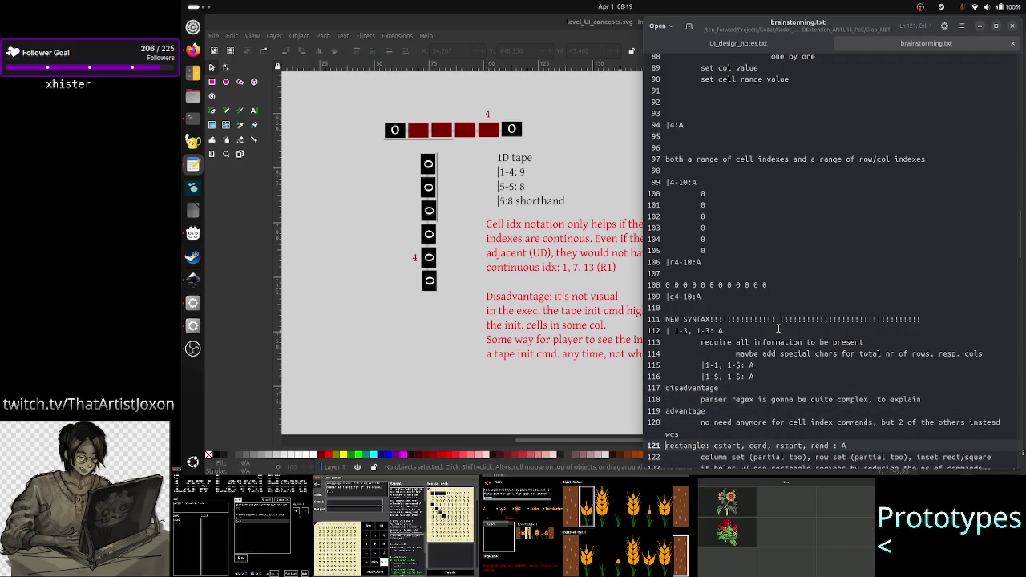
# - Review the |r4-10:A and |c4-10:A examples and type 'c' before 4-10:A on line 109
pyautogui.click(702, 263)
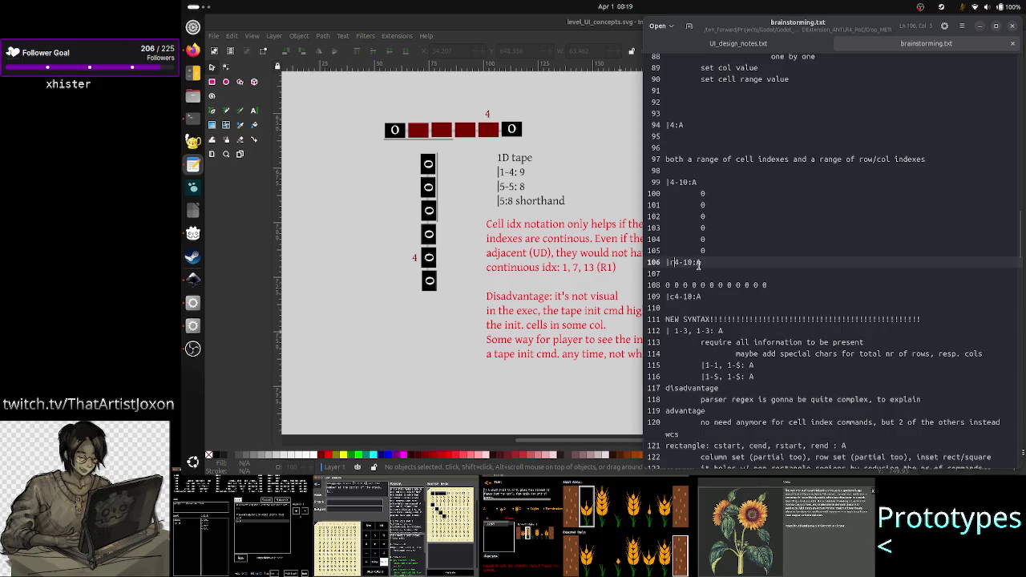
pyautogui.click(702, 296)
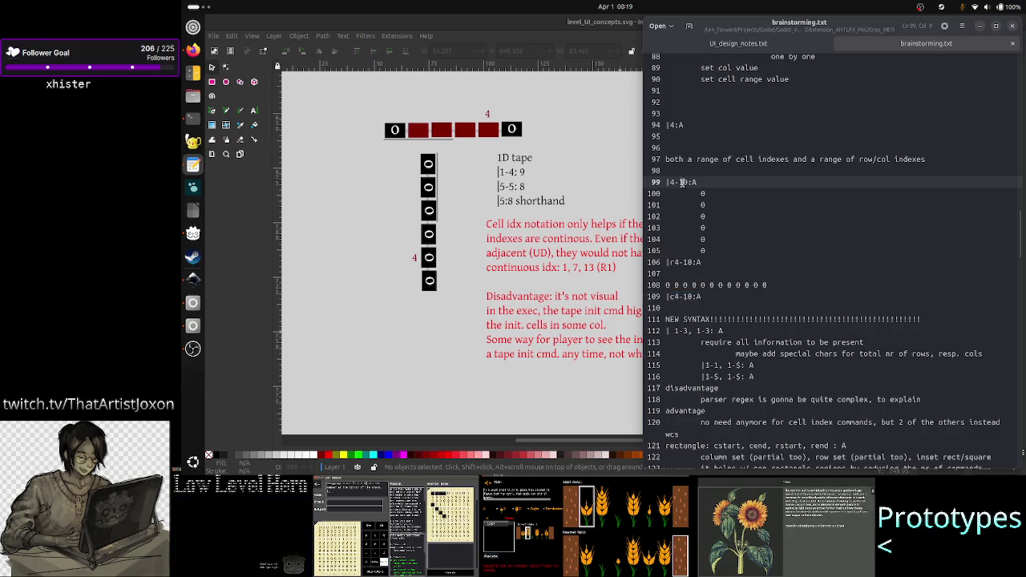
pyautogui.moveTo(703, 183); pyautogui.dragTo(665, 182)
pyautogui.rightClick(746, 364)
pyautogui.click(718, 349)
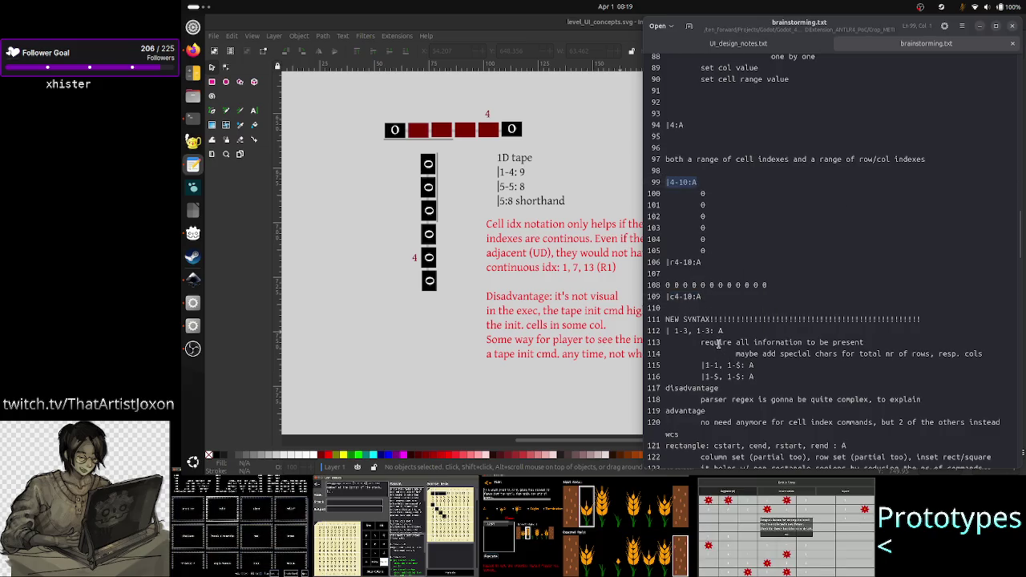
pyautogui.moveTo(712, 296); pyautogui.dragTo(672, 295)
pyautogui.click(672, 295)
pyautogui.write('c')
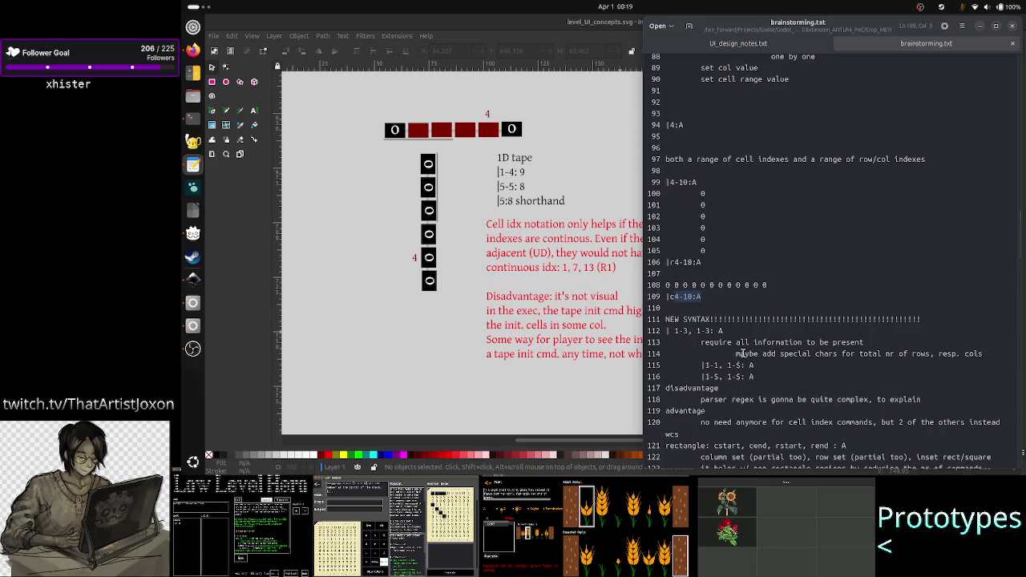
# - Inspect the |1-1, 1-$: A example and line-118 disadvantage note, then minimize the editor
pyautogui.click(742, 354)
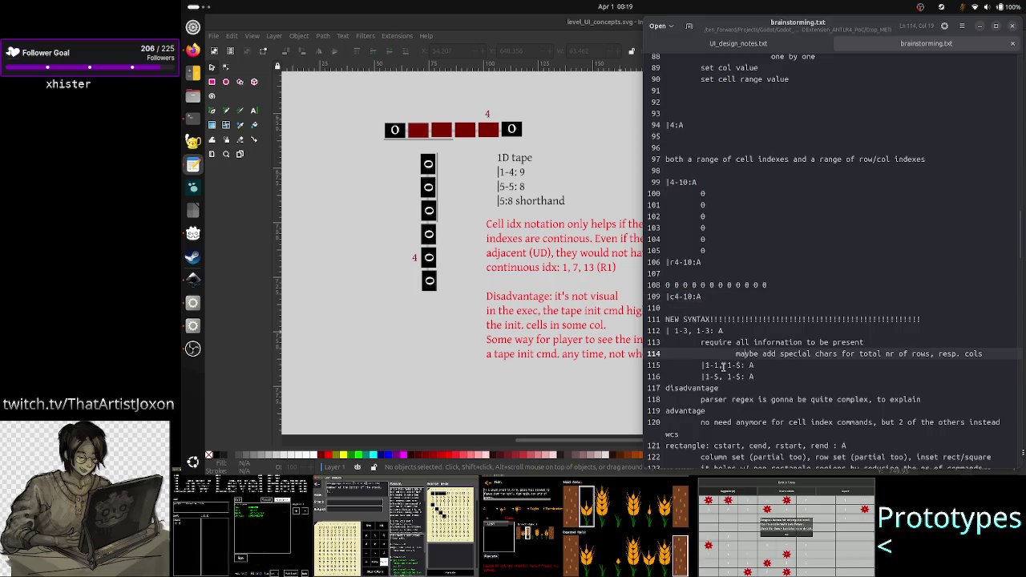
pyautogui.click(743, 366)
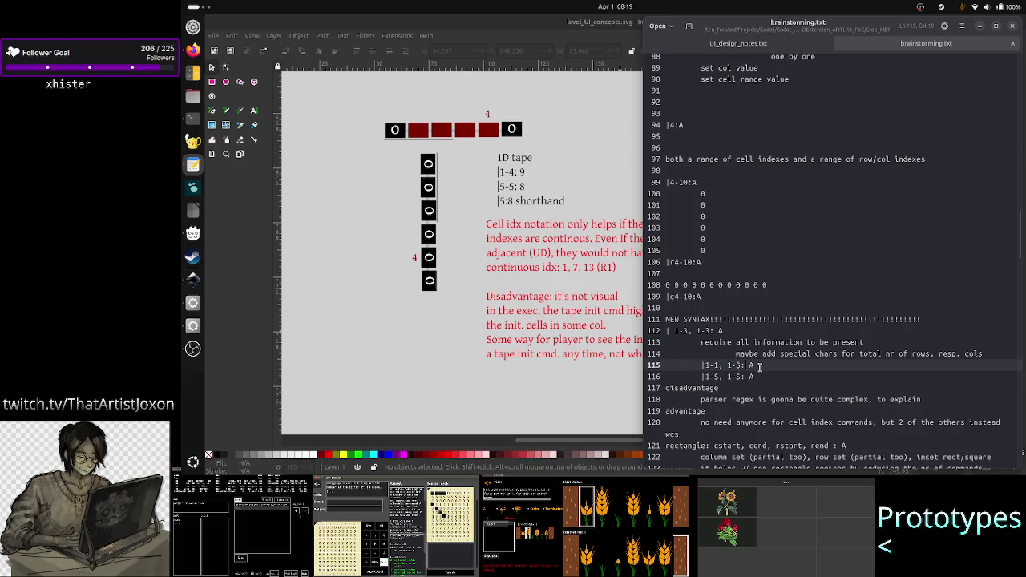
pyautogui.press('Left')
pyautogui.press('Left')
pyautogui.hotkey('shift', 'Home')
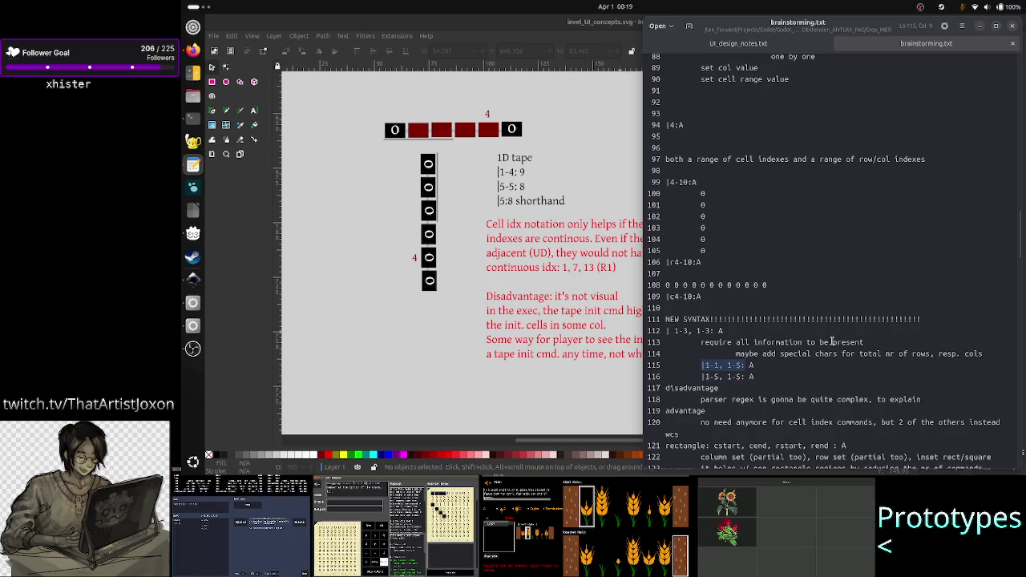
pyautogui.press('Left')
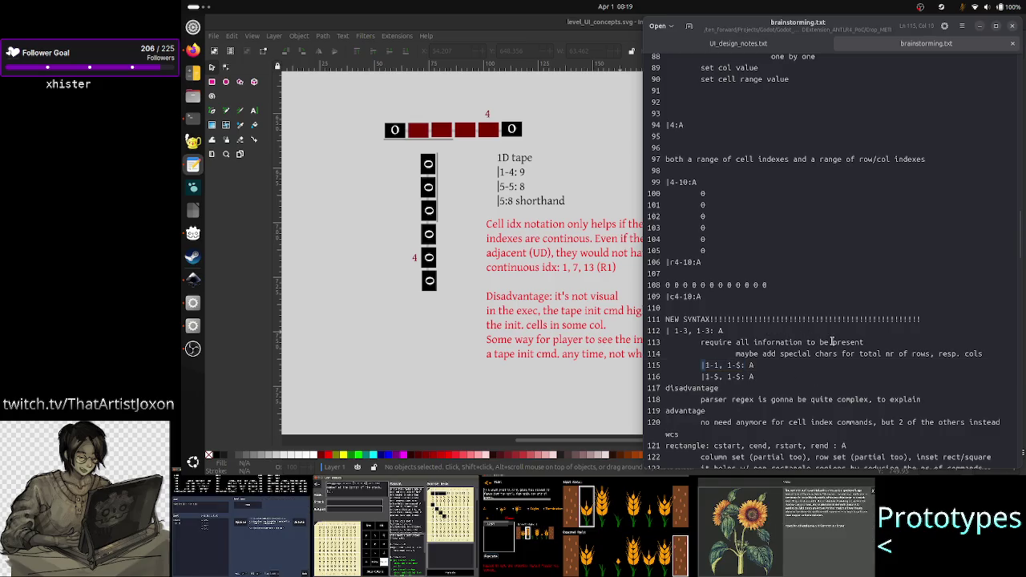
pyautogui.press('Right')
pyautogui.press('Right')
pyautogui.press('Right')
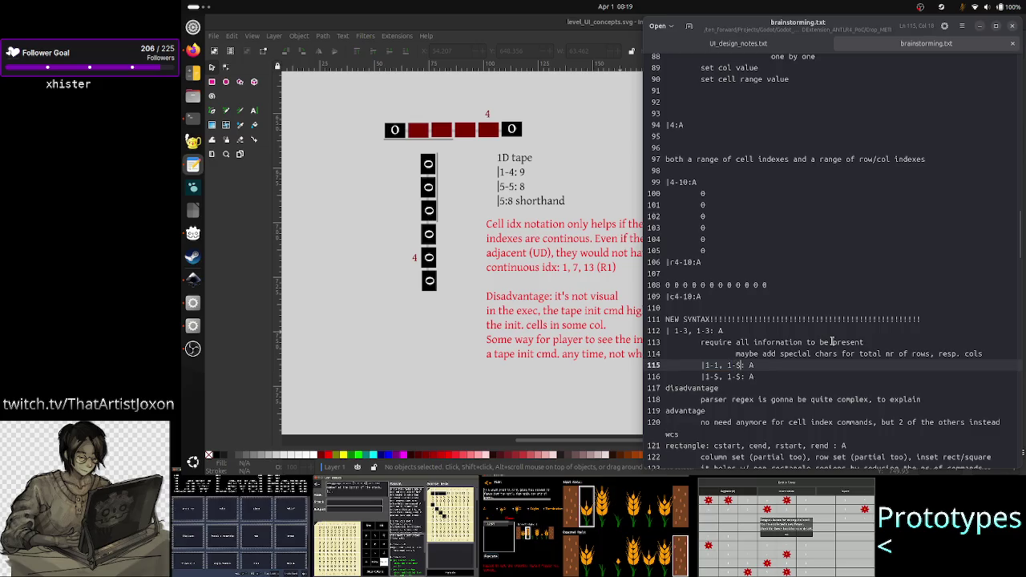
pyautogui.press('Down')
pyautogui.press('Down')
pyautogui.press('Down')
pyautogui.press('Home')
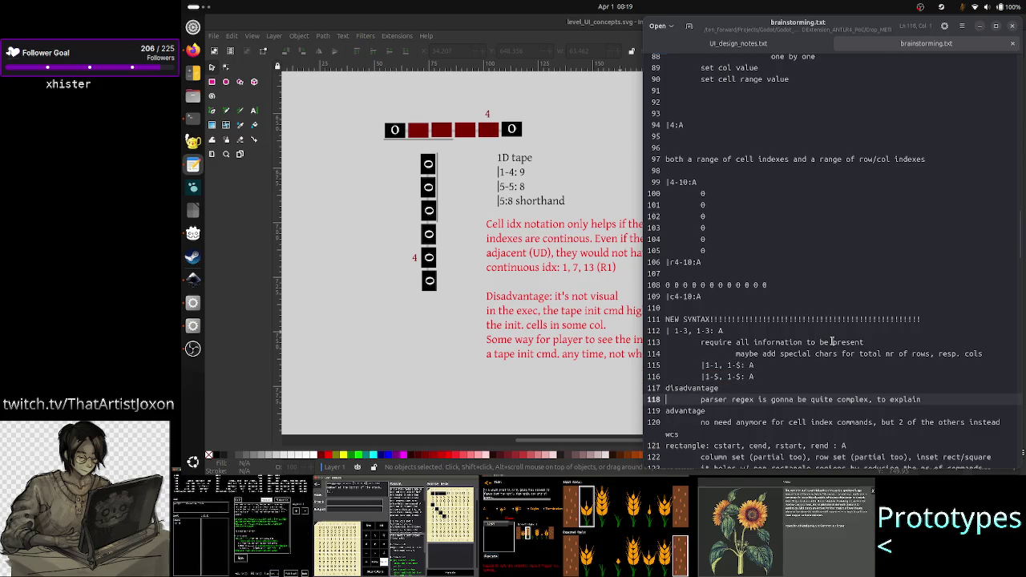
pyautogui.click(624, 393)
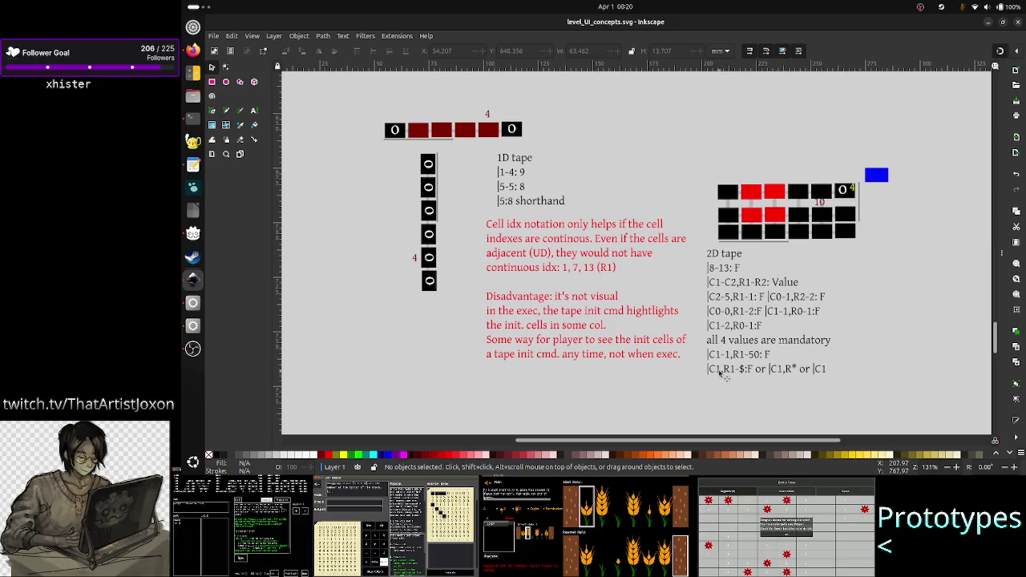
# - Check the 2D tape and red disadvantage text blocks, save the sheet, and switch to the terminal
pyautogui.click(725, 287)
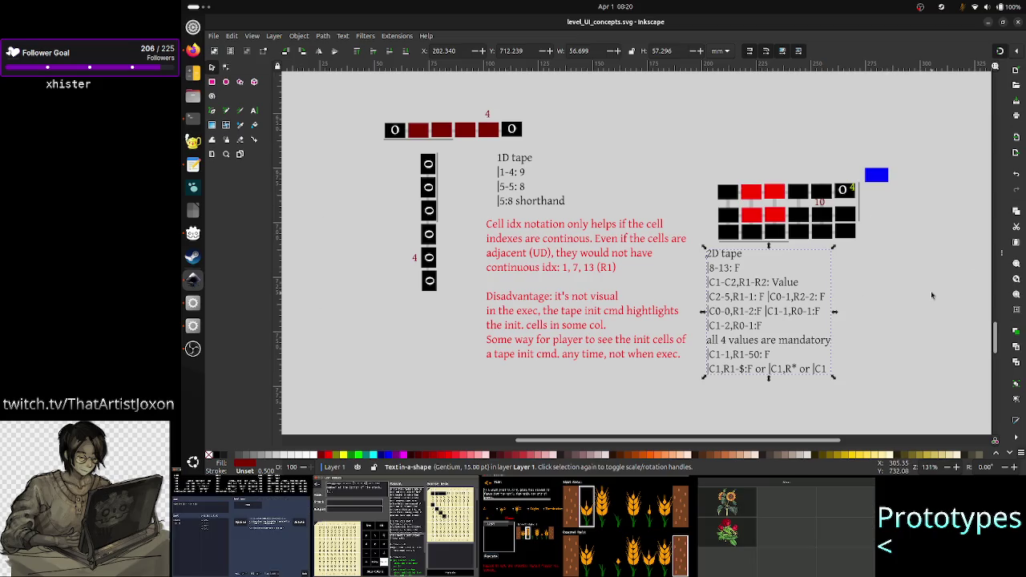
pyautogui.click(896, 291)
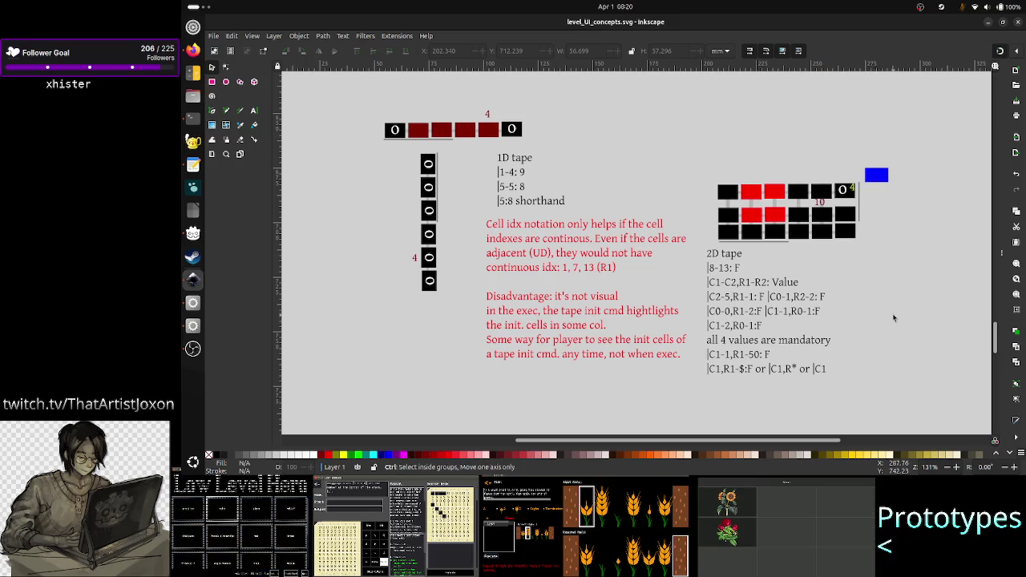
pyautogui.click(561, 346)
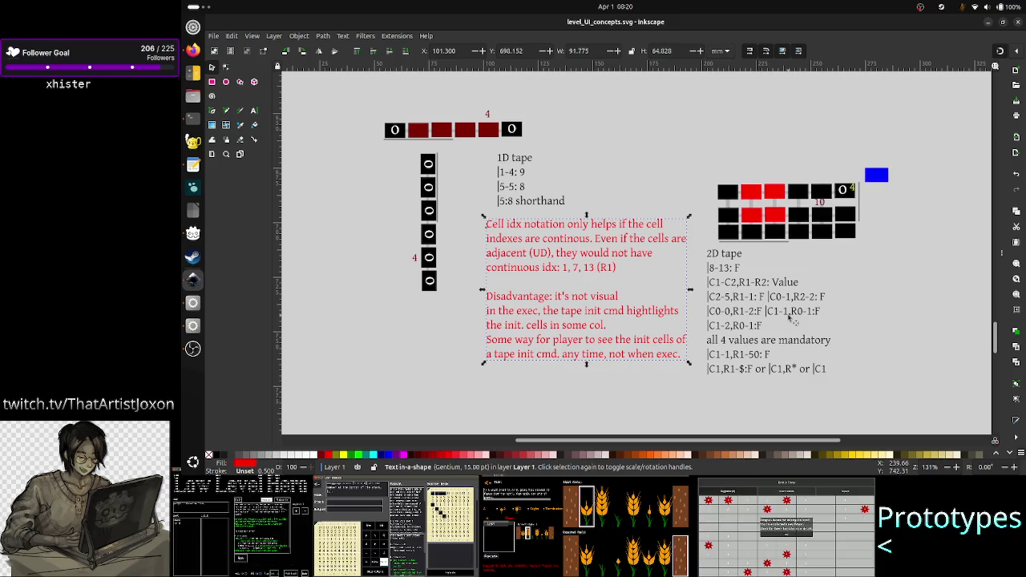
pyautogui.click(531, 381)
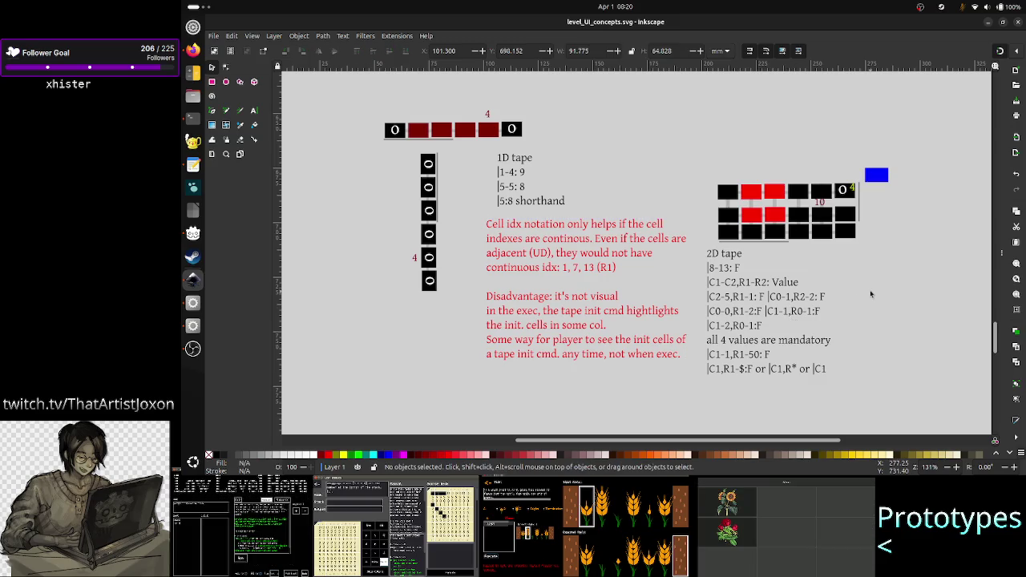
pyautogui.hotkey('ctrl', 's')
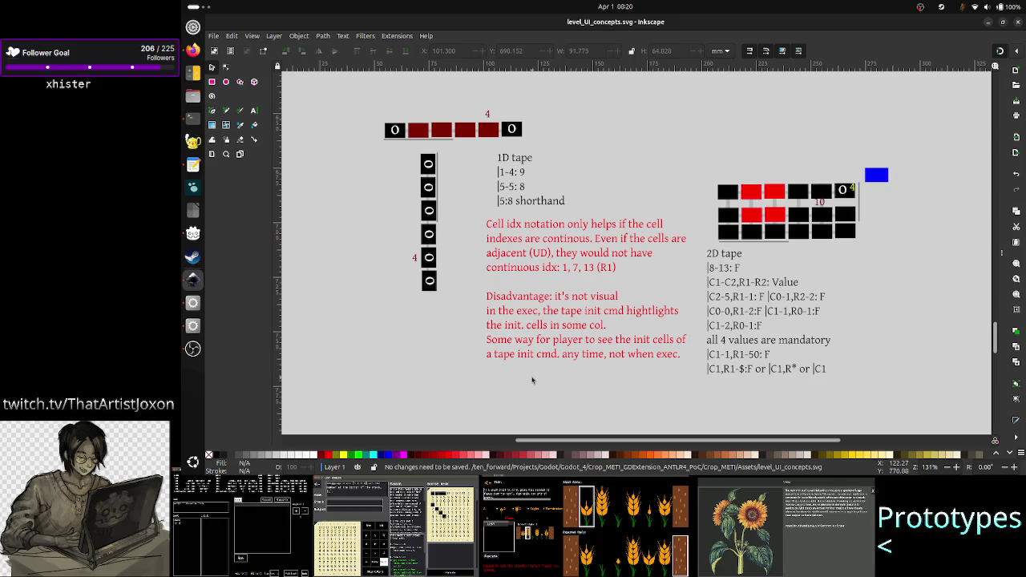
pyautogui.click(193, 118)
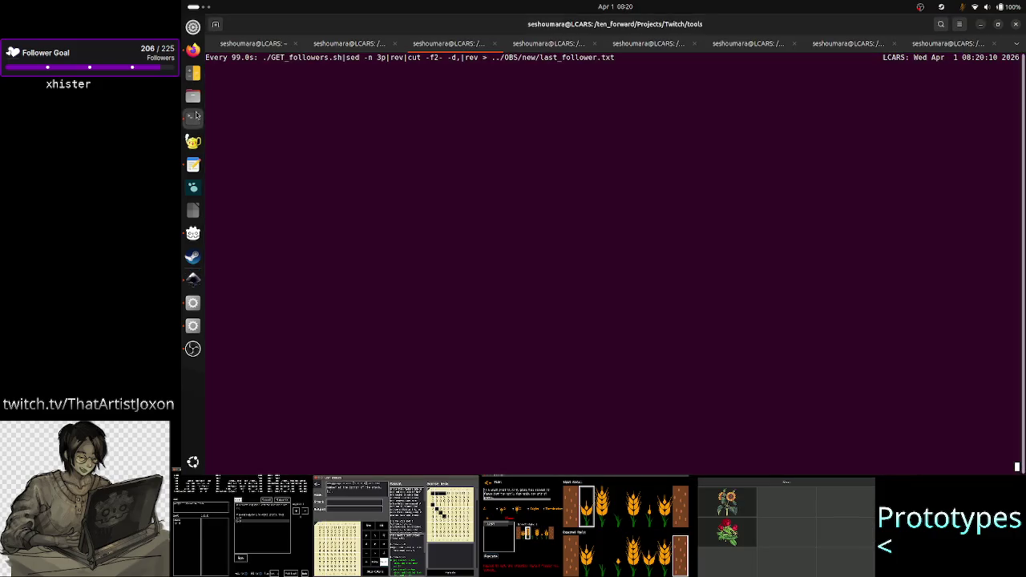
# - Look through the Crop_METI and grammar-file terminal tabs, then return to Inkscape
pyautogui.hotkey('ctrl', 'pagedown')
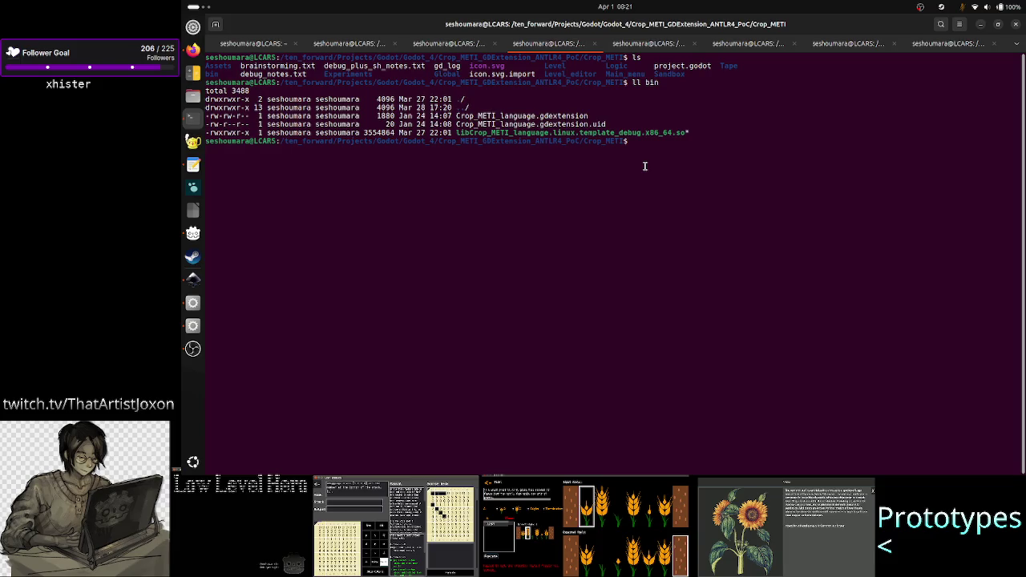
pyautogui.click(649, 43)
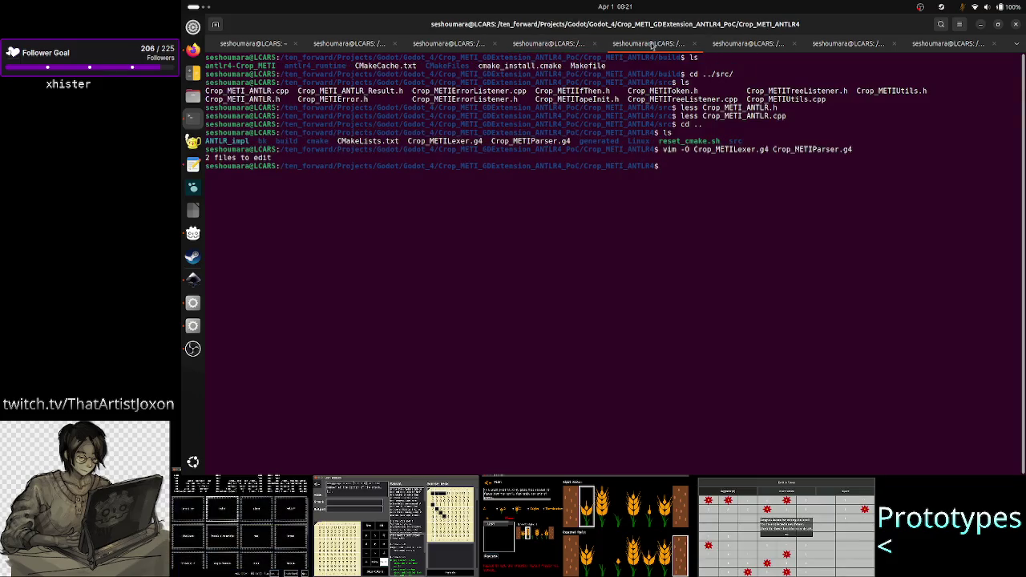
pyautogui.hotkey('alt', 'Tab')
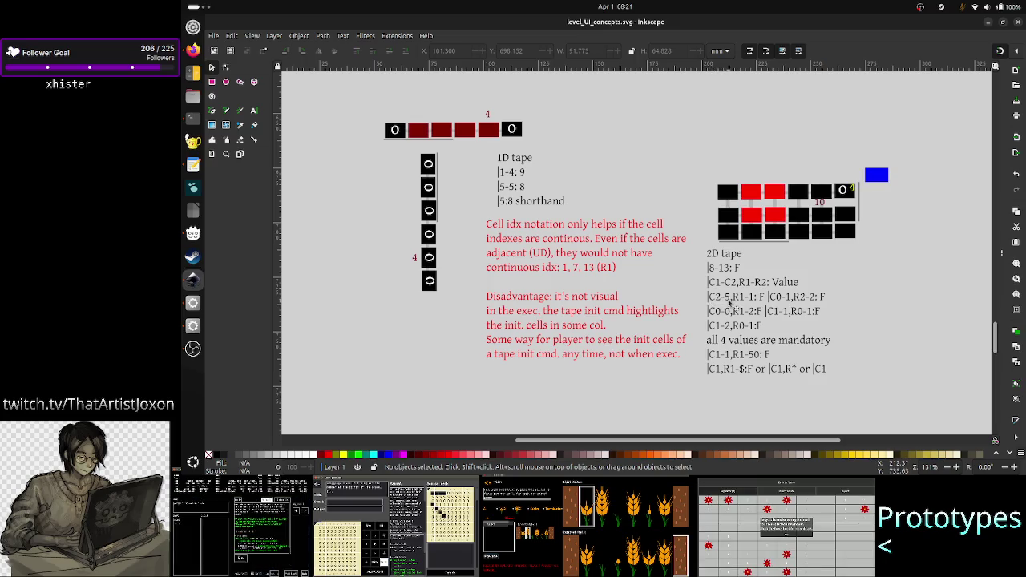
pyautogui.click(712, 300)
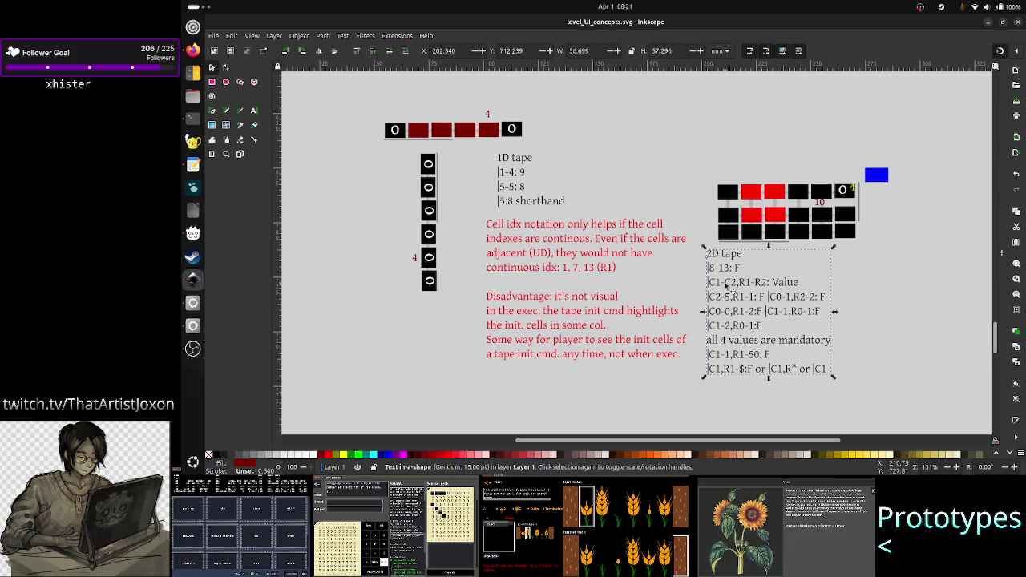
pyautogui.click(255, 109)
# - Rework the 2D tape range text so it reads "C1-C2,R1-R2: Value"
pyautogui.click(730, 283)
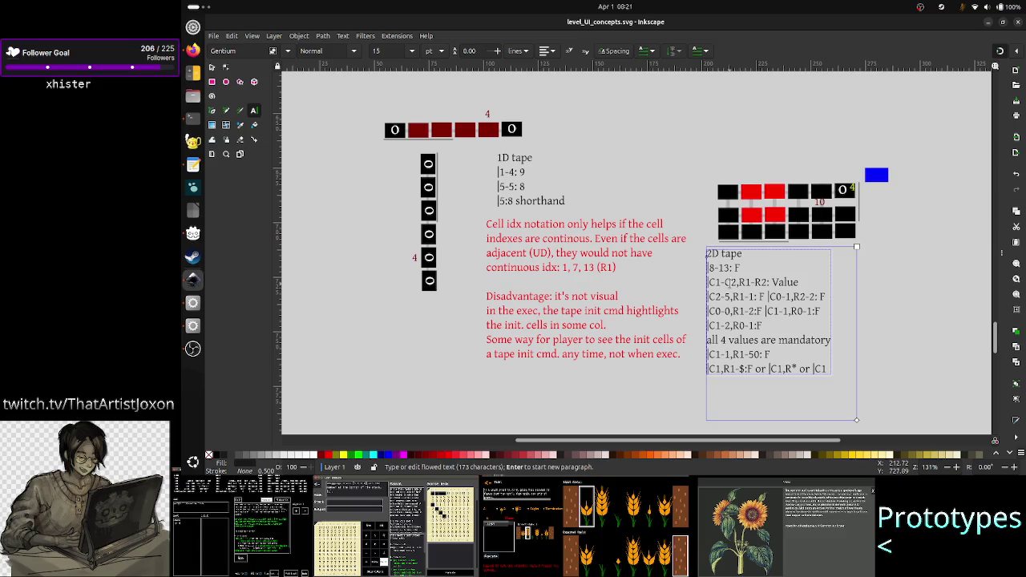
pyautogui.press('BackSpace')
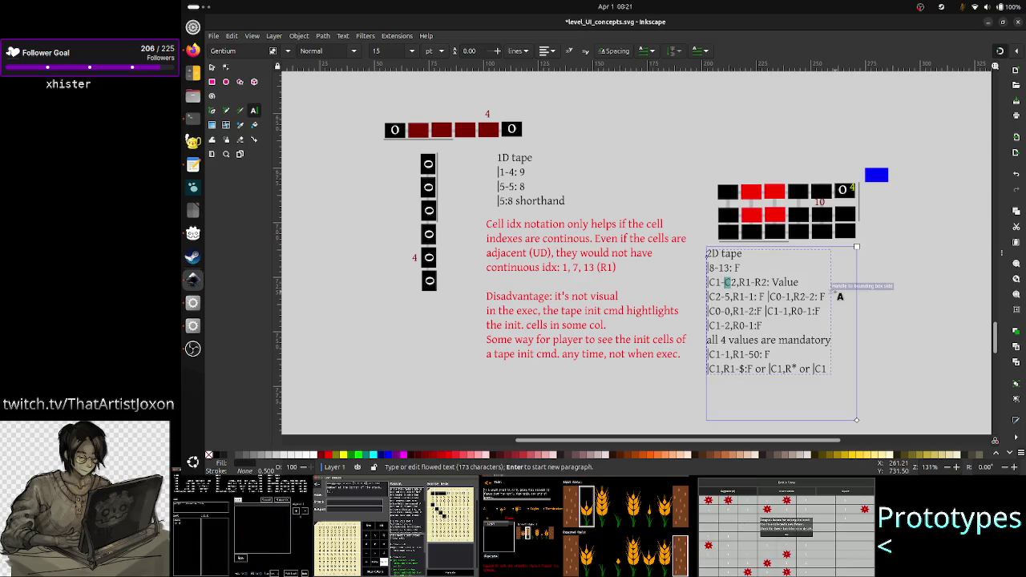
pyautogui.press('Home')
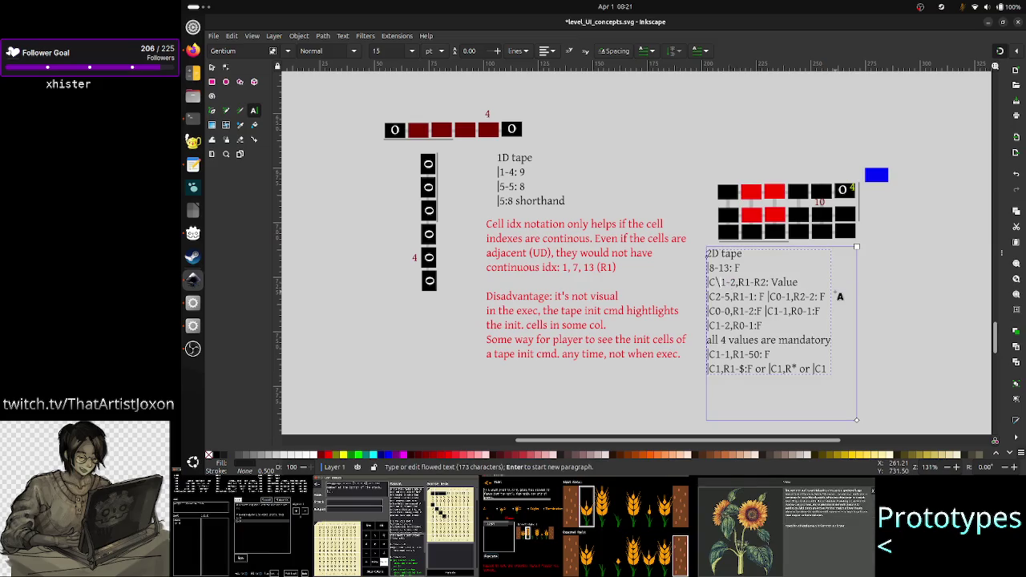
pyautogui.press('Delete')
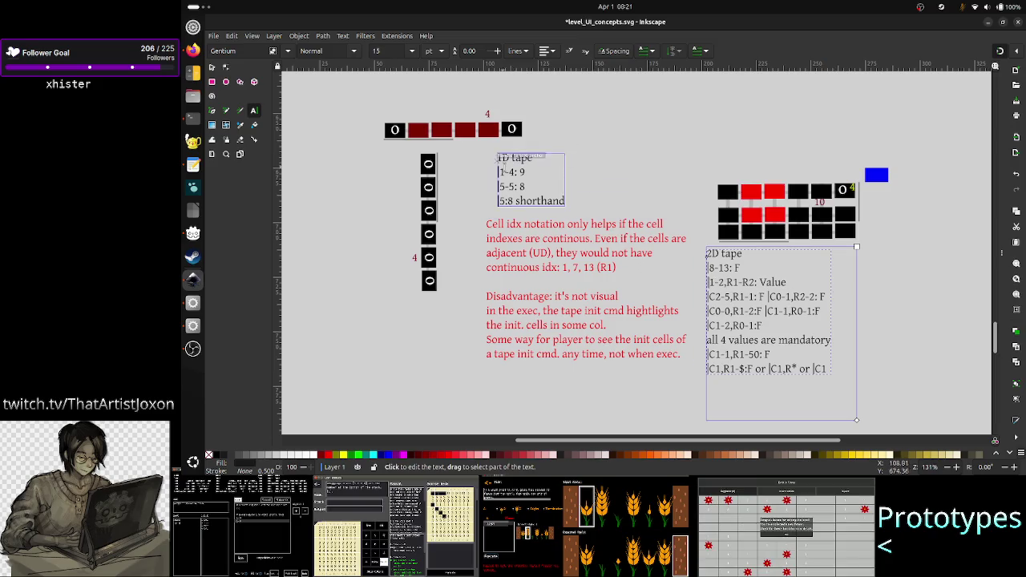
pyautogui.hotkey('ctrl', 'z')
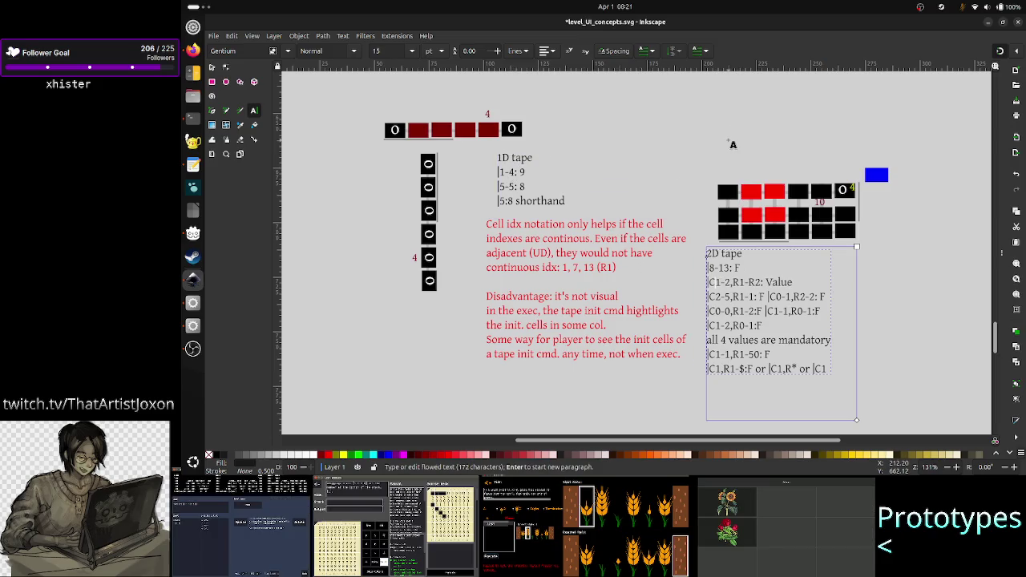
pyautogui.write('C')
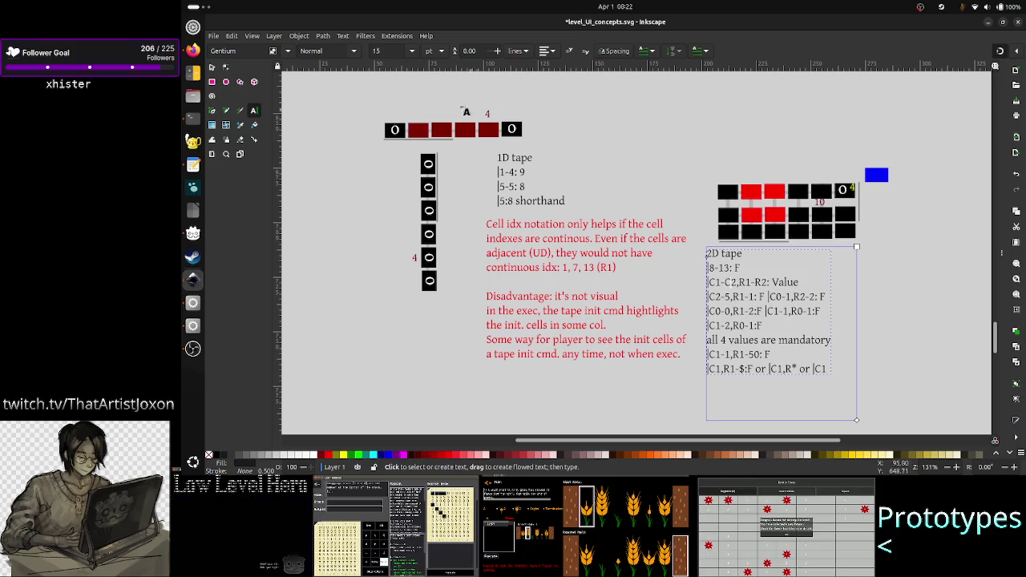
pyautogui.click(212, 69)
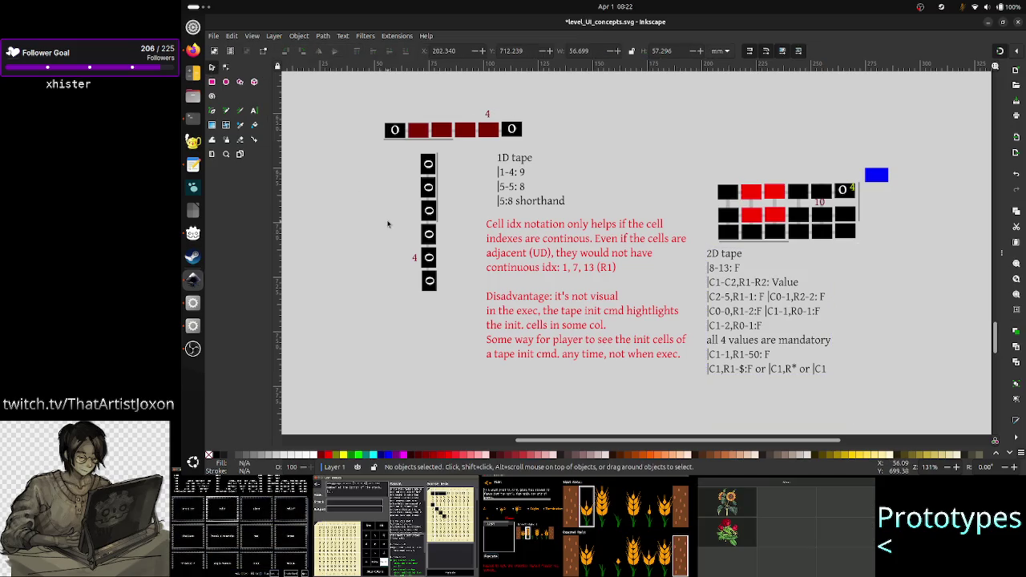
# - Save level_UI_concepts.svg with nothing selected and bring the terminal forward
pyautogui.click(759, 289)
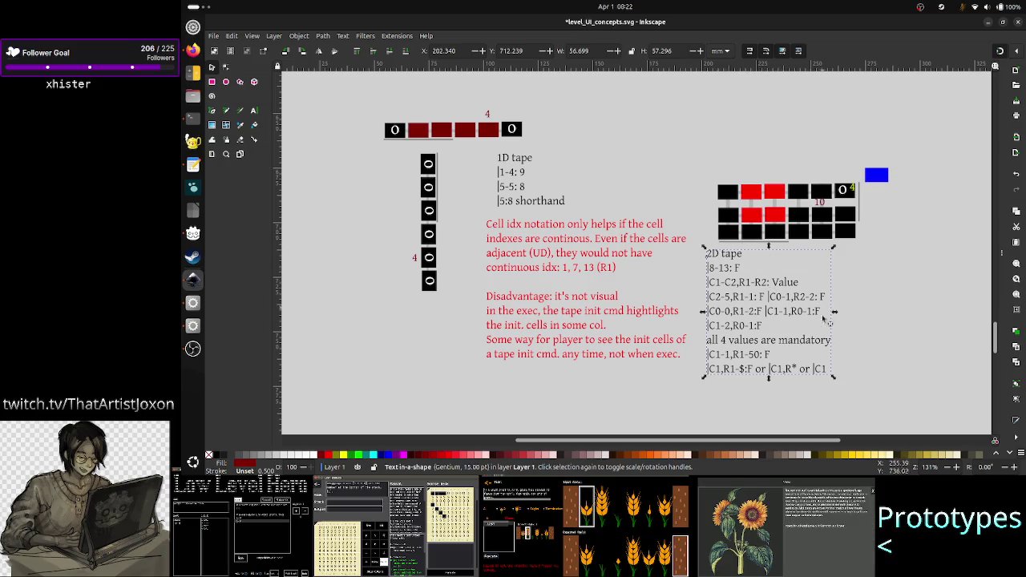
pyautogui.click(874, 352)
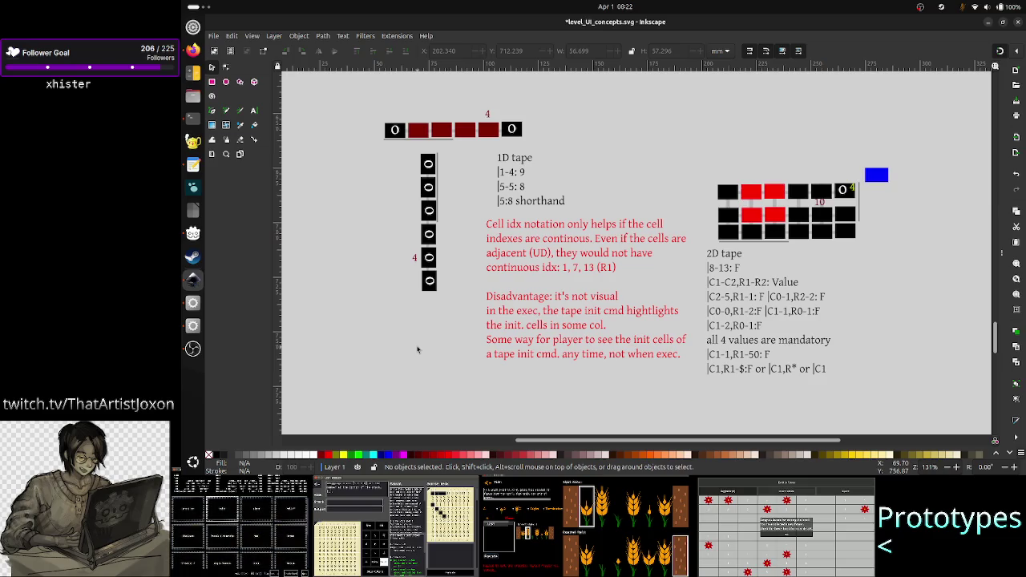
pyautogui.hotkey('ctrl', 's')
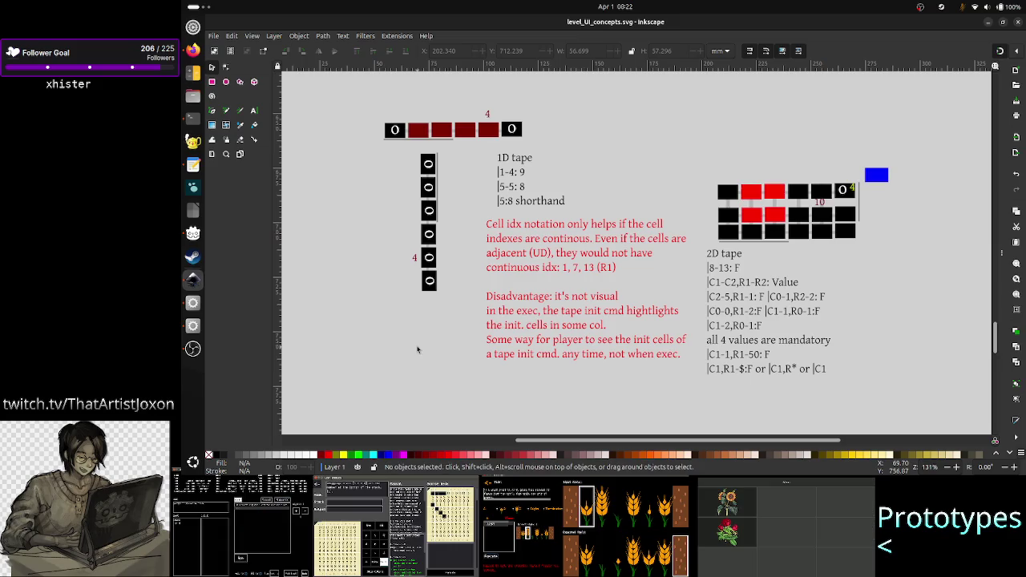
pyautogui.click(192, 120)
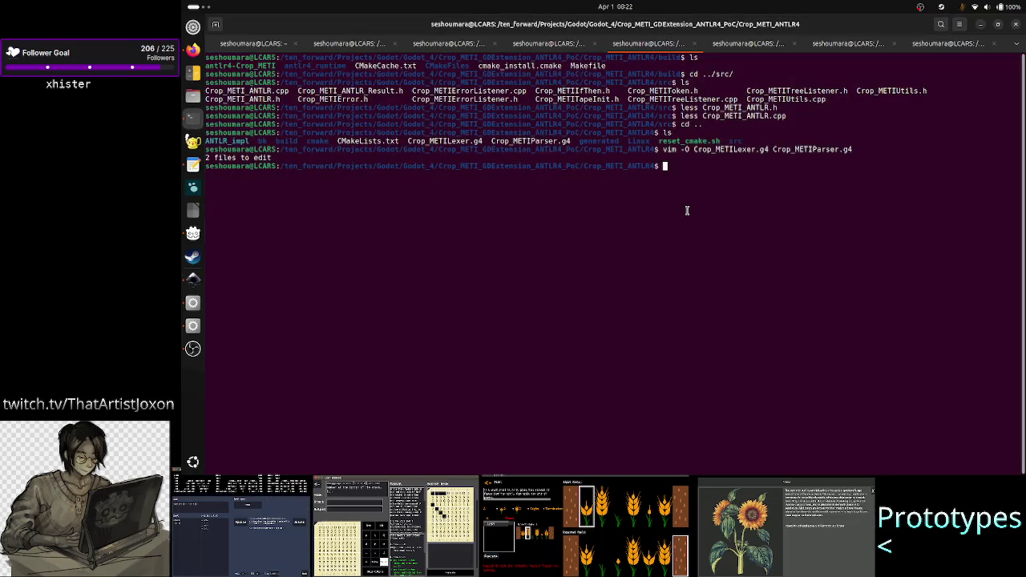
# - Reopen Crop_METILexer.g4 and Crop_METIParser.g4 side by side with 'vim -O' from the grammar folder
pyautogui.click(738, 45)
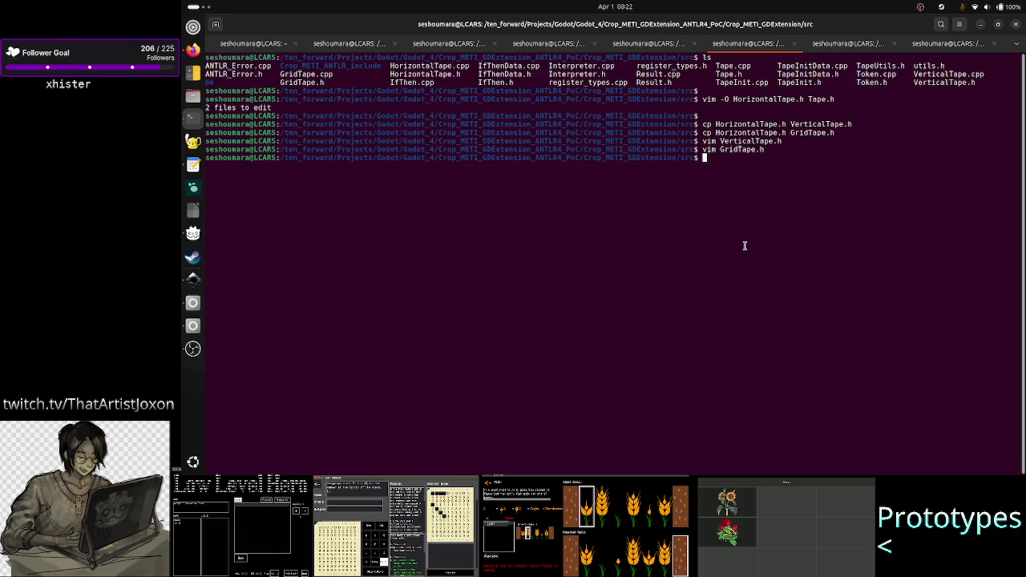
pyautogui.hotkey('ctrl', 'pageup')
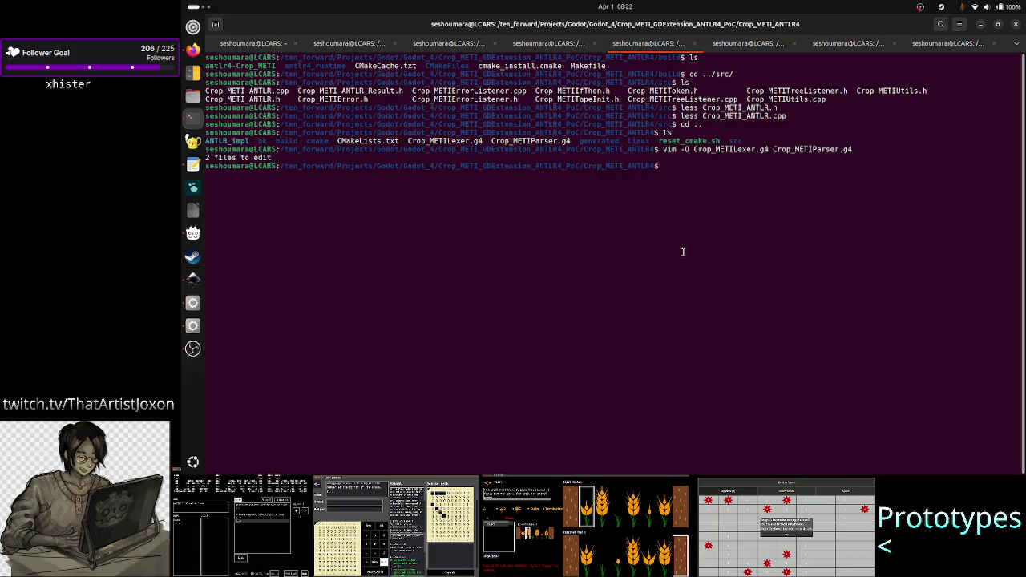
pyautogui.press('Up')
pyautogui.press('Return')
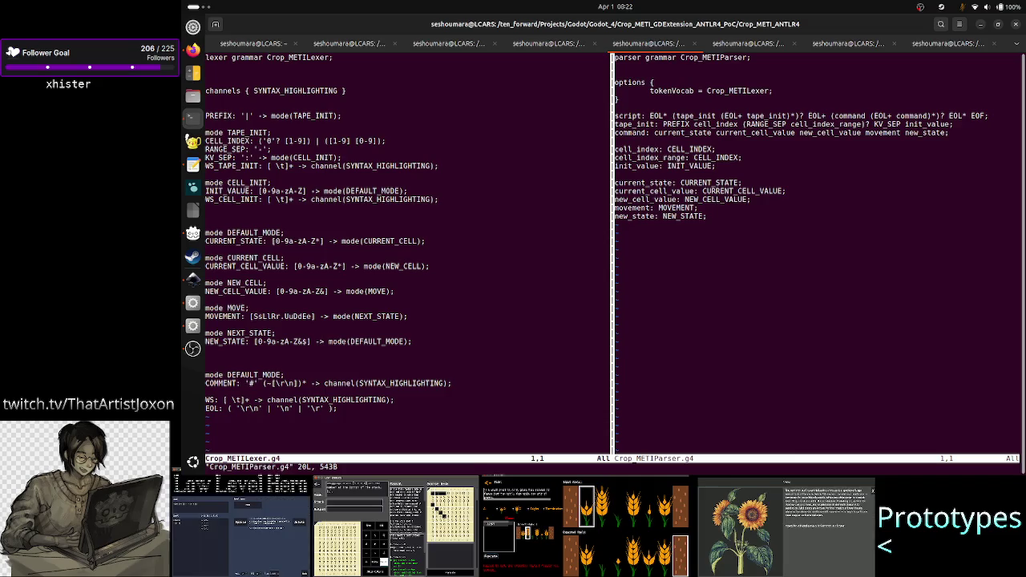
# - Move to the quoted prefix character in the lexer's PREFIX rule and enter insert mode
pyautogui.press('j')
pyautogui.press('j')
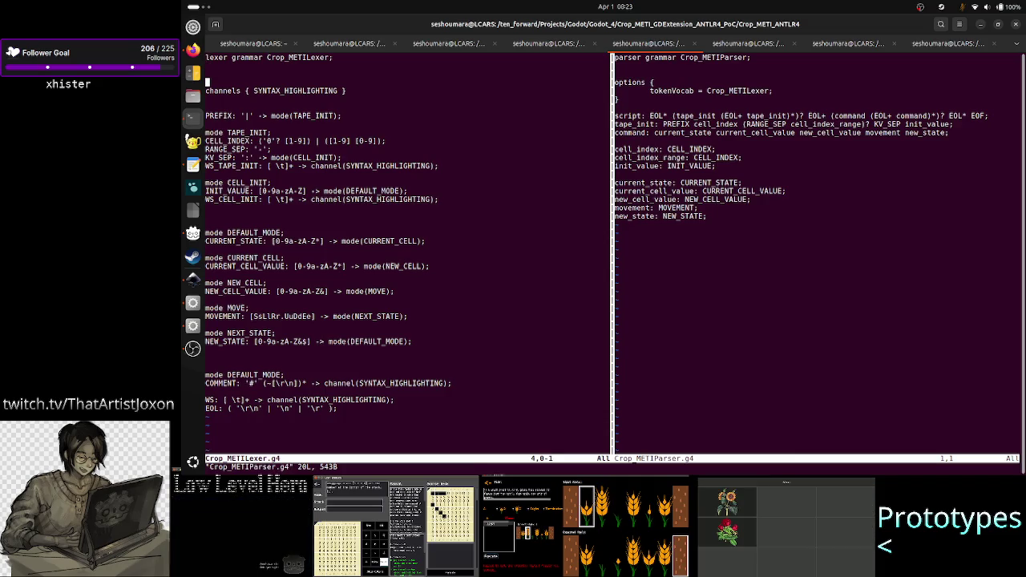
pyautogui.press('j')
pyautogui.press('j')
pyautogui.press('j')
pyautogui.press('j')
pyautogui.press('j')
pyautogui.press('j')
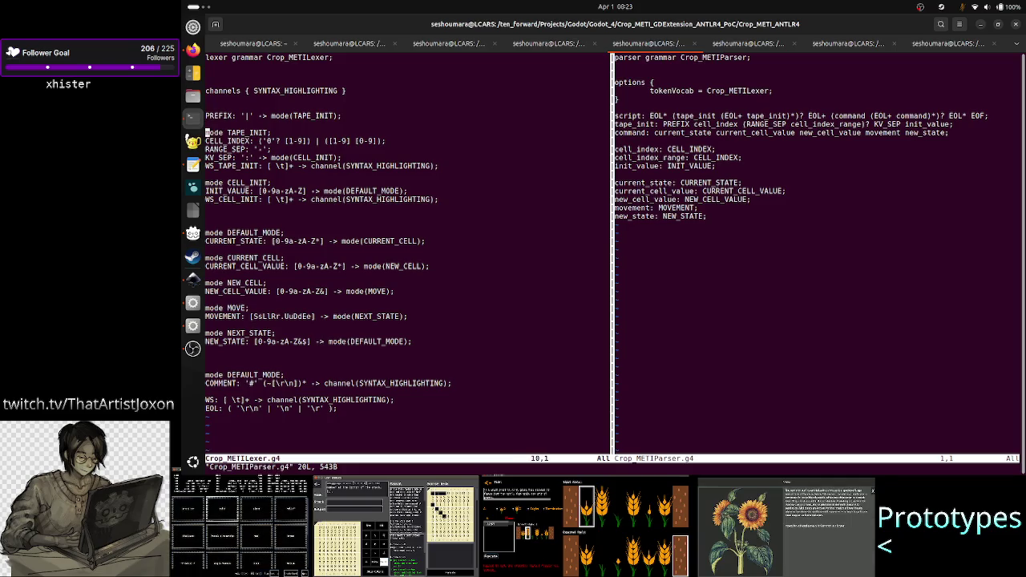
pyautogui.press('j')
pyautogui.press('j')
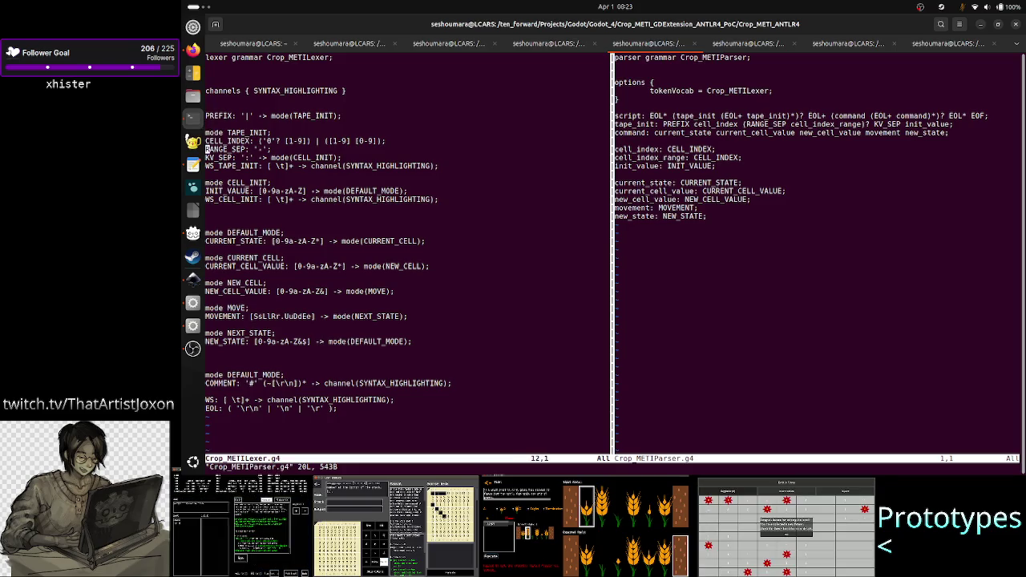
pyautogui.press('j')
pyautogui.press('j')
pyautogui.press('j')
pyautogui.press('j')
pyautogui.press('j')
pyautogui.press('k')
pyautogui.press('k')
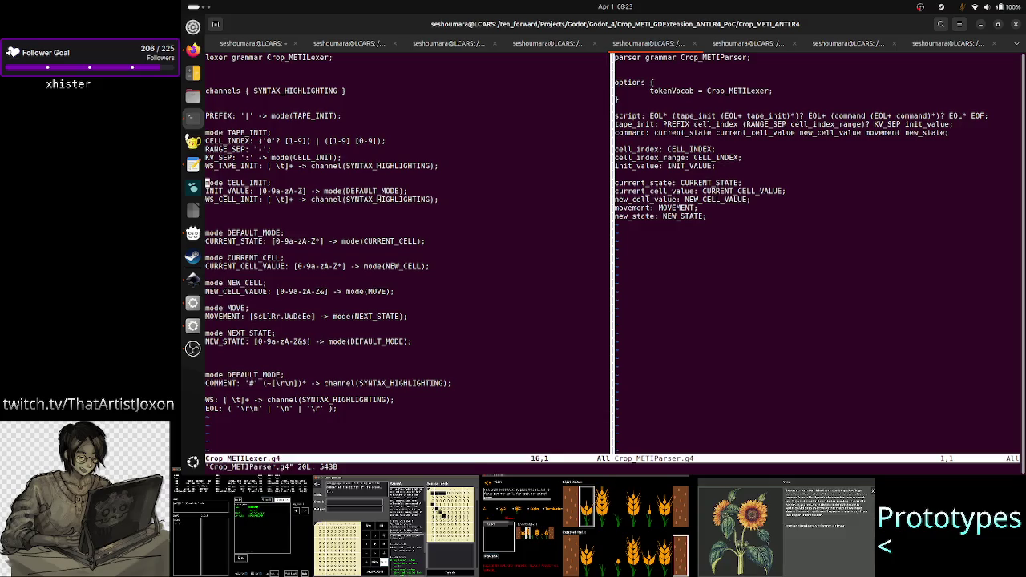
pyautogui.press('k')
pyautogui.press('k')
pyautogui.press('k')
pyautogui.press('k')
pyautogui.press('k')
pyautogui.press('k')
pyautogui.press('k')
pyautogui.press('k')
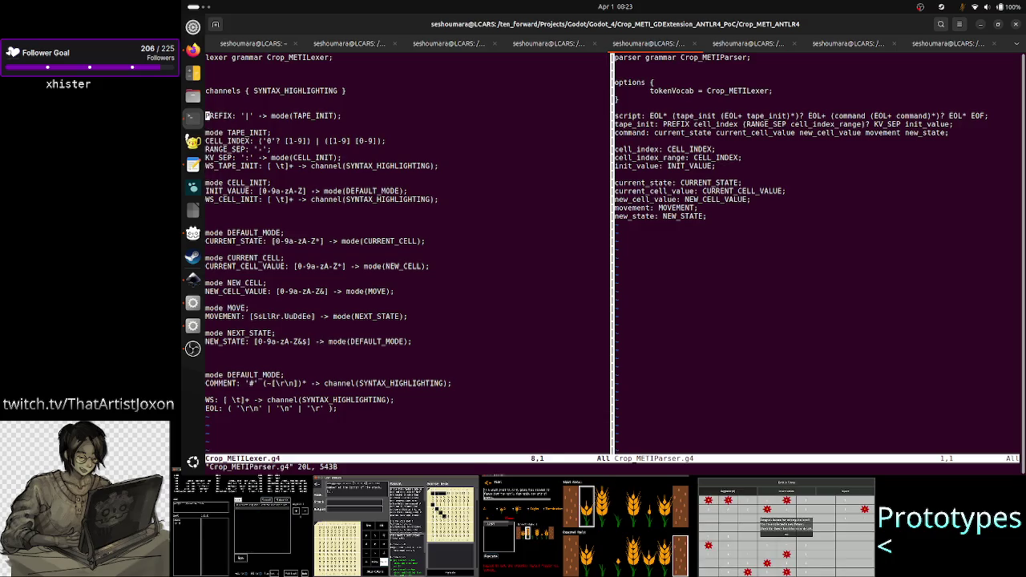
pyautogui.press('w')
pyautogui.press('w')
pyautogui.press('l')
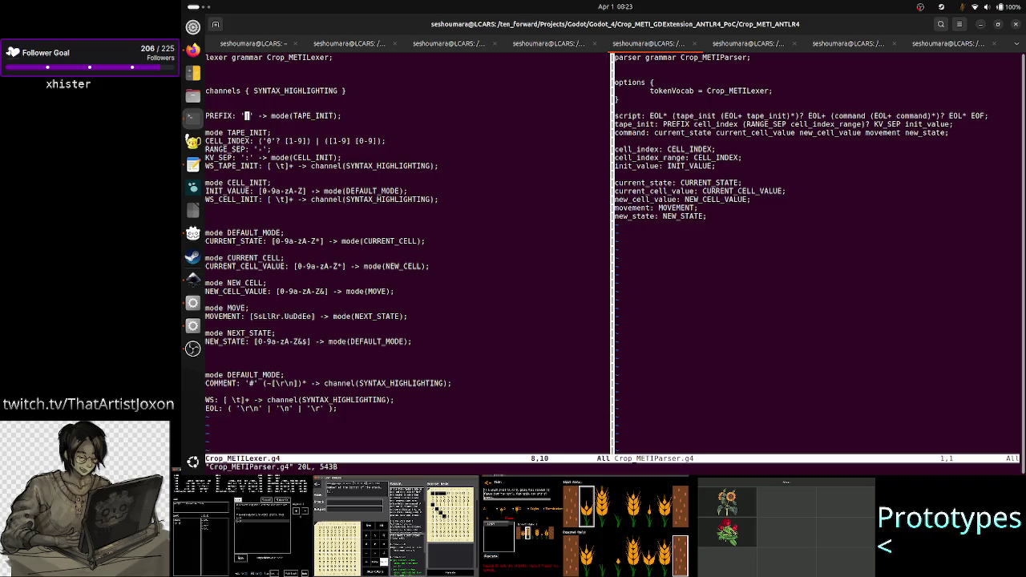
pyautogui.press('w')
pyautogui.press('w')
pyautogui.press('w')
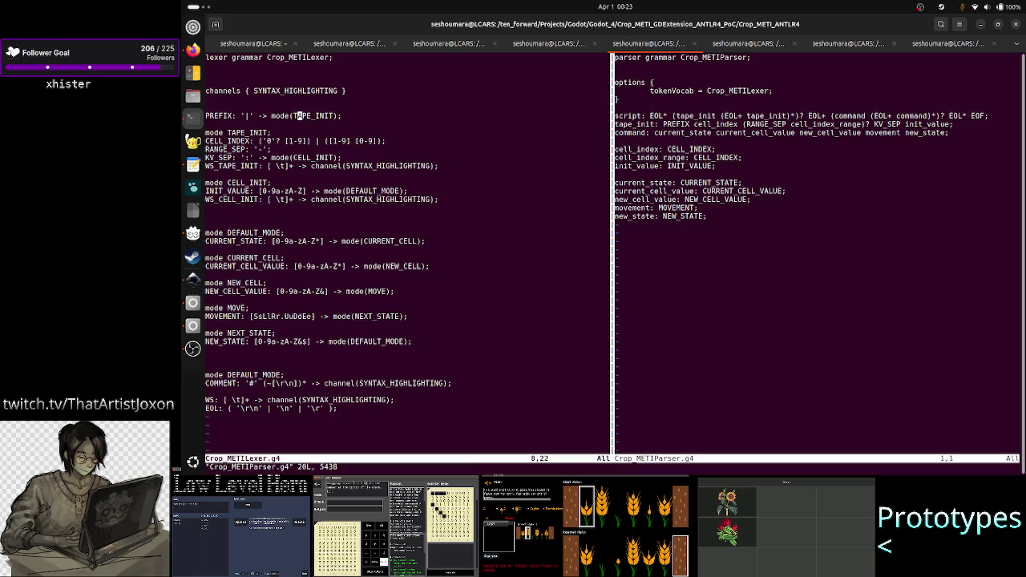
pyautogui.press('b')
pyautogui.press('b')
pyautogui.press('b')
pyautogui.press('b')
pyautogui.press('l')
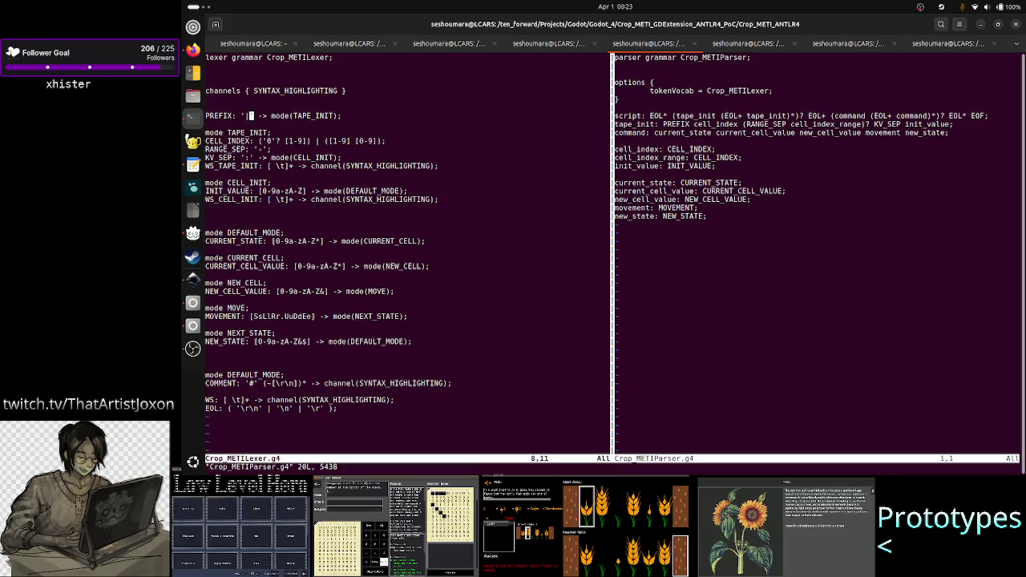
pyautogui.press('i')
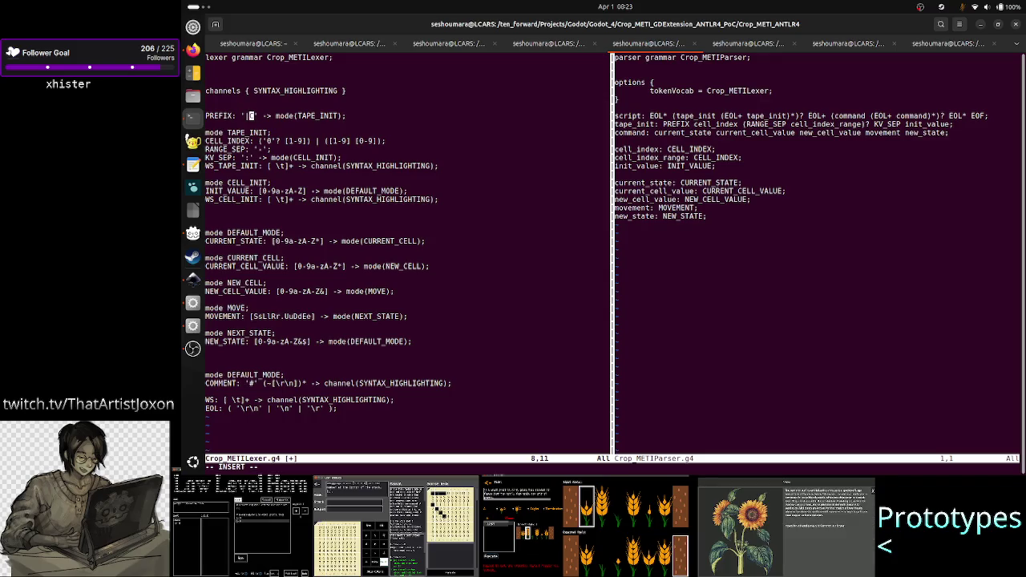
# - Remove the extra character from the PREFIX rule and look over the DEFAULT_MODE and CURRENT_STATE lines
pyautogui.press('Right')
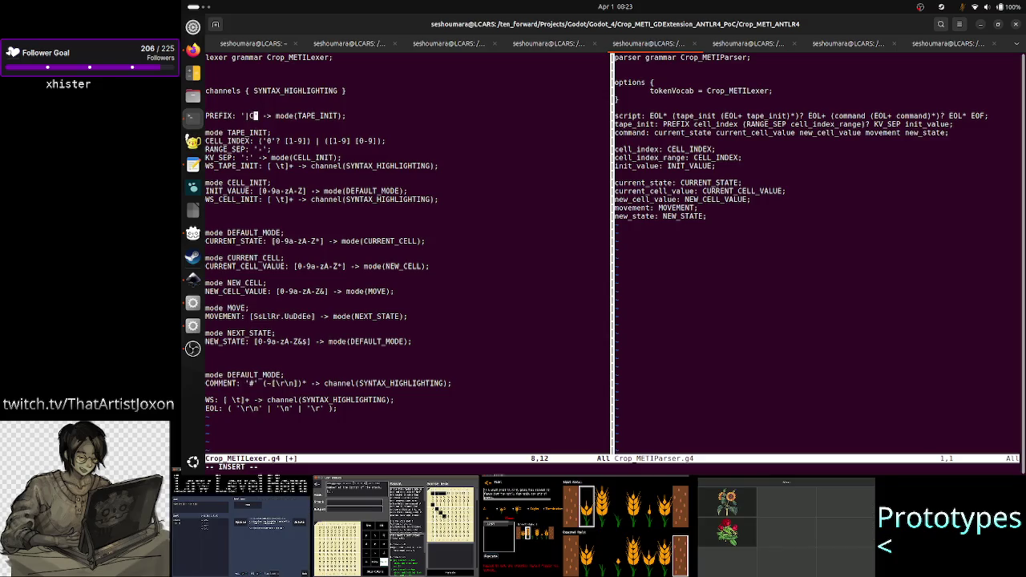
pyautogui.press('BackSpace')
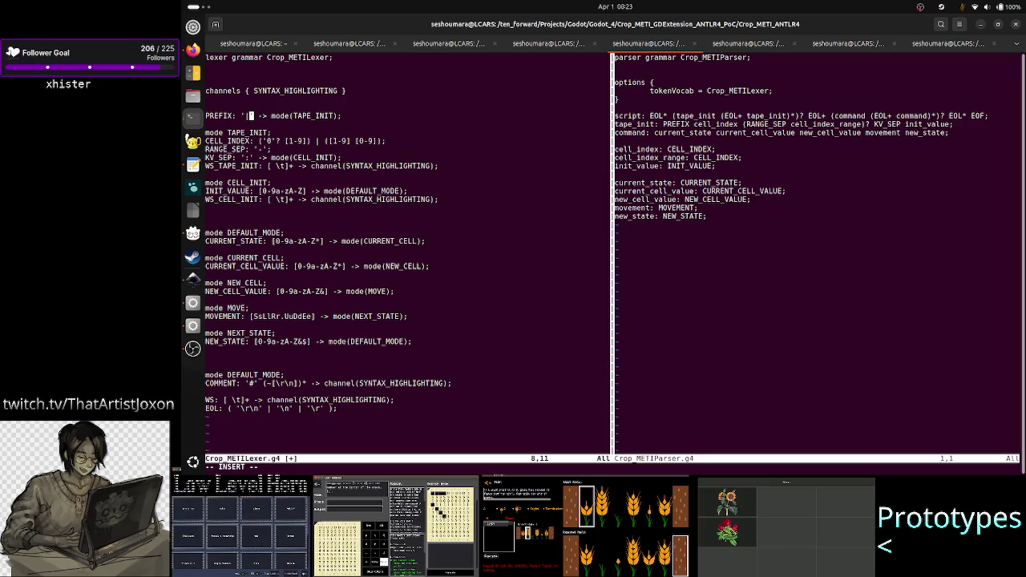
pyautogui.moveTo(228, 224); pyautogui.dragTo(282, 232)
pyautogui.click(282, 232)
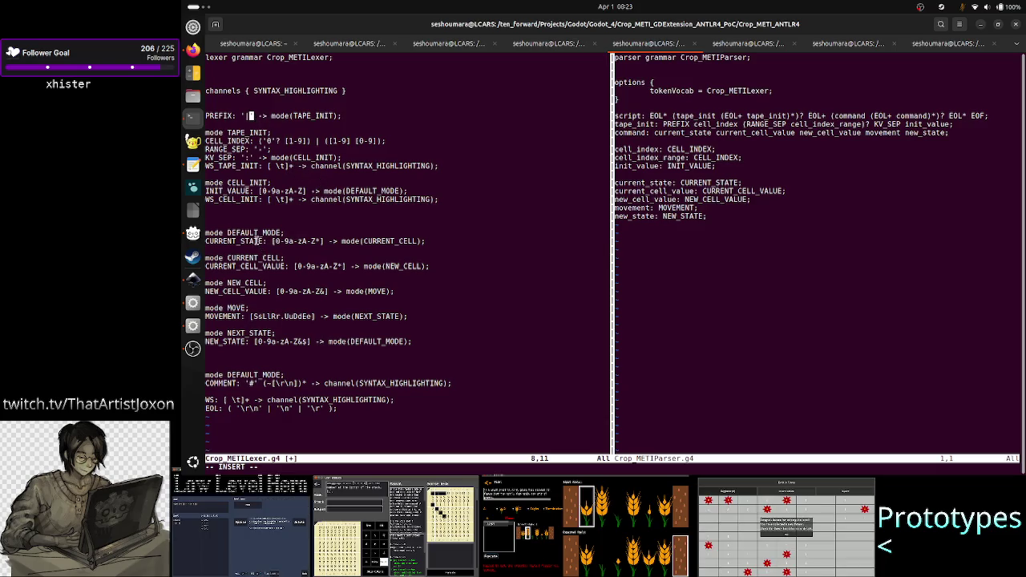
pyautogui.moveTo(232, 234); pyautogui.dragTo(283, 242)
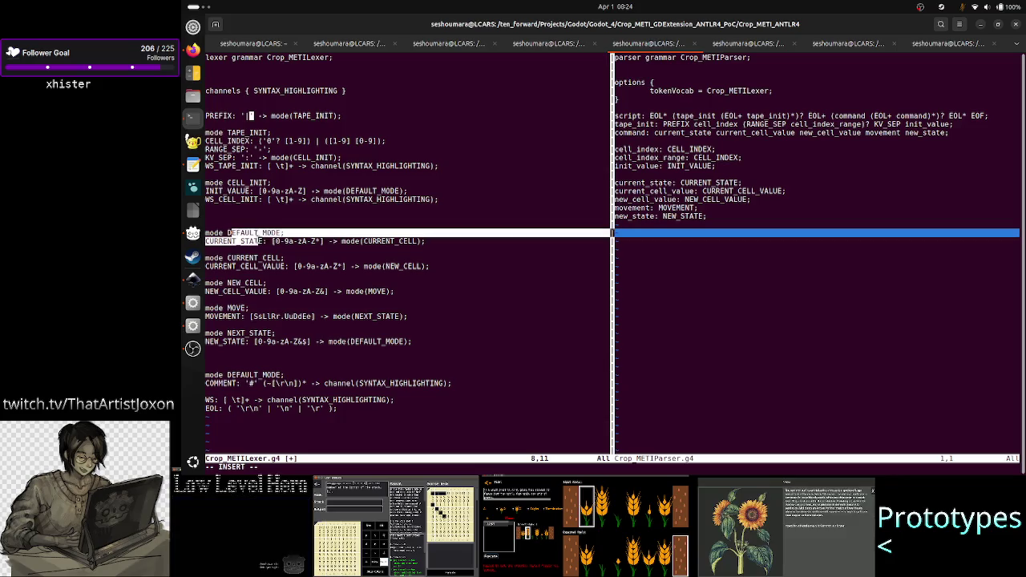
pyautogui.click(283, 241)
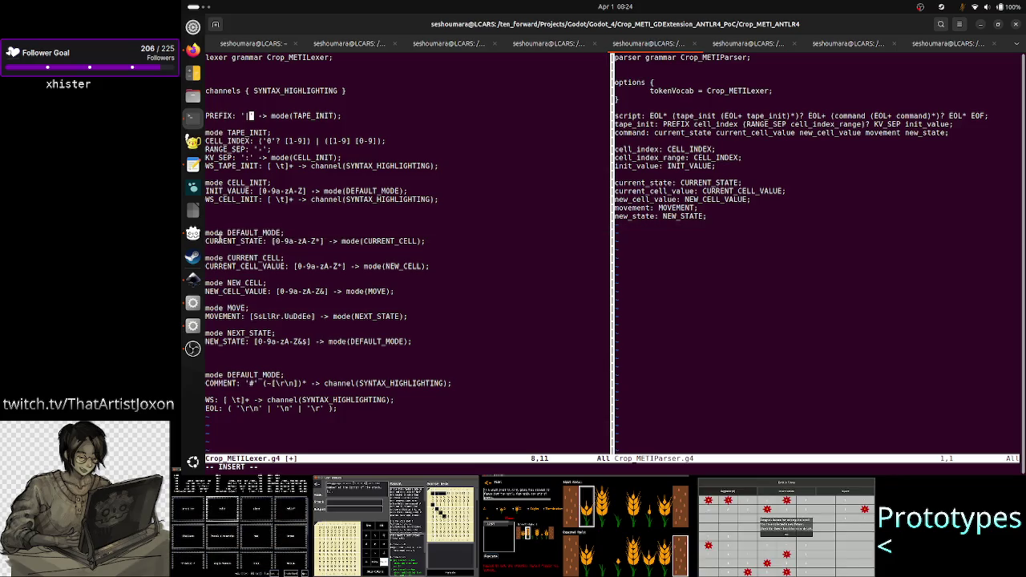
pyautogui.moveTo(218, 242); pyautogui.dragTo(324, 241)
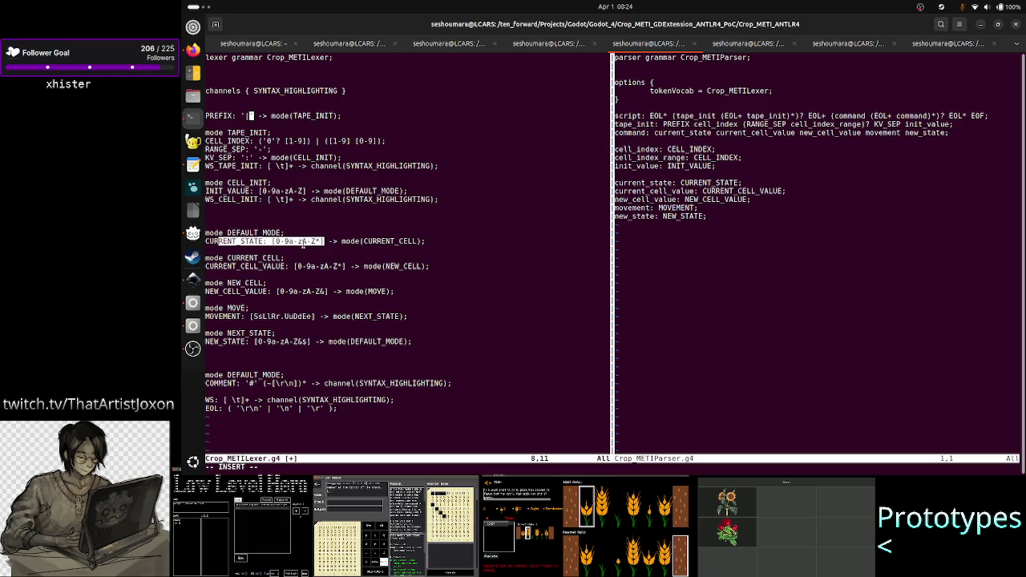
pyautogui.click(426, 140)
# - Add an EOL PREFIX: 'C' line after mode TAPE_INIT, checking the concept sheet
pyautogui.press('Down')
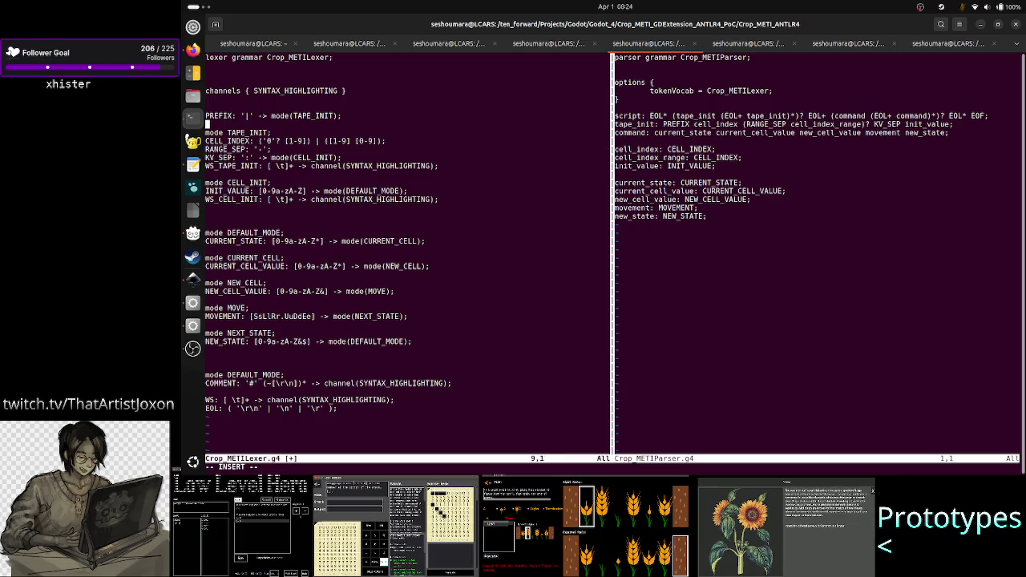
pyautogui.press('Down')
pyautogui.press('End')
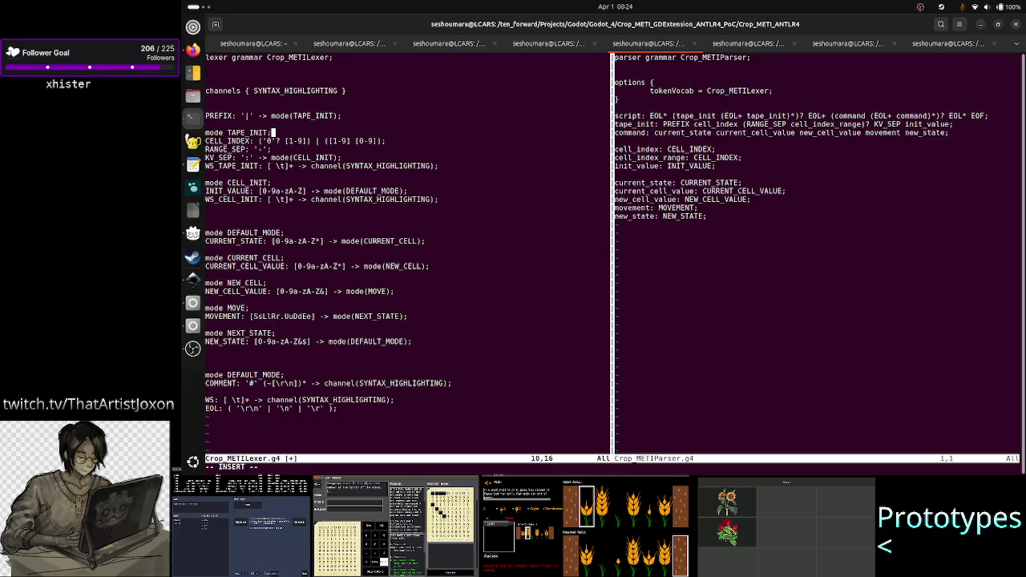
pyautogui.press('Return')
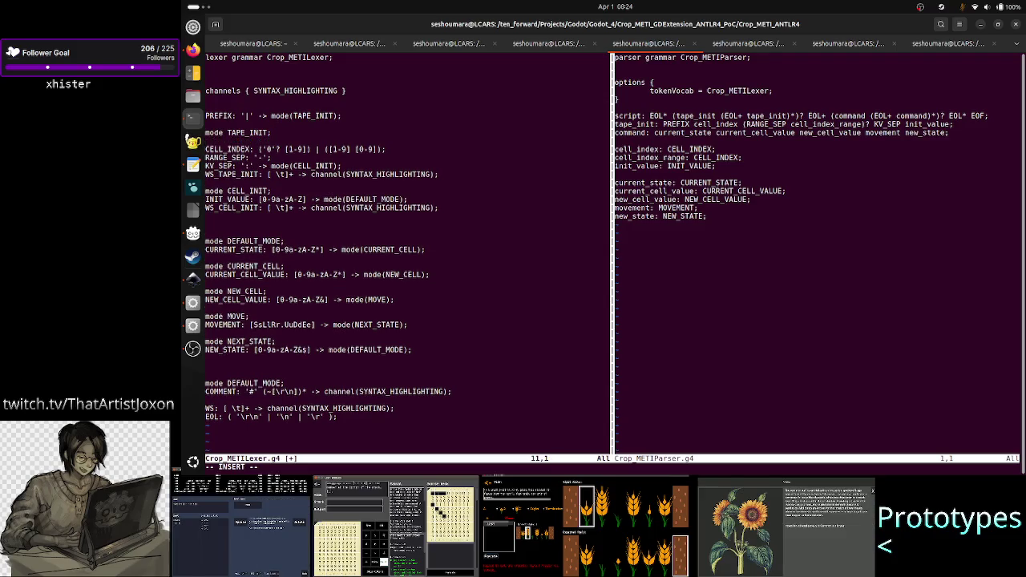
pyautogui.write('EOL ')
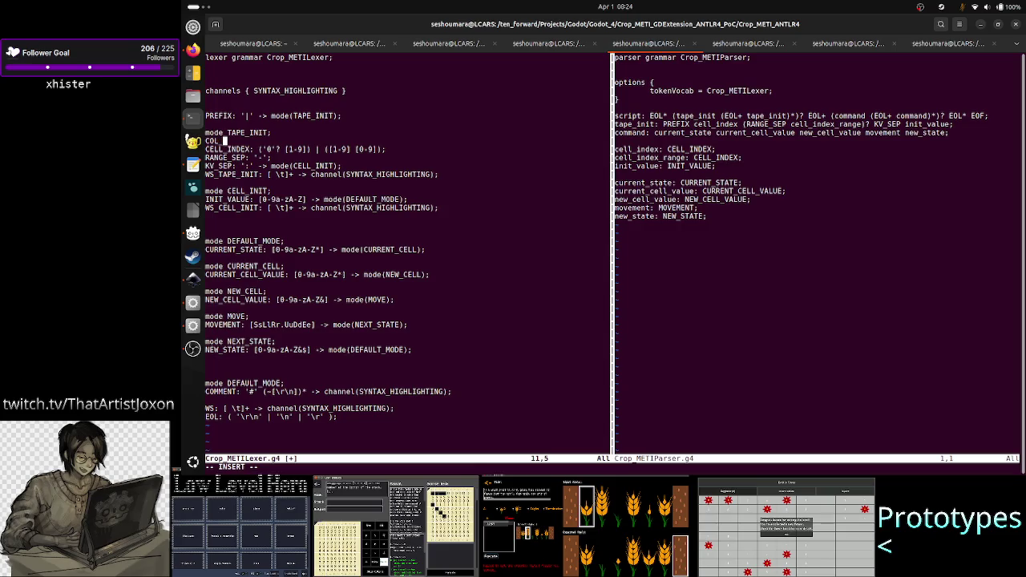
pyautogui.write('PREFIX')
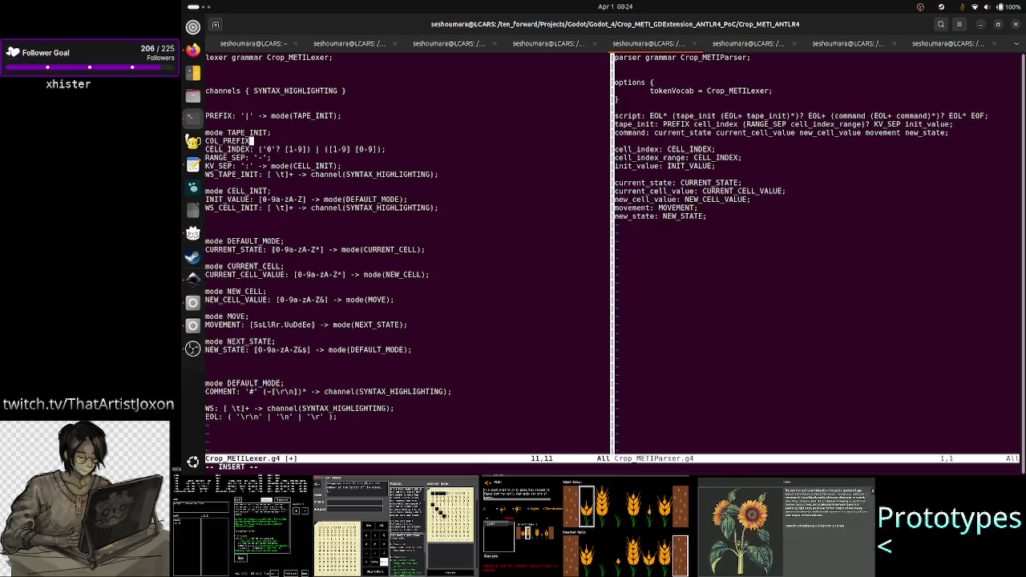
pyautogui.write(": 'C")
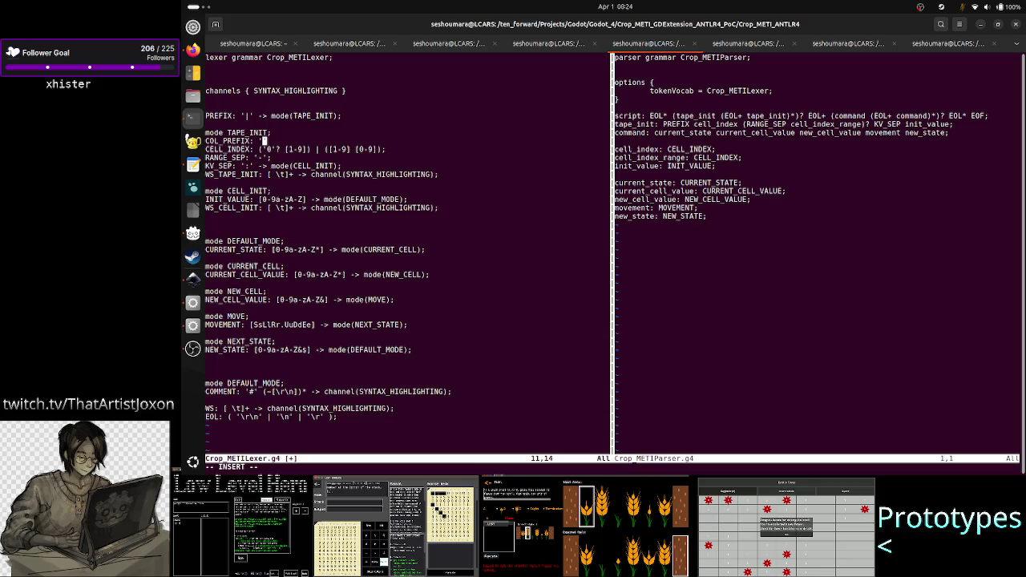
pyautogui.write("'")
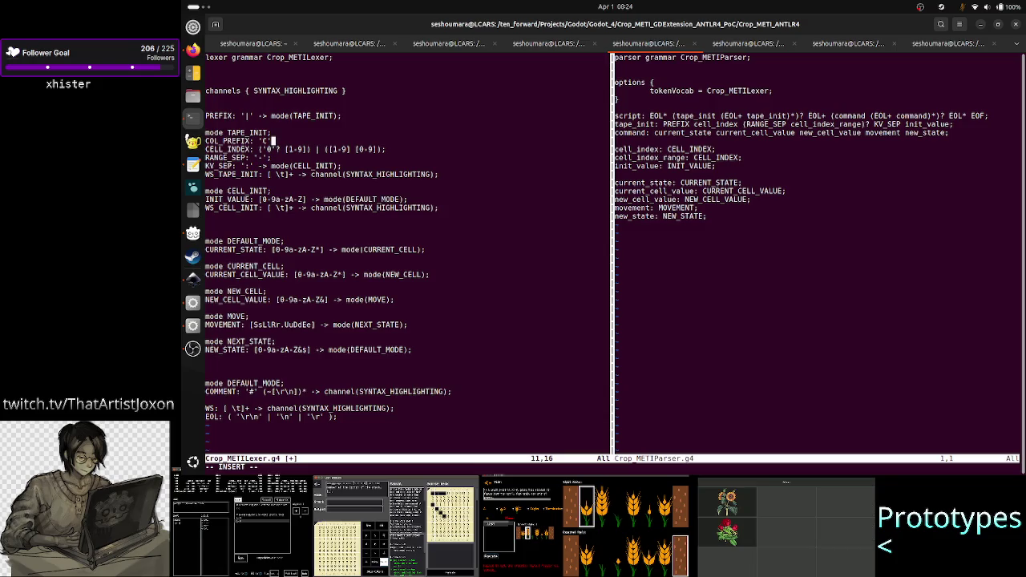
pyautogui.press('Return')
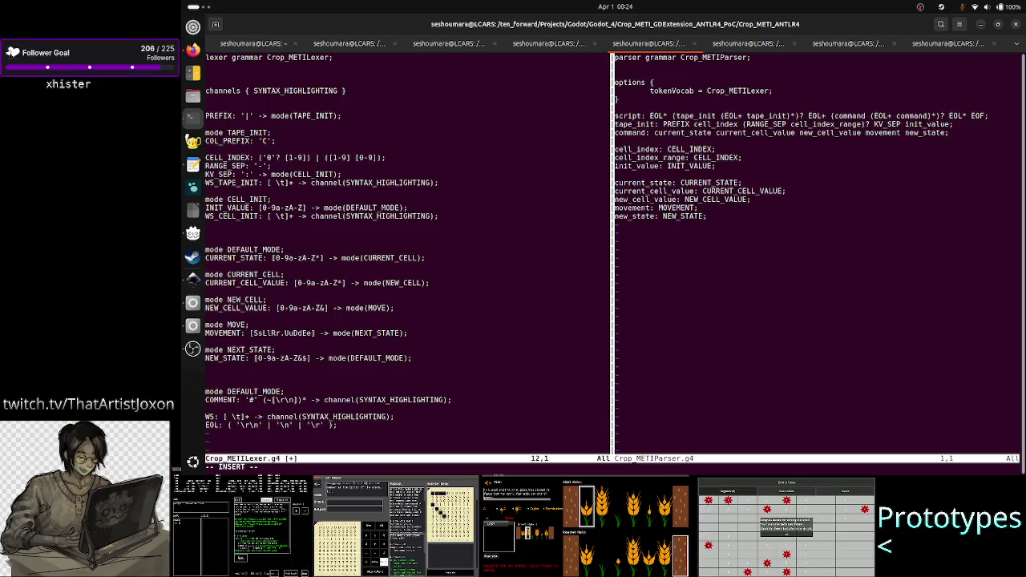
pyautogui.hotkey('alt', 'Tab')
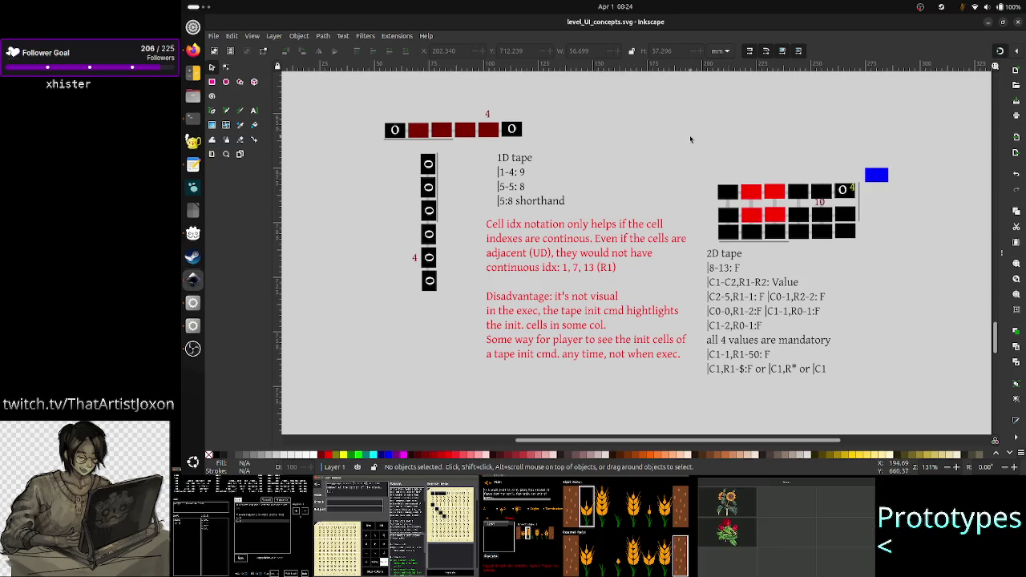
pyautogui.hotkey('alt', 'Tab')
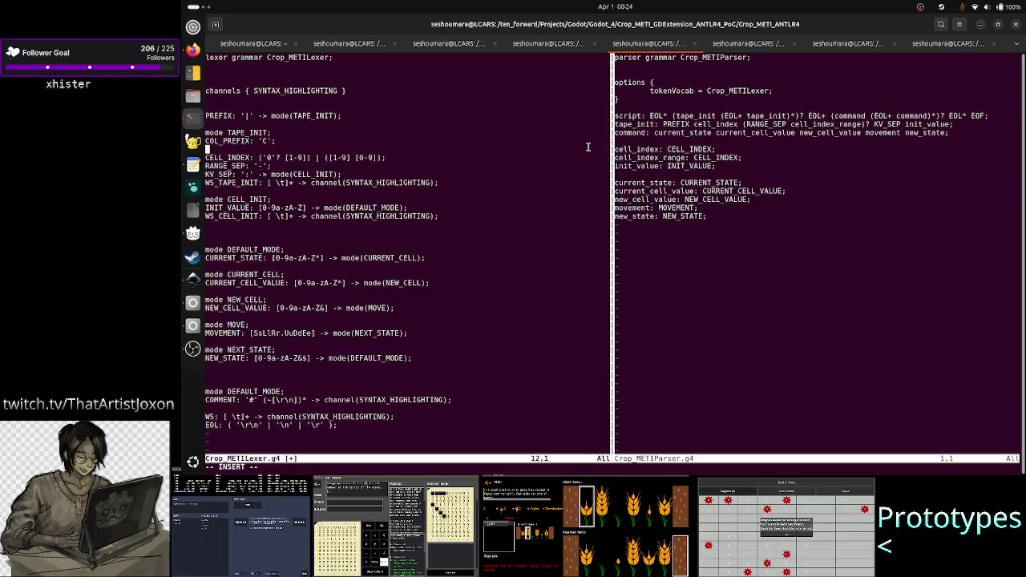
pyautogui.press('BackSpace')
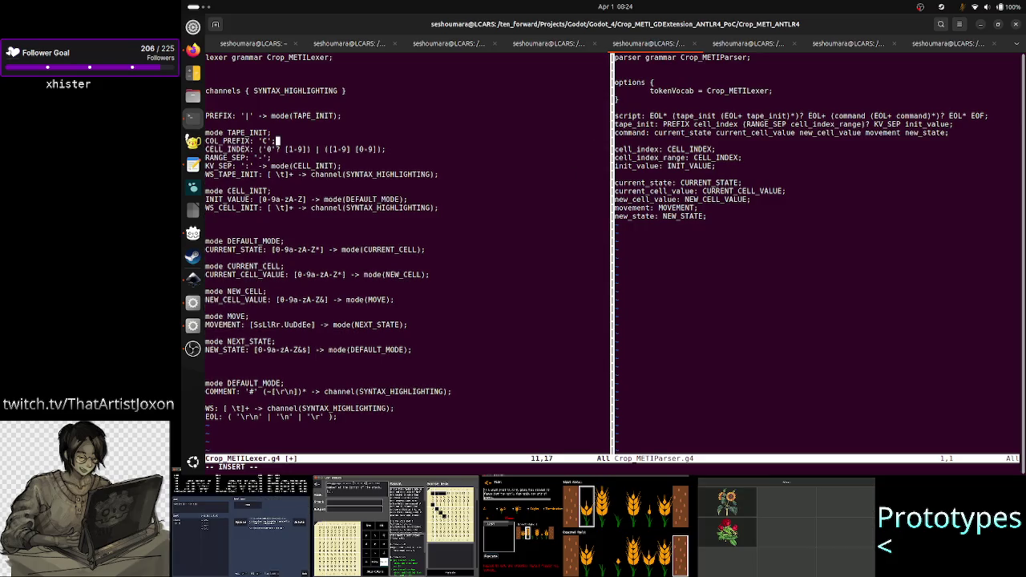
# - Rename CELL_INDEX to COL_INDEX, add a line below it, and bring Inkscape forward
pyautogui.press('Down')
pyautogui.press('Left')
pyautogui.press('Left')
pyautogui.press('Left')
pyautogui.press('Left')
pyautogui.press('Left')
pyautogui.press('Left')
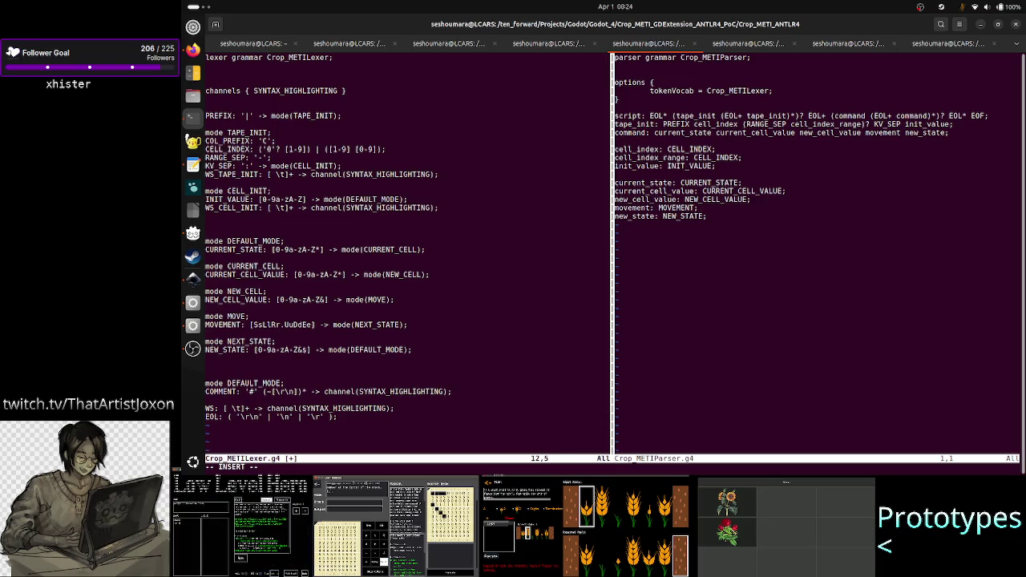
pyautogui.press('BackSpace')
pyautogui.press('BackSpace')
pyautogui.press('BackSpace')
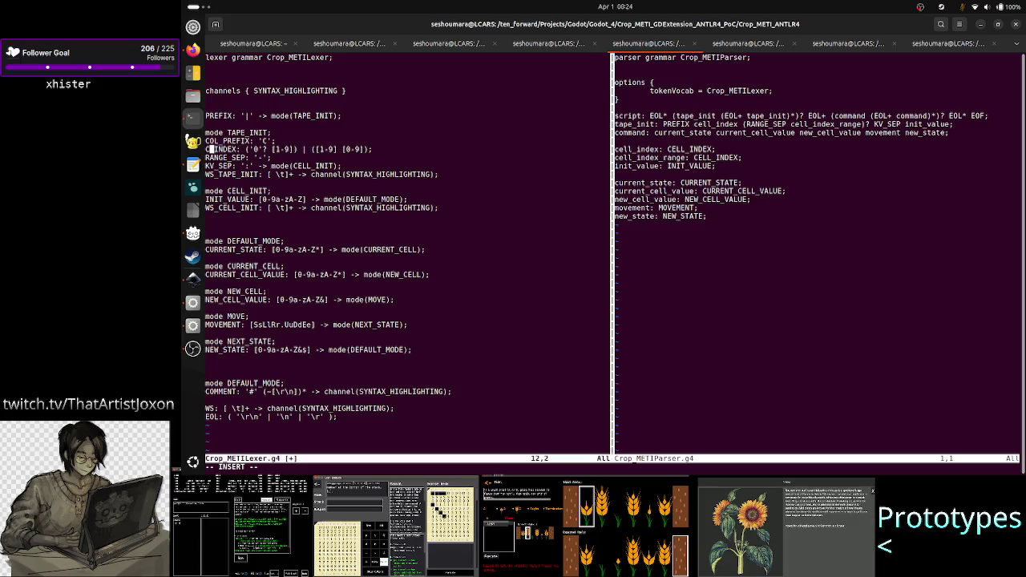
pyautogui.write('OL')
pyautogui.press('Right')
pyautogui.press('Right')
pyautogui.press('Right')
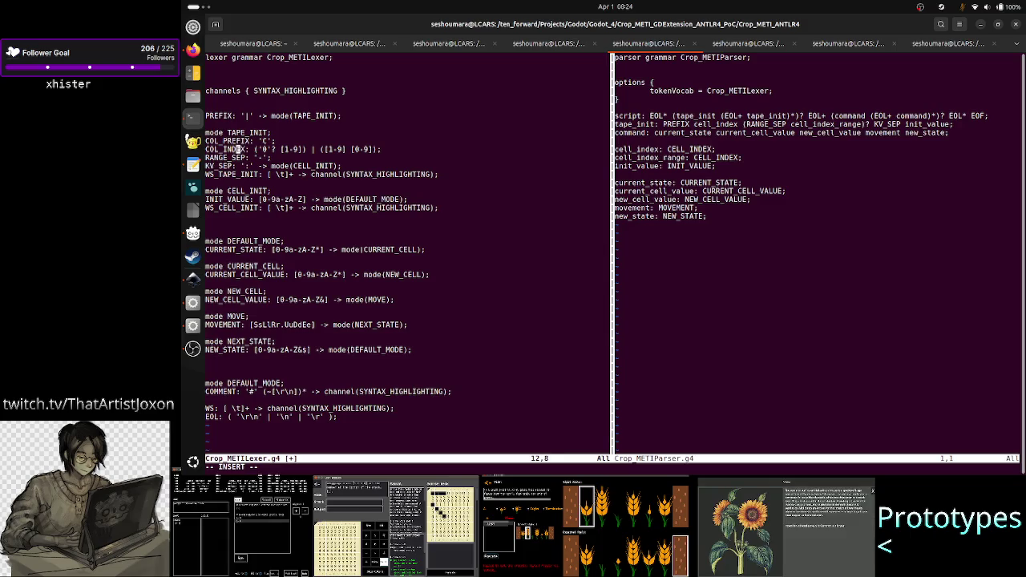
pyautogui.press('Right')
pyautogui.press('Right')
pyautogui.press('Right')
pyautogui.press('Right')
pyautogui.press('Right')
pyautogui.press('Right')
pyautogui.press('Right')
pyautogui.press('Right')
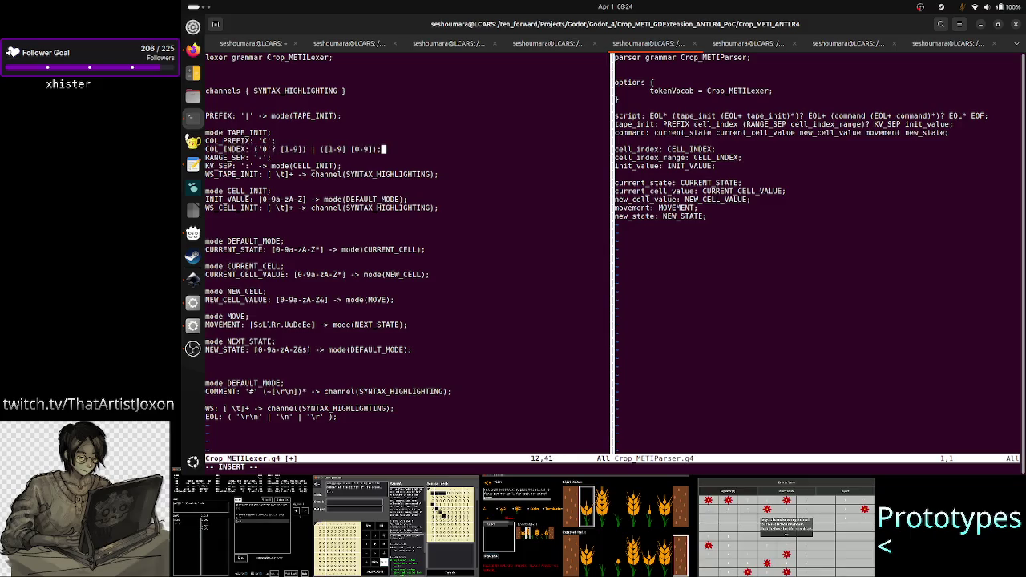
pyautogui.press('Return')
pyautogui.hotkey('alt', 'Tab')
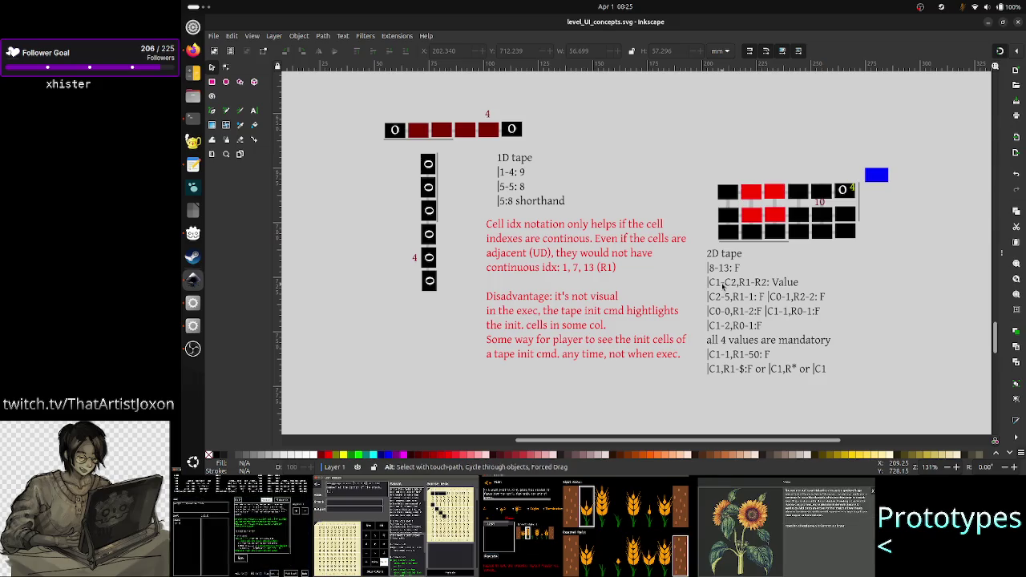
# - Edit the 2D tape text so the column range C1-C2 reads C1-2
pyautogui.hotkey('alt', 'Tab')
pyautogui.hotkey('alt', 'Tab')
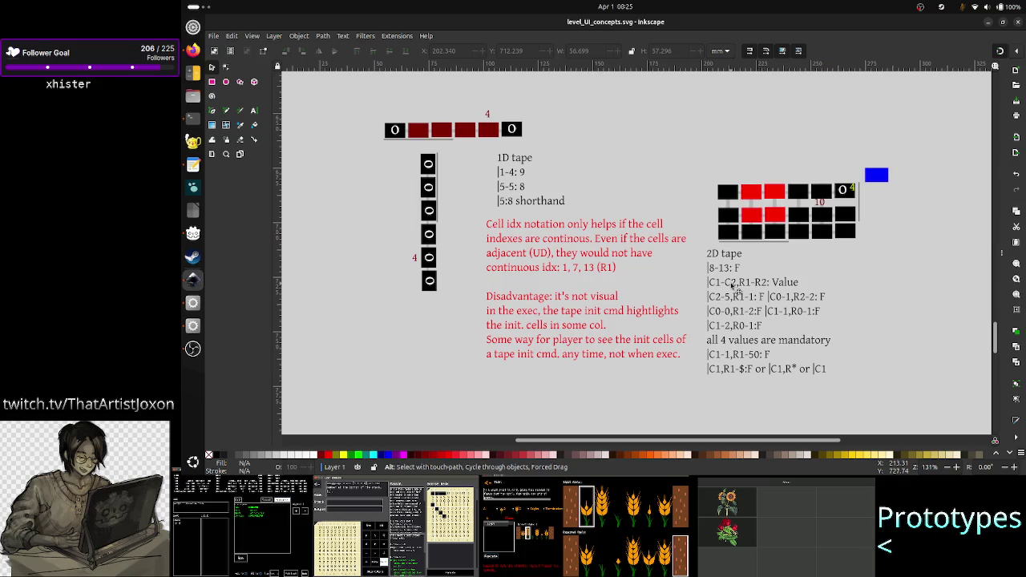
pyautogui.click(736, 288)
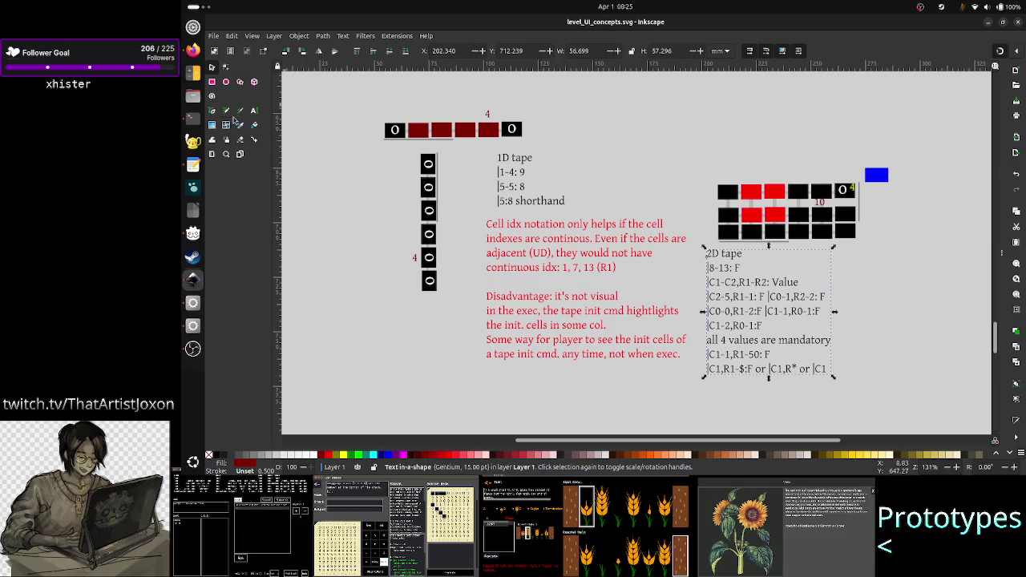
pyautogui.click(254, 109)
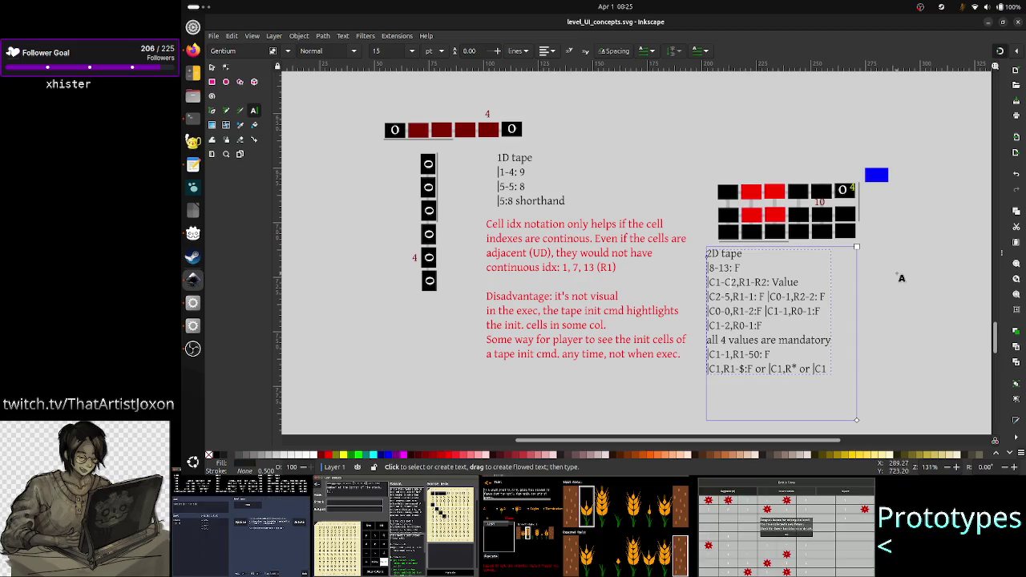
pyautogui.hotkey('shift', 'Left')
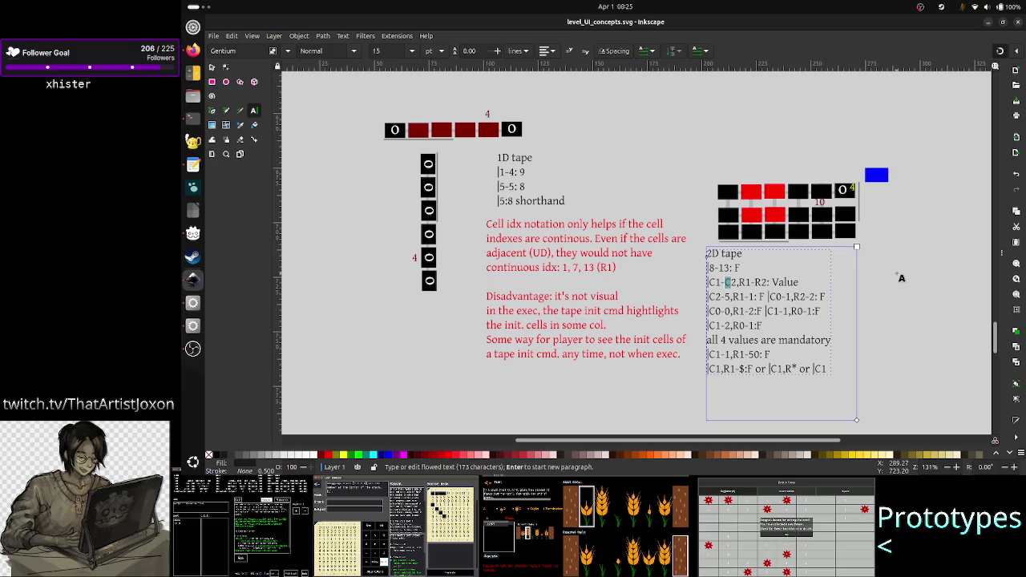
pyautogui.press('BackSpace')
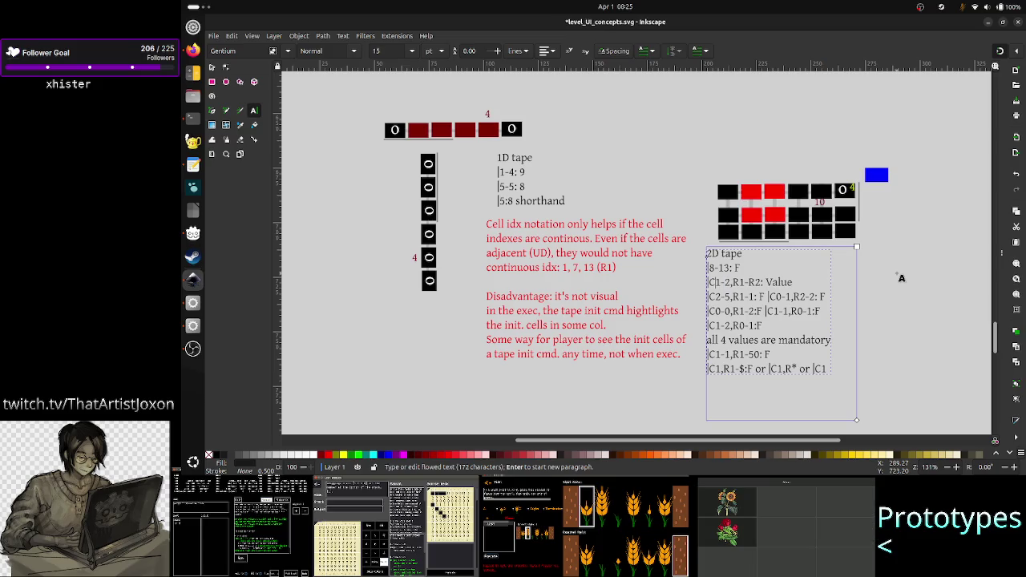
# - Delete the extra R so the row range R1-R2 reads R1-2
pyautogui.hotkey('shift', 'Right')
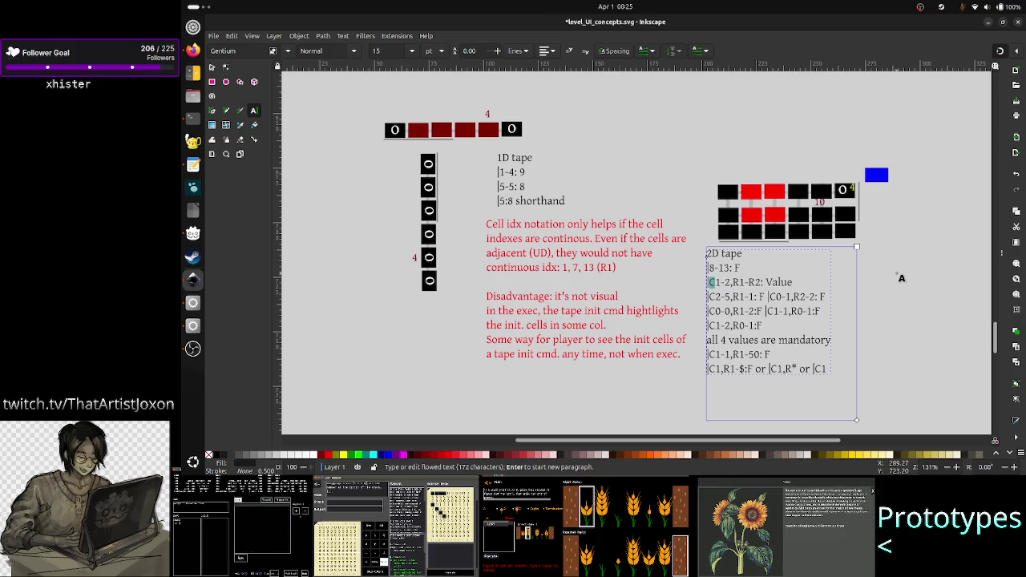
pyautogui.press('Right')
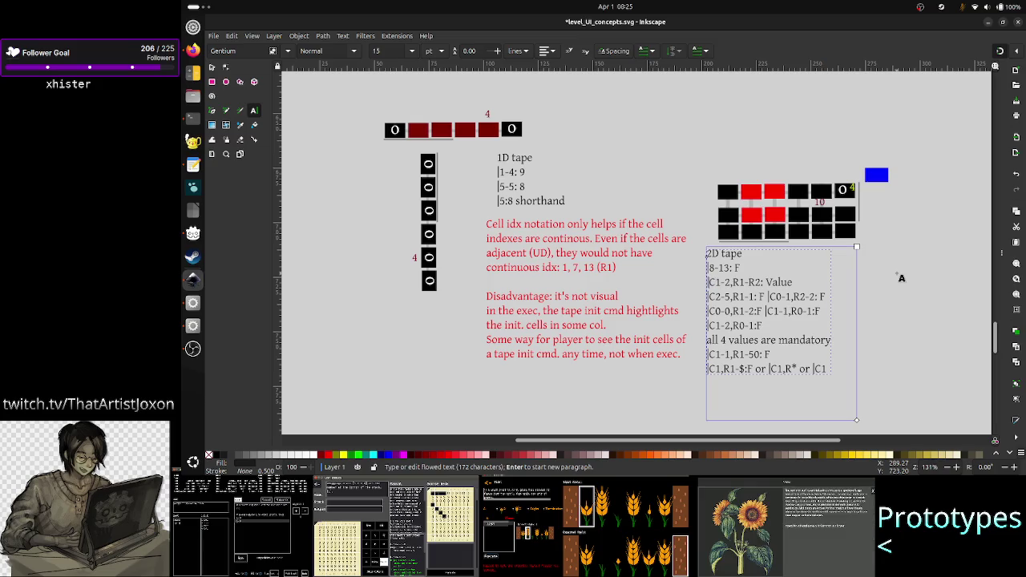
pyautogui.hotkey('shift', 'Right')
pyautogui.hotkey('shift', 'Right')
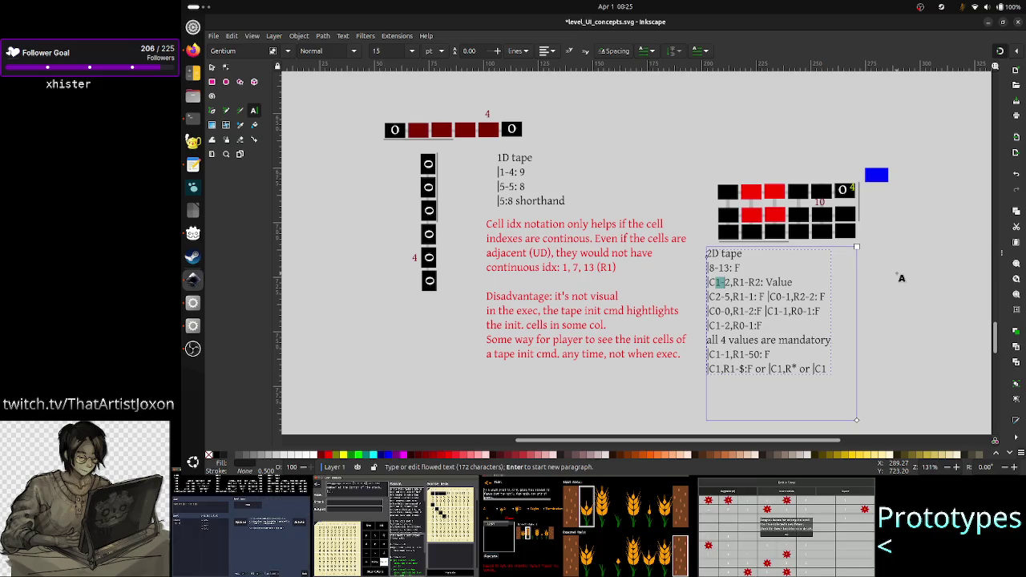
pyautogui.hotkey('shift', 'Right')
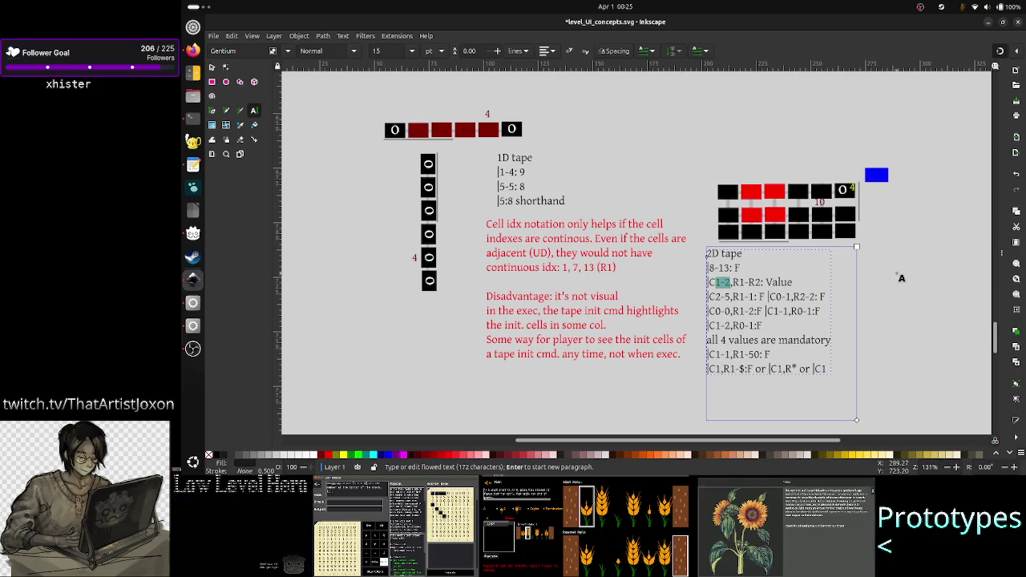
pyautogui.press('Right')
pyautogui.press('Right')
pyautogui.press('Right')
pyautogui.press('BackSpace')
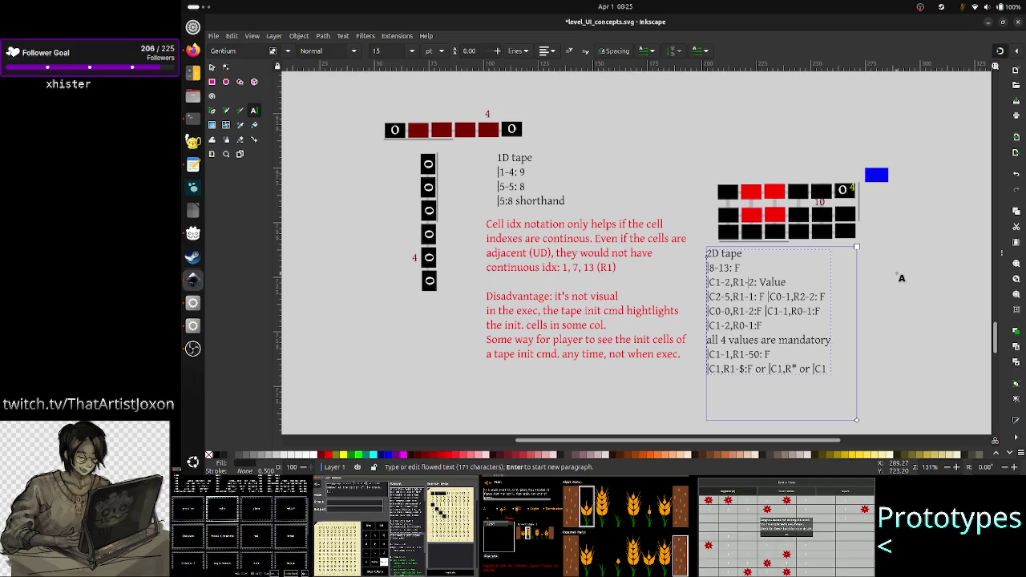
pyautogui.hotkey('shift', 'Right')
pyautogui.hotkey('shift', 'Right')
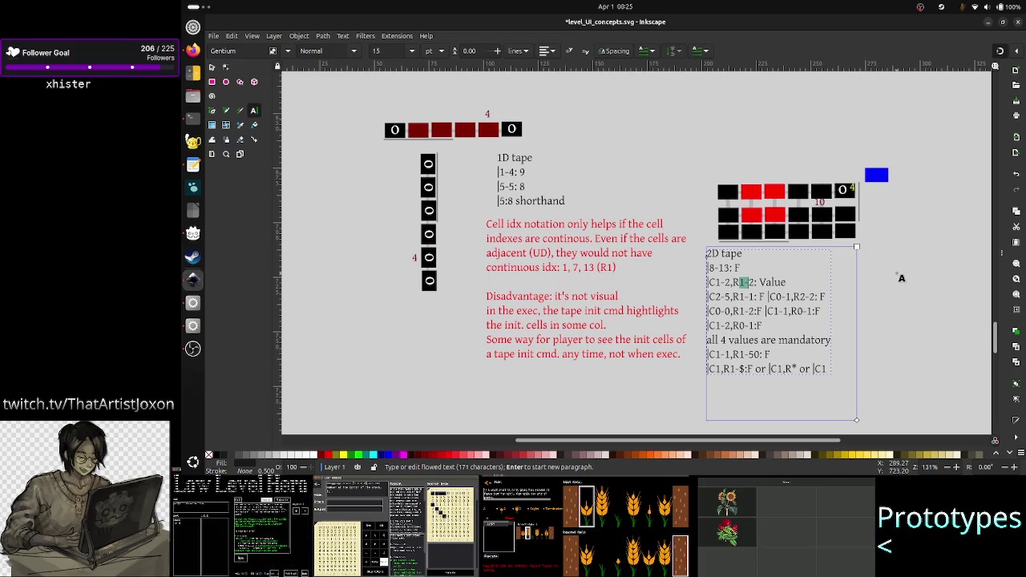
pyautogui.hotkey('shift', 'Right')
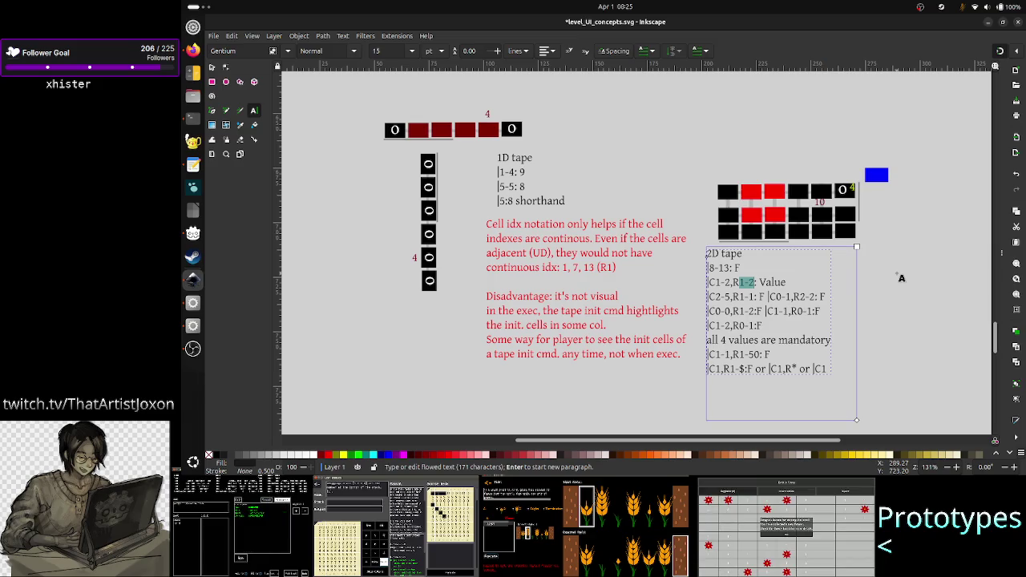
# - Step through the C2-5, C0-1 and R2-2 entries on the following notation lines
pyautogui.press('Left')
pyautogui.press('Down')
pyautogui.press('Left')
pyautogui.press('Left')
pyautogui.press('Left')
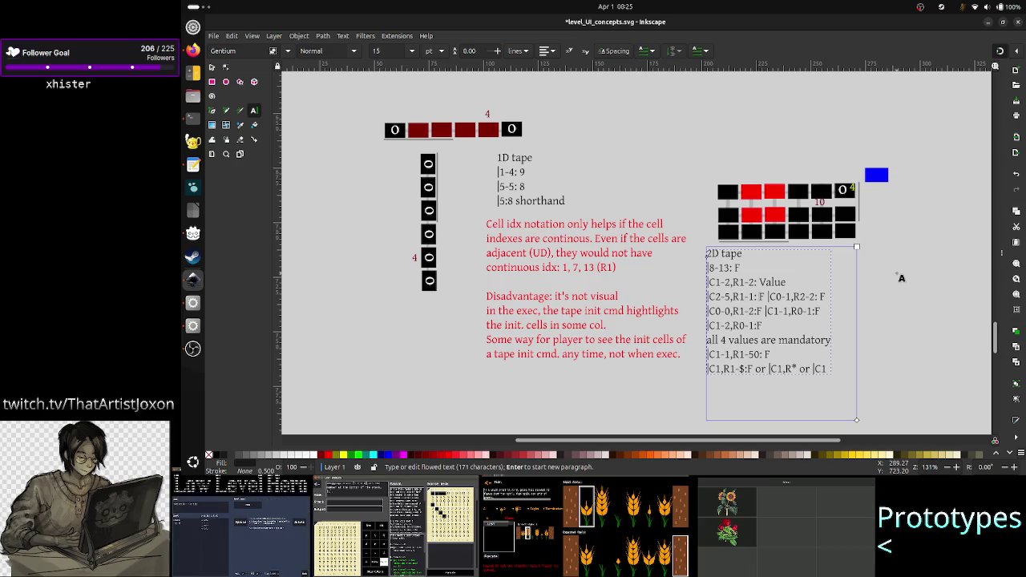
pyautogui.press('Right')
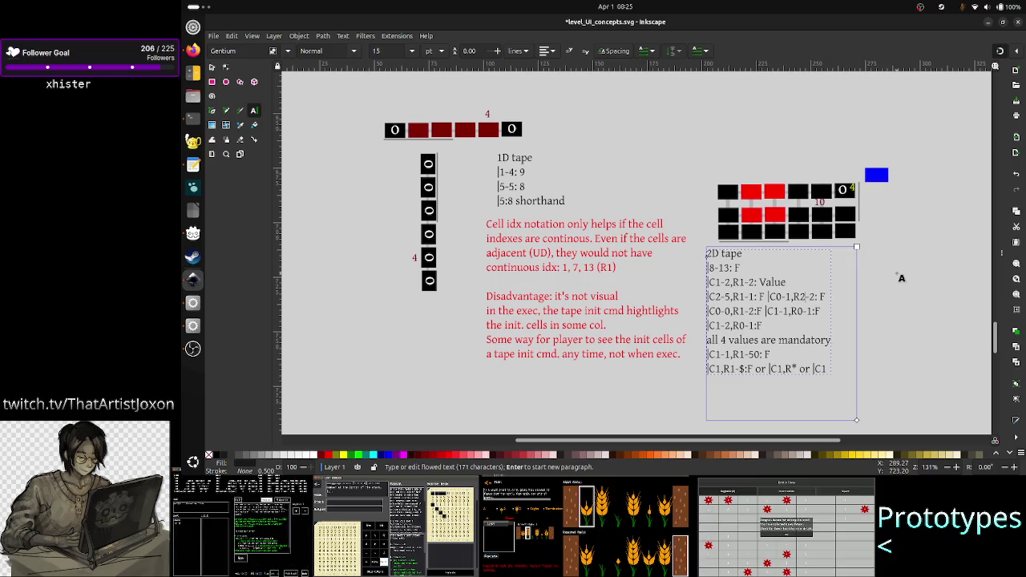
pyautogui.press('Right')
pyautogui.press('Right')
pyautogui.press('Right')
pyautogui.press('Left')
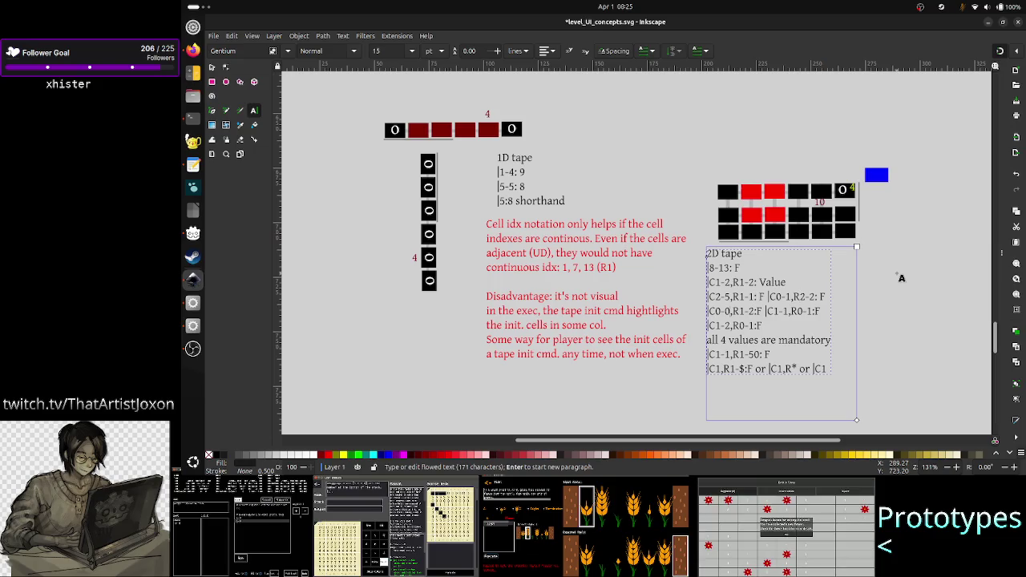
pyautogui.hotkey('shift', 'Right')
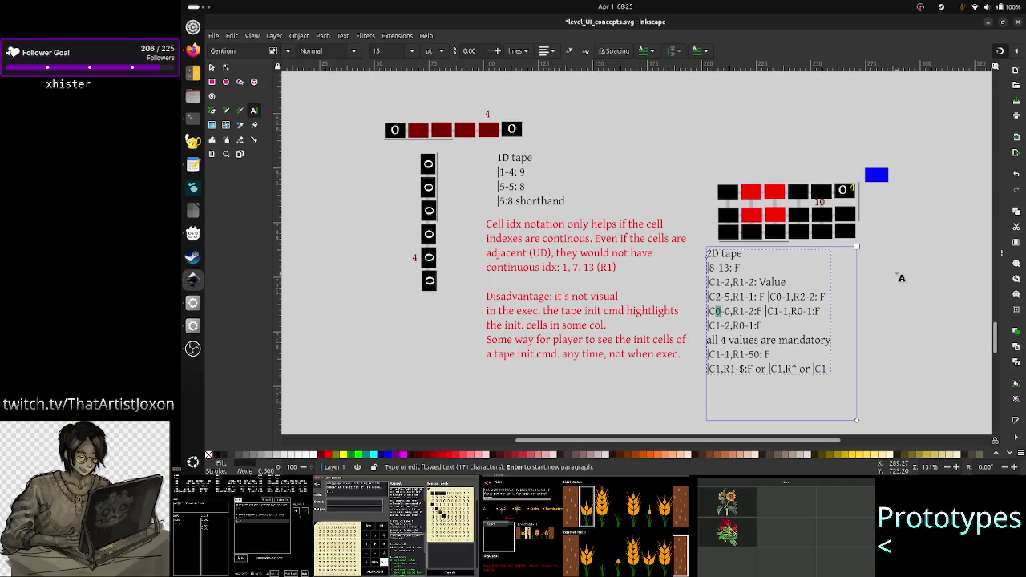
# - Review the 0-0, R1-2 and C1-1 ranges in the 2D tape entries
pyautogui.hotkey('shift', 'Right')
pyautogui.hotkey('shift', 'Right')
pyautogui.press('Right')
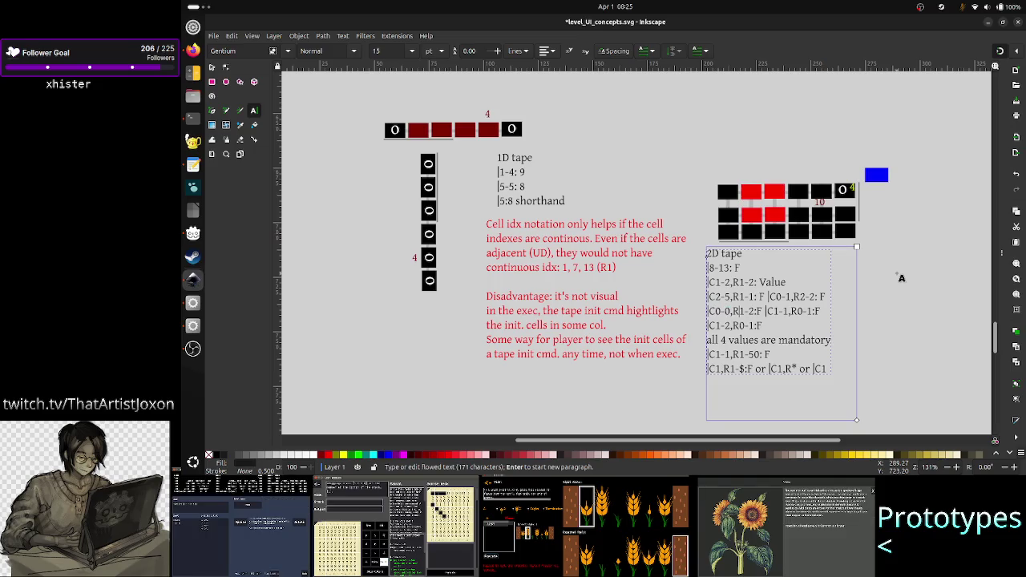
pyautogui.press('Right')
pyautogui.press('Right')
pyautogui.hotkey('shift', 'Right')
pyautogui.hotkey('shift', 'Right')
pyautogui.hotkey('shift', 'Right')
pyautogui.press('Right')
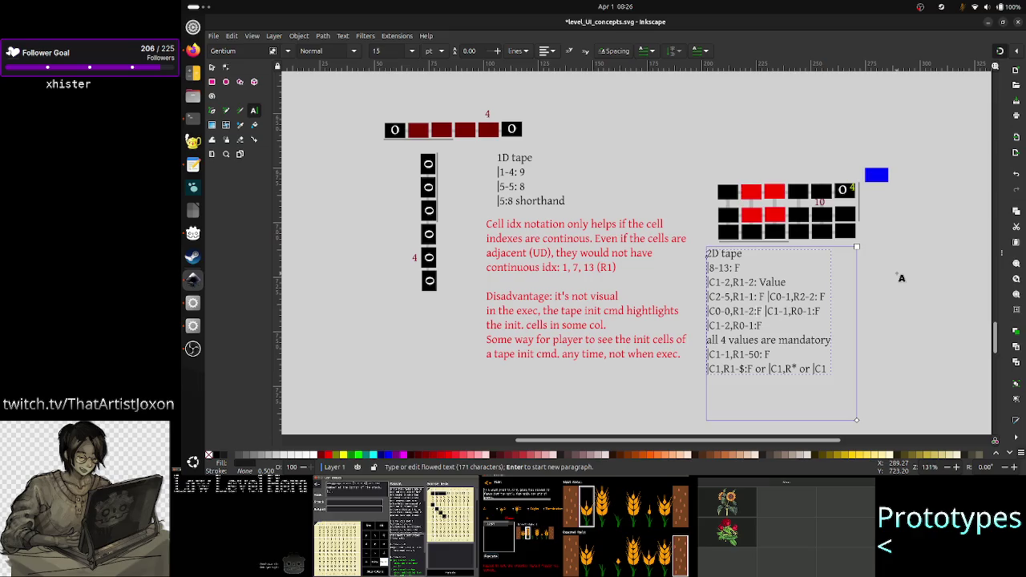
pyautogui.press('Right')
pyautogui.hotkey('shift', 'Right')
pyautogui.hotkey('shift', 'Right')
pyautogui.hotkey('shift', 'Right')
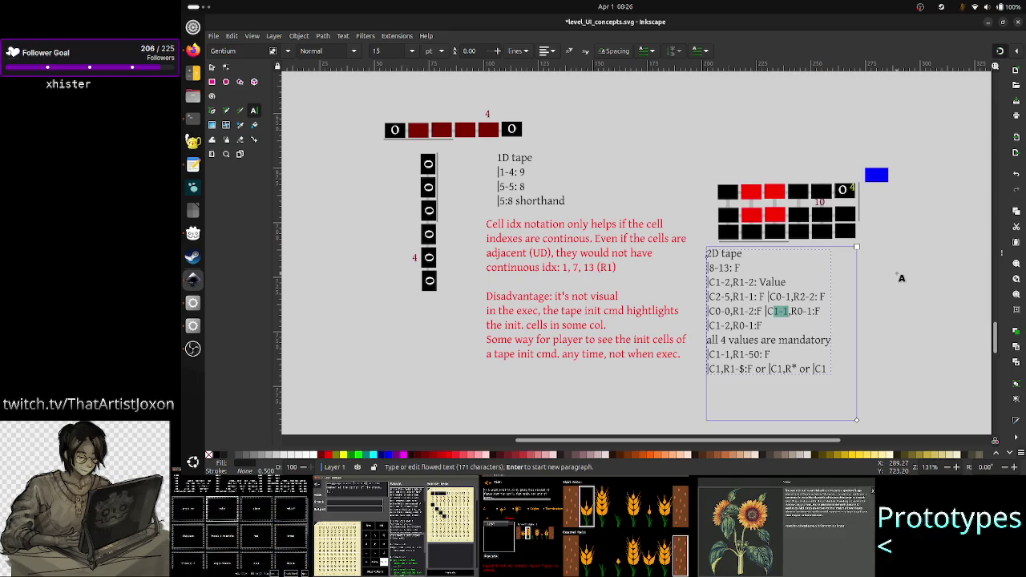
pyautogui.press('Right')
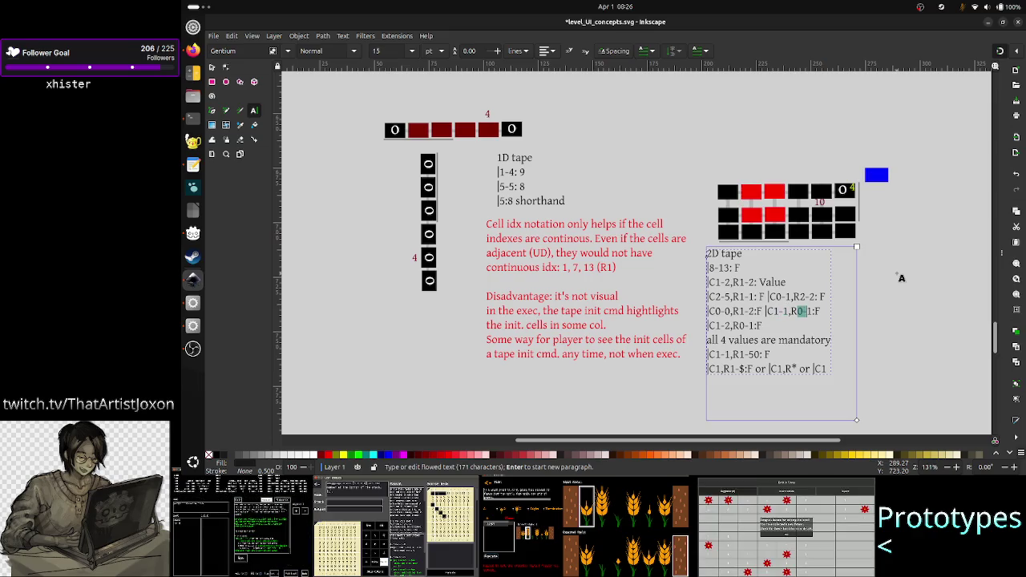
pyautogui.hotkey('shift', 'Right')
# - Check the C1-2,R0-1:F, C1-2,R1-2: Value and last notation lines without editing them
pyautogui.press('Down')
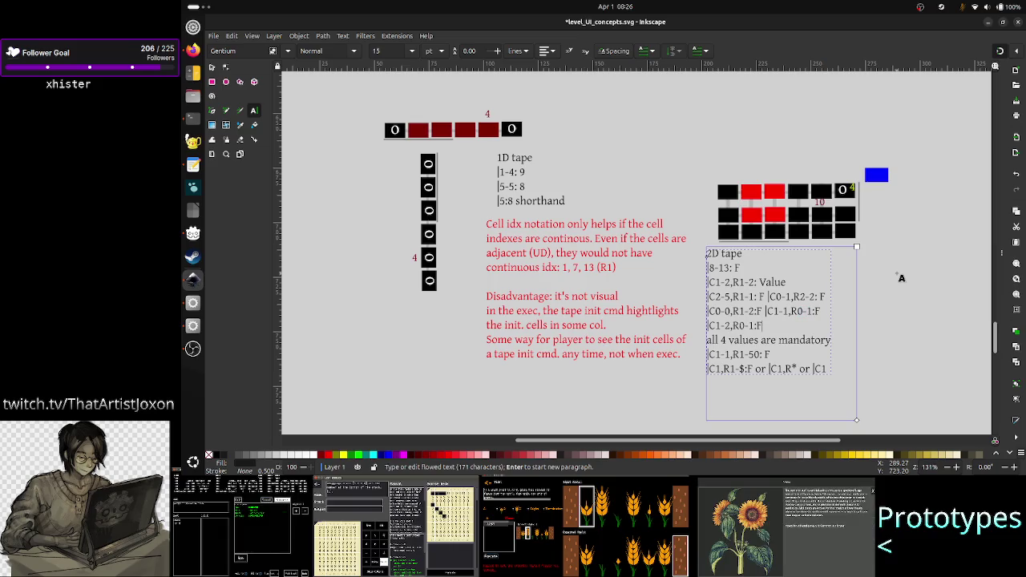
pyautogui.press('Up')
pyautogui.press('Left')
pyautogui.press('Left')
pyautogui.press('Left')
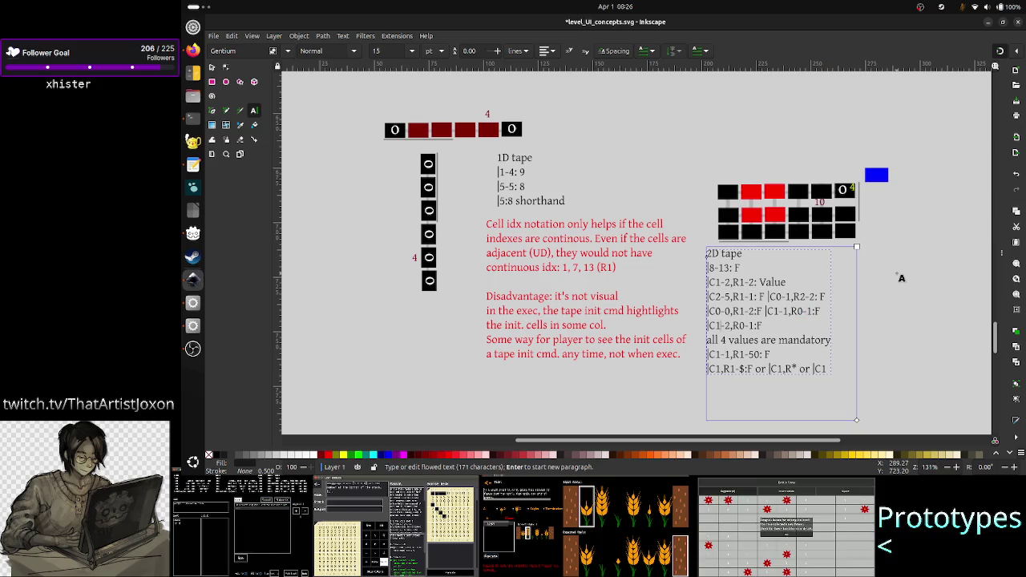
pyautogui.hotkey('shift', 'Right')
pyautogui.hotkey('shift', 'Right')
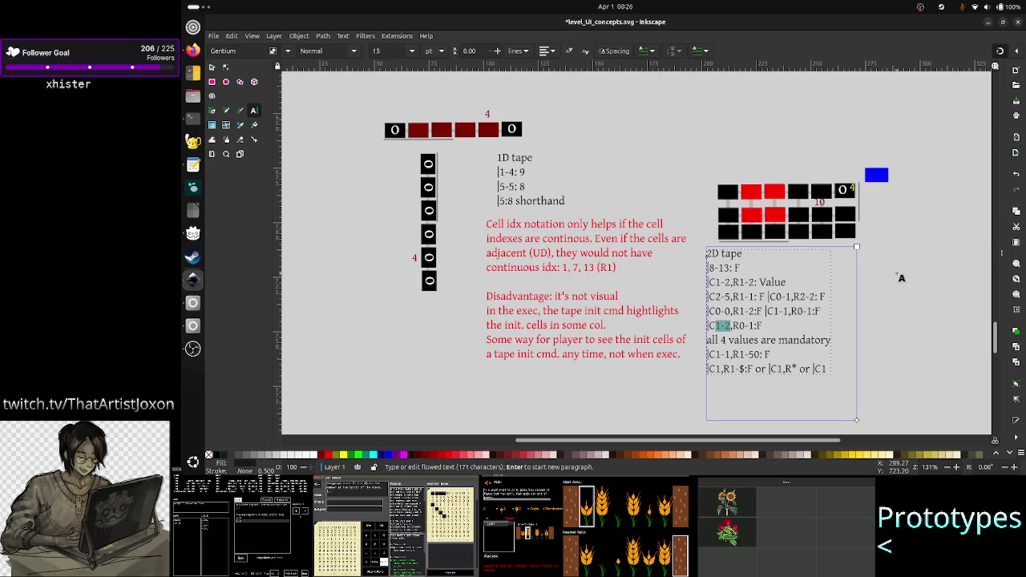
pyautogui.press('Left')
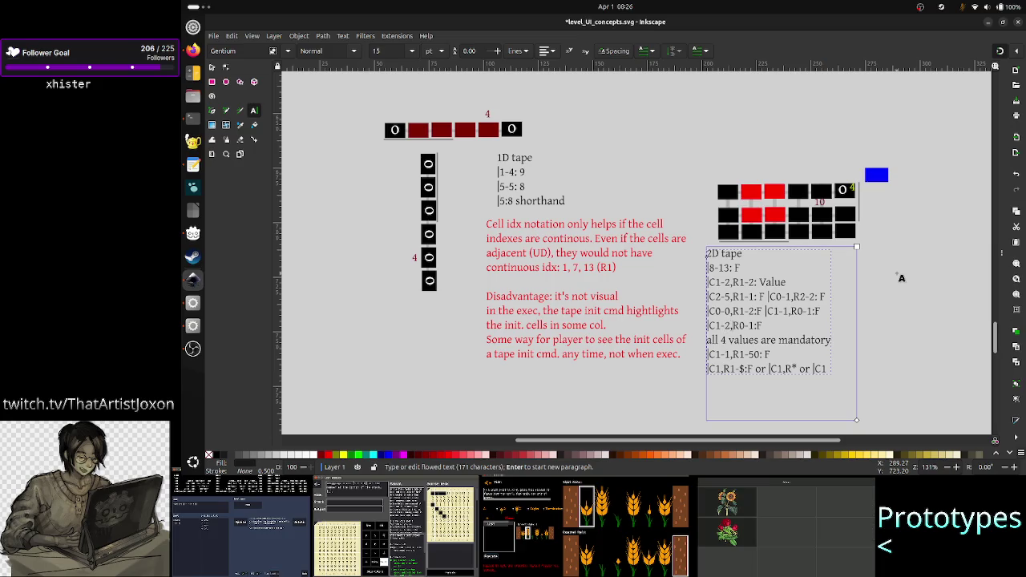
pyautogui.hotkey('shift', 'Right')
pyautogui.hotkey('shift', 'Right')
pyautogui.press('Right')
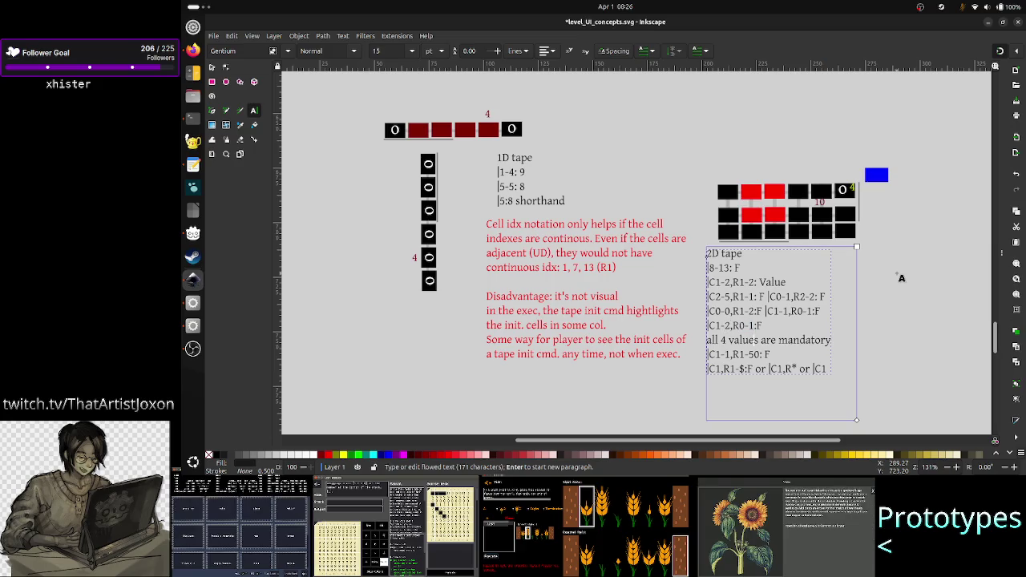
pyautogui.press('Up')
pyautogui.press('Up')
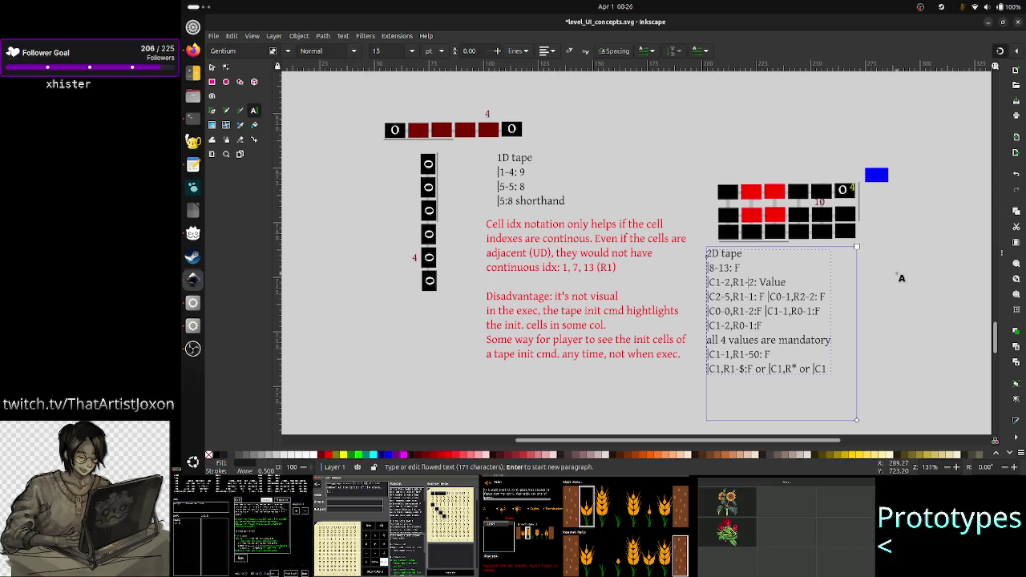
pyautogui.press('Left')
pyautogui.press('Left')
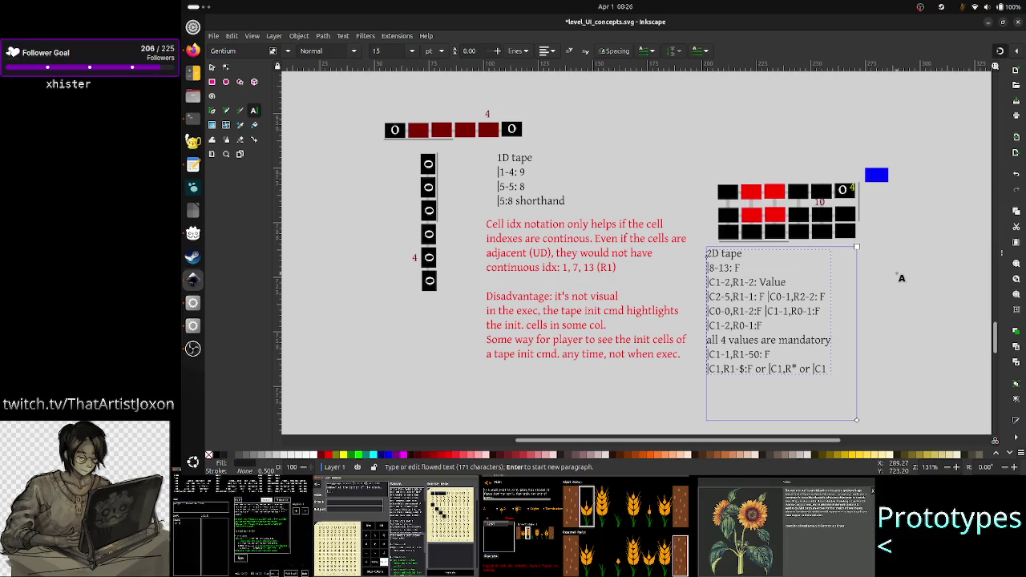
pyautogui.press('Down')
pyautogui.press('Down')
pyautogui.press('Down')
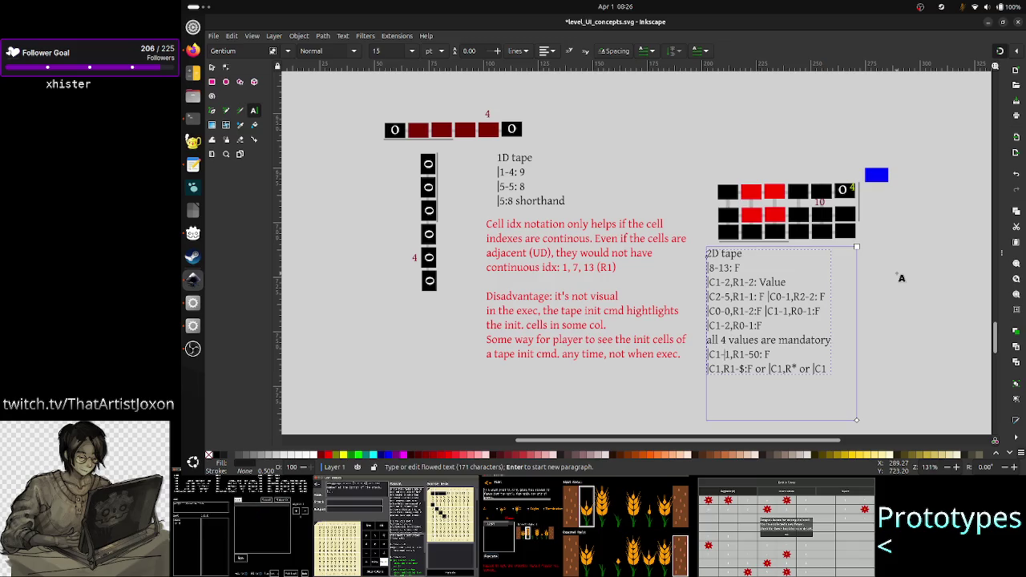
pyautogui.press('Down')
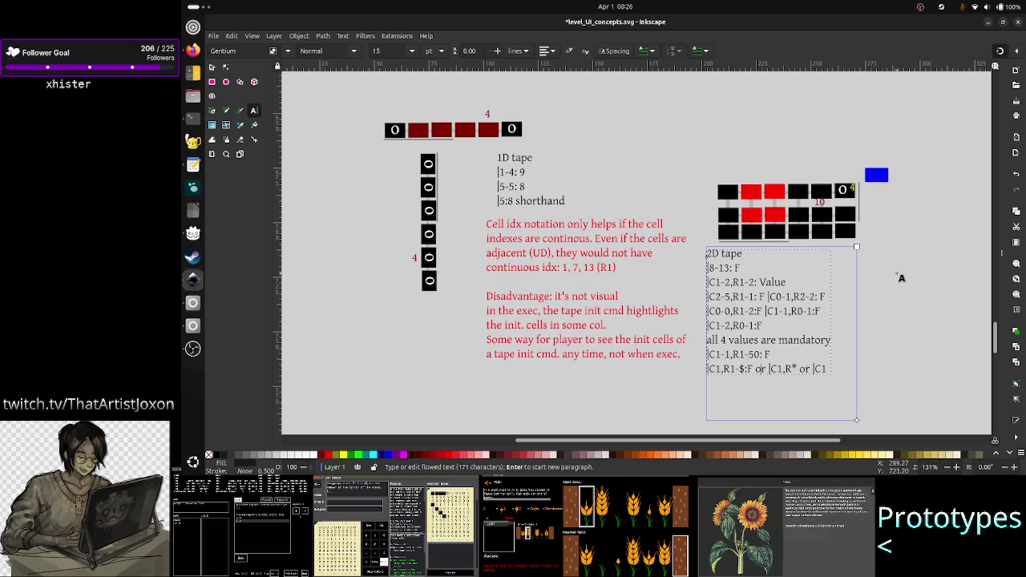
pyautogui.press('Left')
pyautogui.press('Left')
pyautogui.press('Left')
pyautogui.press('Left')
pyautogui.press('Left')
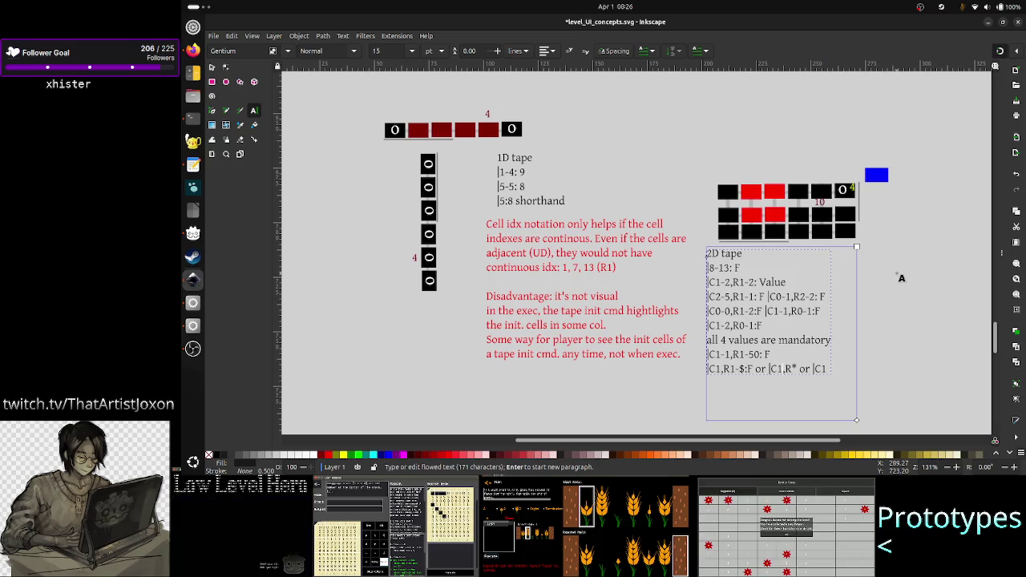
# - Save level_UI_concepts.svg, deselect the 2D tape text and return to vim
pyautogui.hotkey('ctrl', 's')
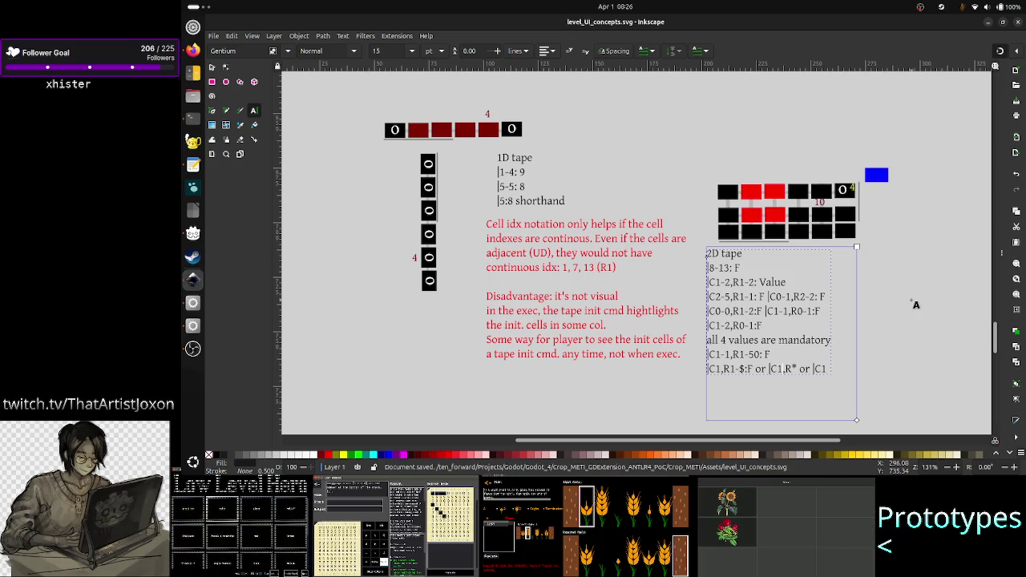
pyautogui.click(212, 67)
pyautogui.click(364, 201)
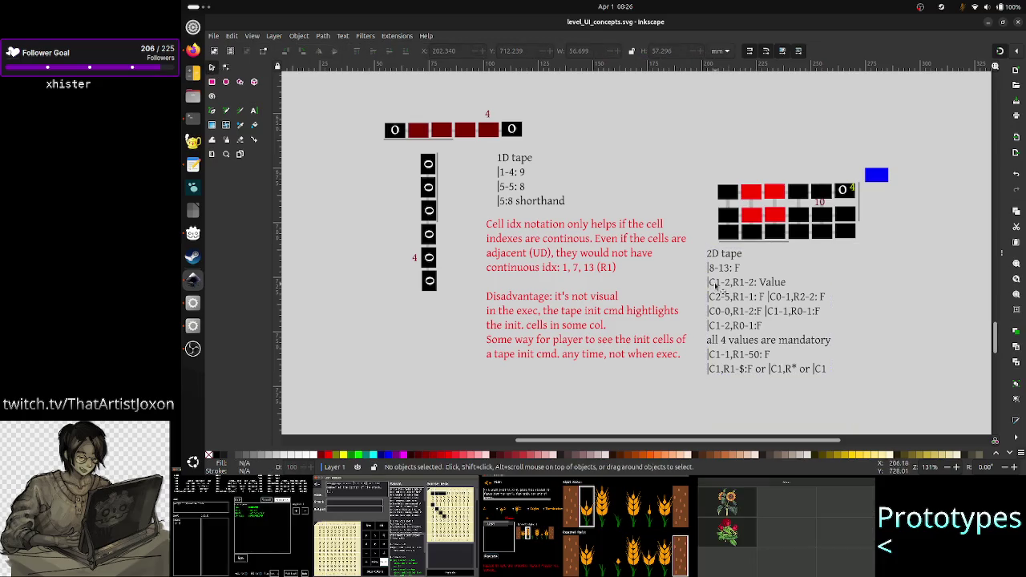
pyautogui.hotkey('alt', 'Tab')
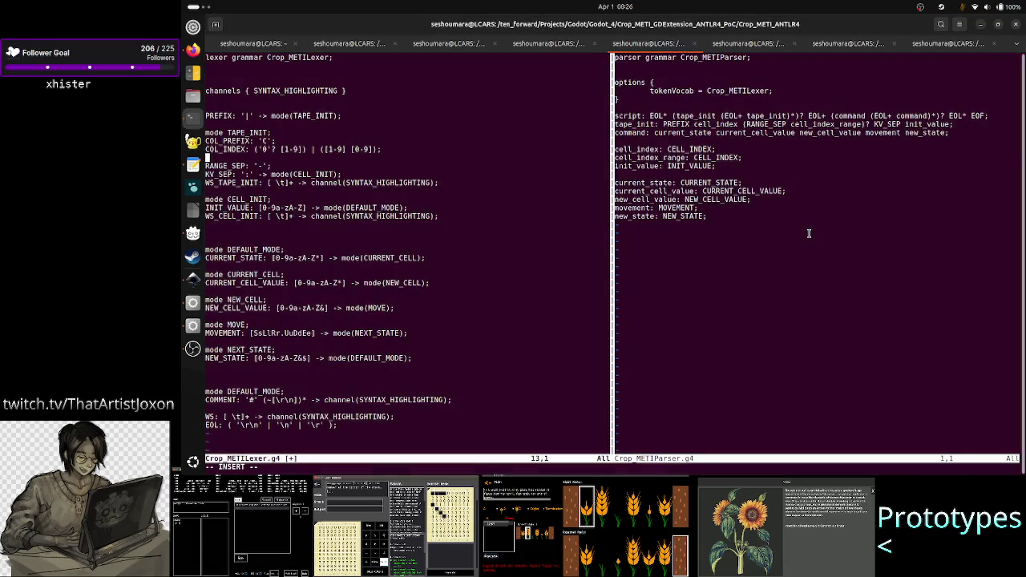
# - Delete the blank line below COL_INDEX, glancing at the 2D tape text in Inkscape
pyautogui.press('Up')
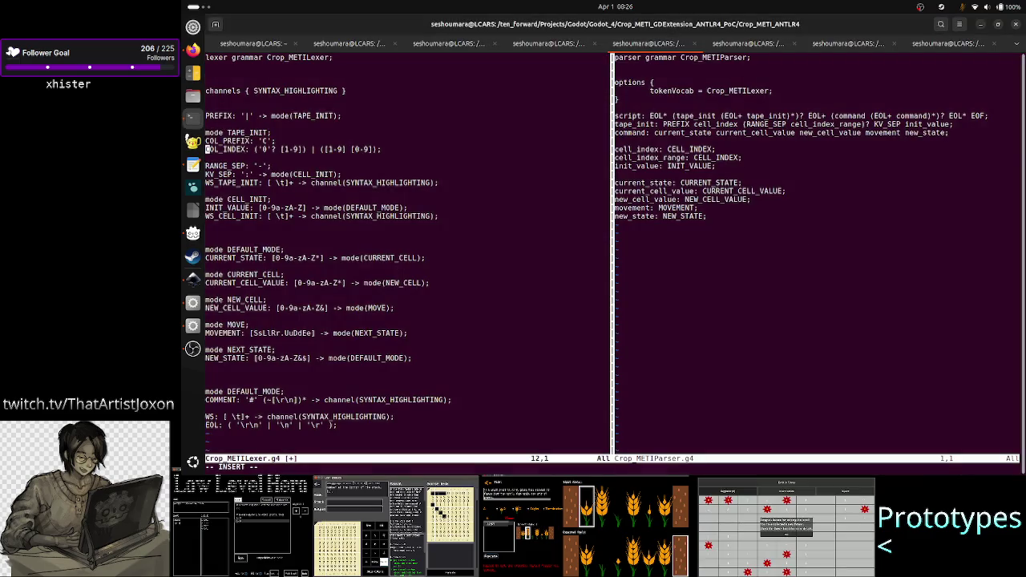
pyautogui.press('Right')
pyautogui.press('Right')
pyautogui.press('Right')
pyautogui.press('Right')
pyautogui.press('Right')
pyautogui.press('Right')
pyautogui.press('Right')
pyautogui.press('Right')
pyautogui.press('Right')
pyautogui.press('Right')
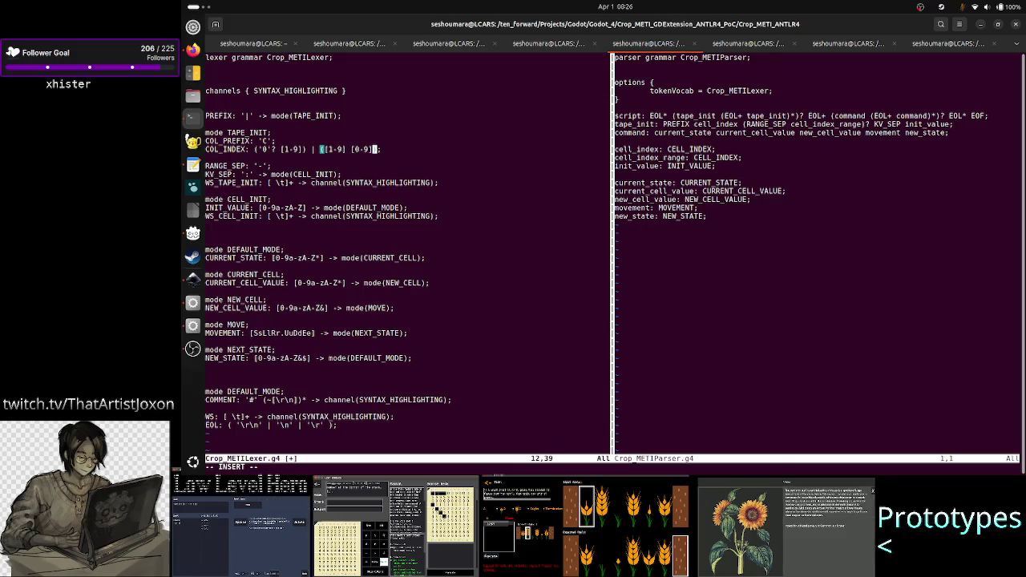
pyautogui.press('Right')
pyautogui.press('Right')
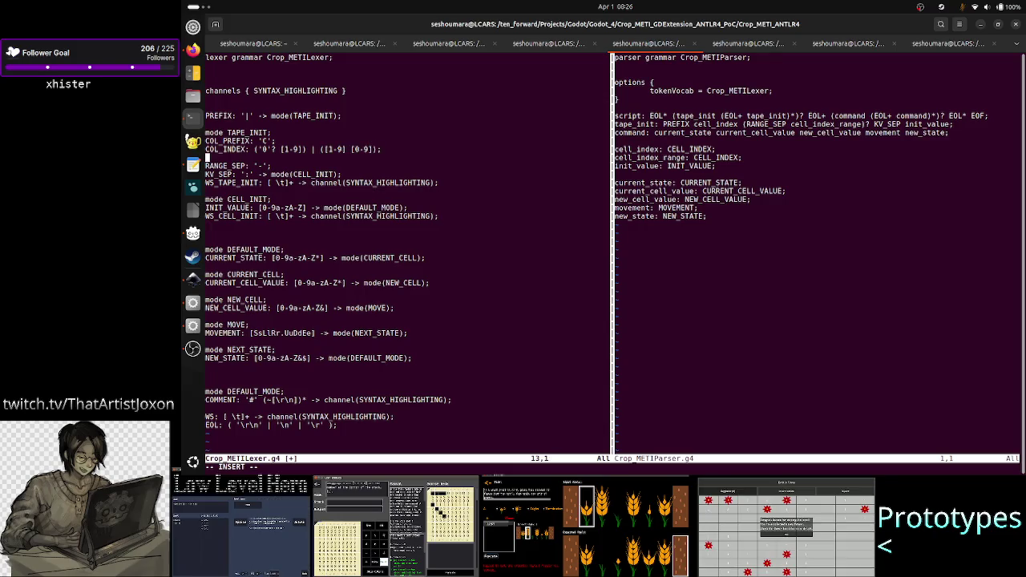
pyautogui.press('Delete')
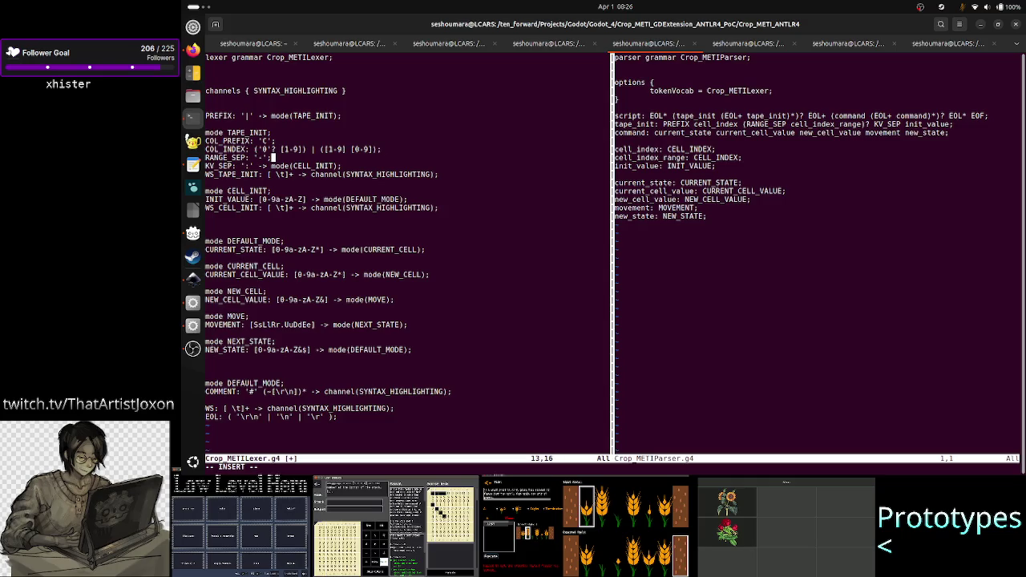
pyautogui.hotkey('alt', 'Tab')
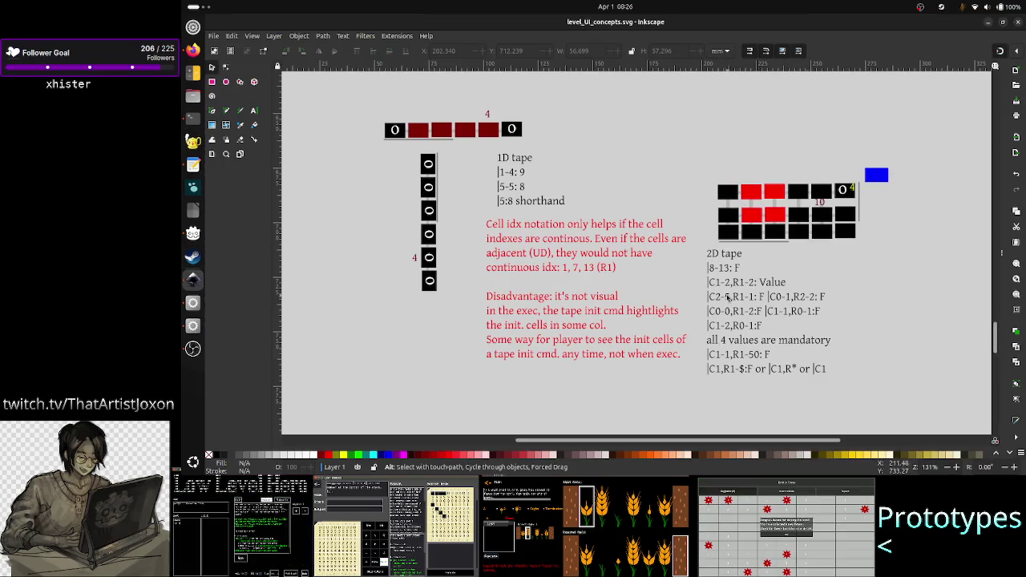
pyautogui.click(726, 303)
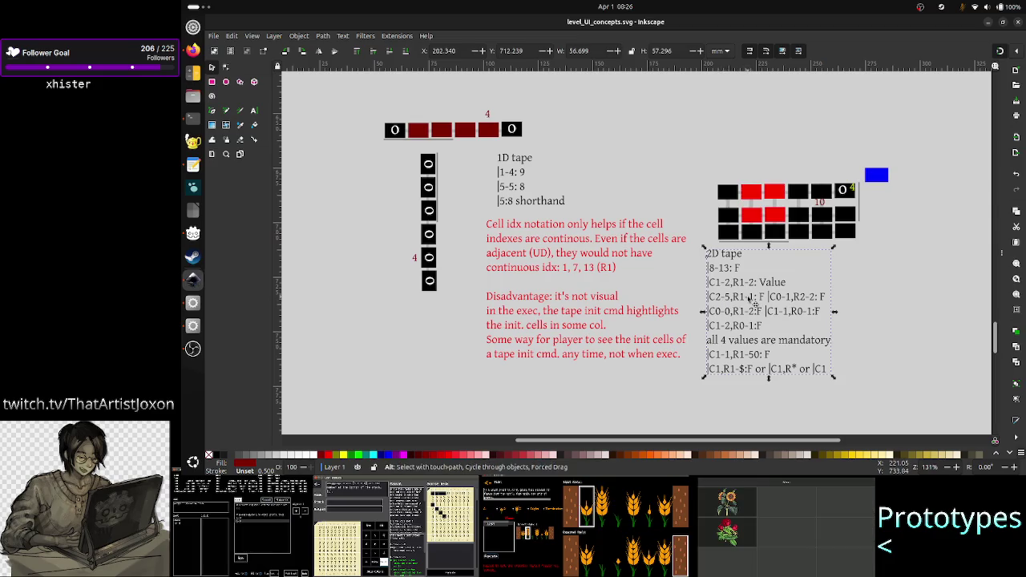
pyautogui.hotkey('alt', 'Tab')
# - Prefix RANGE_SEP with COL_ and add a blank line after COL_RANGE_SEP
pyautogui.press('Left')
pyautogui.press('Left')
pyautogui.press('Left')
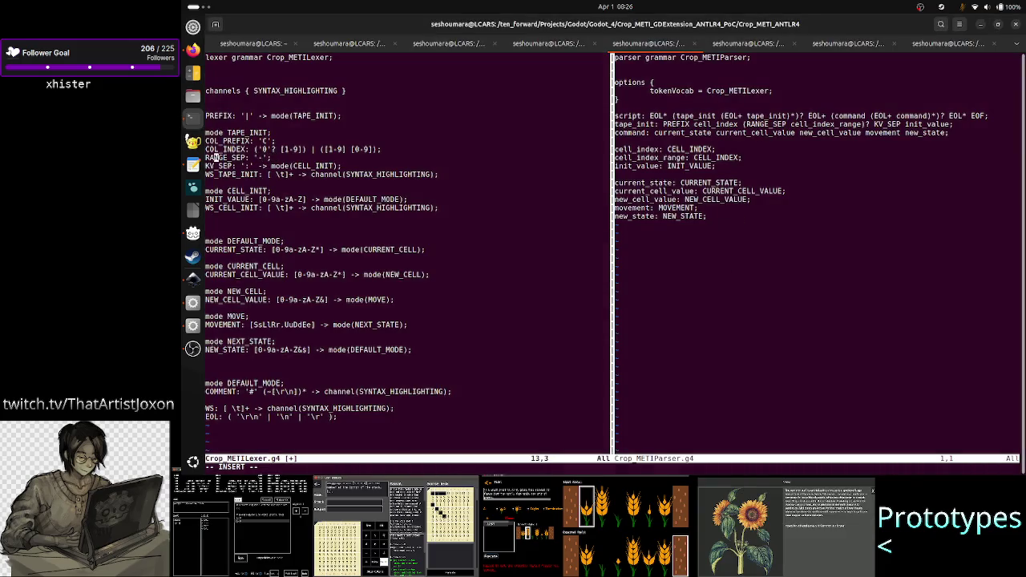
pyautogui.write('COL')
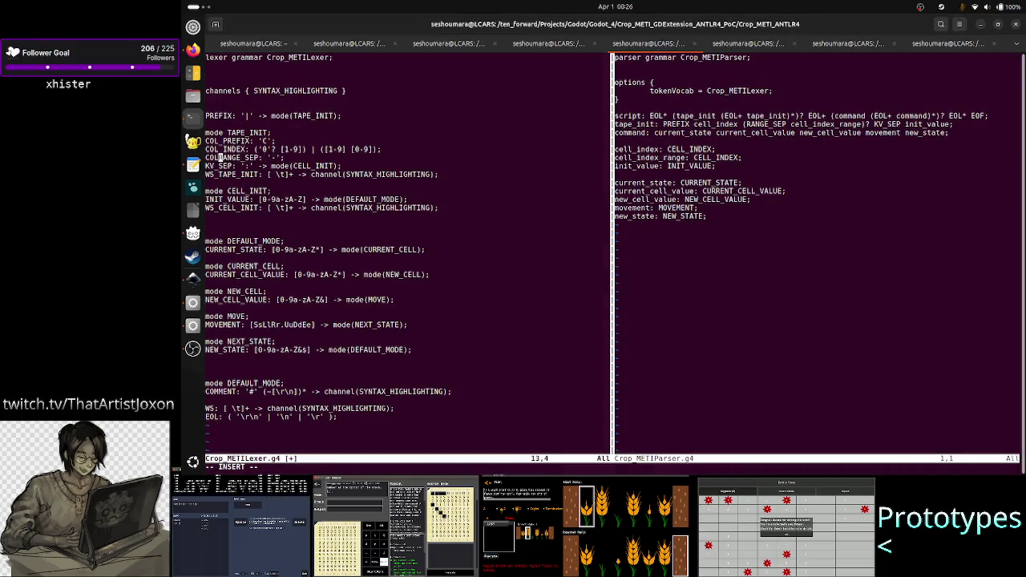
pyautogui.write('_')
pyautogui.press('Right')
pyautogui.press('Right')
pyautogui.press('Right')
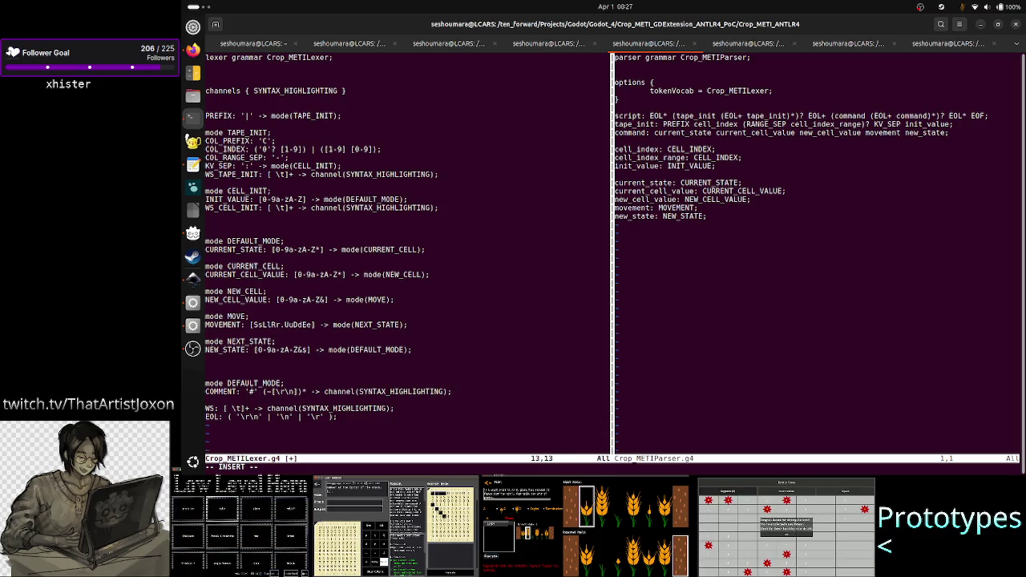
pyautogui.press('Right')
pyautogui.press('Right')
pyautogui.press('Right')
pyautogui.press('Right')
pyautogui.press('Right')
pyautogui.press('Right')
pyautogui.press('Right')
pyautogui.press('Return')
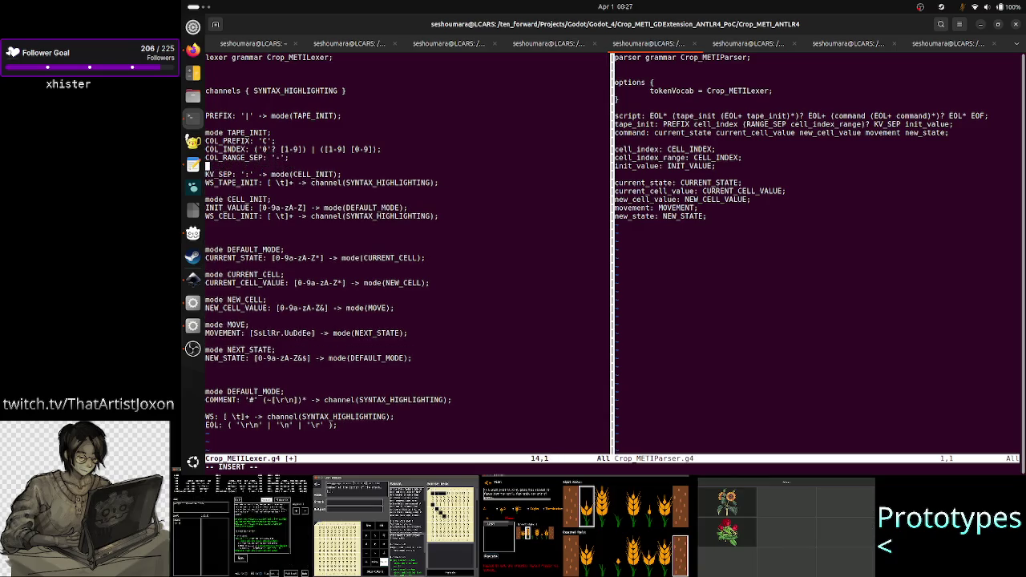
# - Recheck the 2D tape text in Inkscape, then move up to the COL_PREFIX line in vim
pyautogui.hotkey('alt', 'Tab')
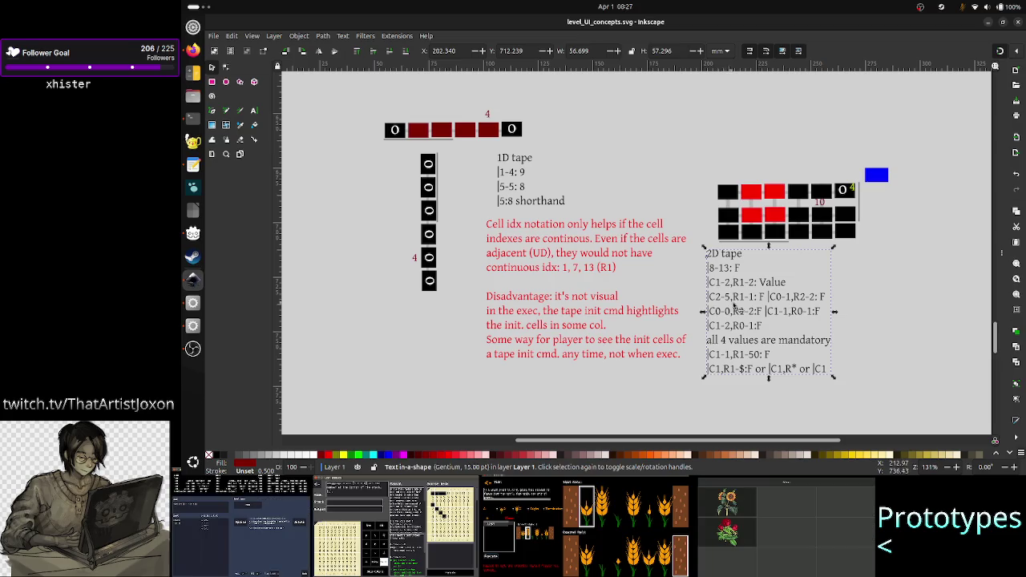
pyautogui.hotkey('alt', 'Tab')
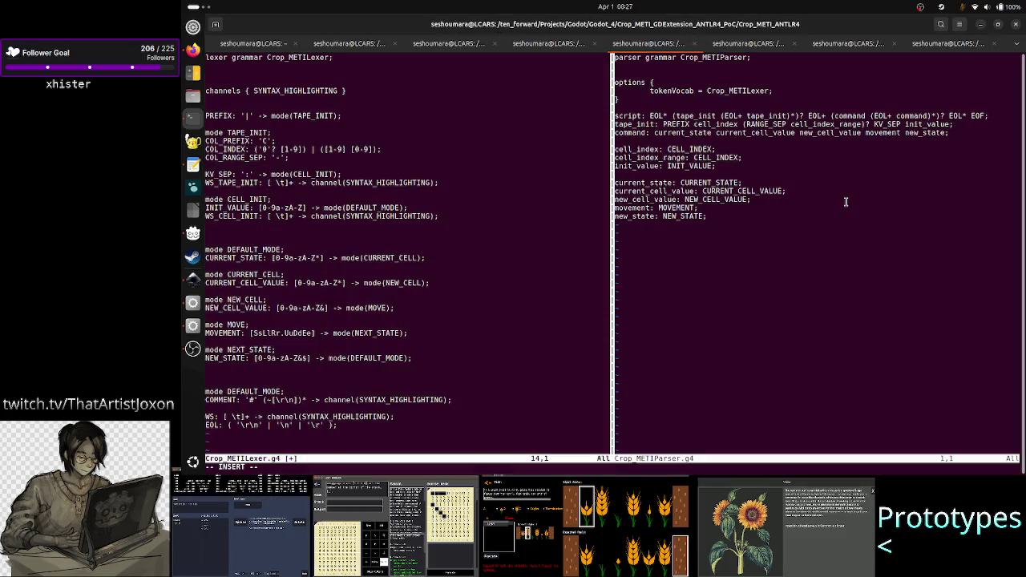
pyautogui.hotkey('alt', 'Tab')
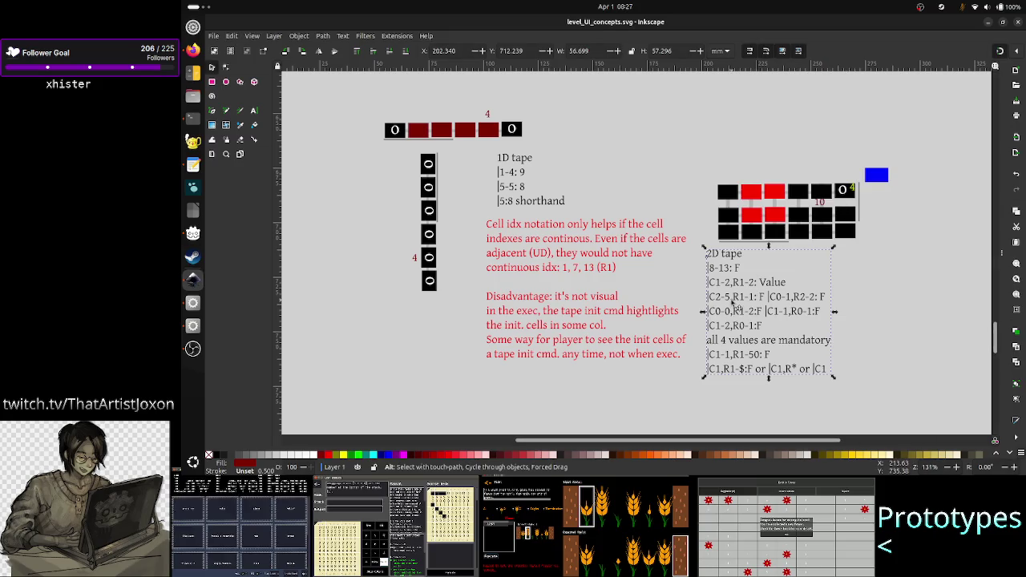
pyautogui.click(729, 303)
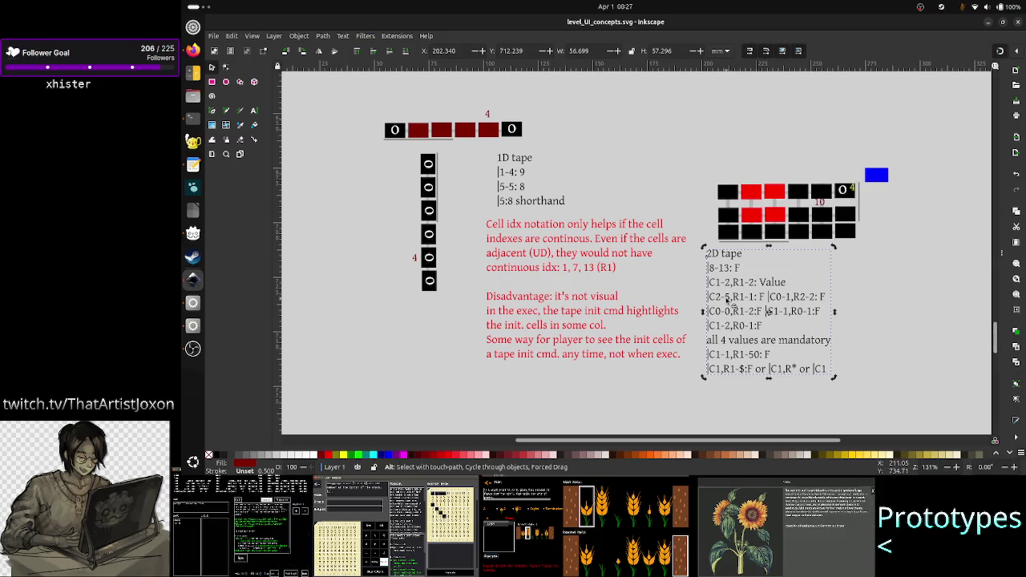
pyautogui.click(874, 315)
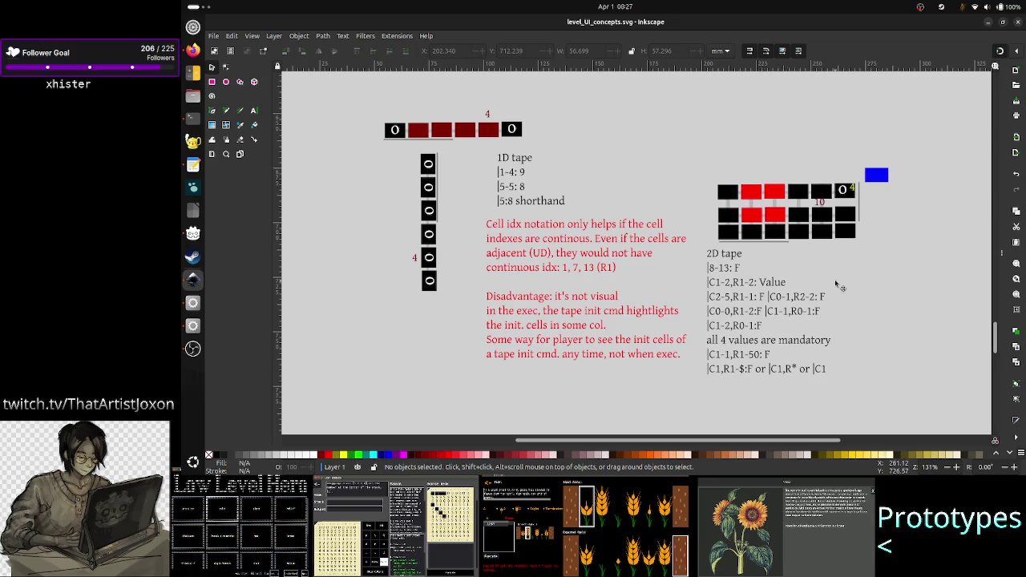
pyautogui.hotkey('alt', 'Tab')
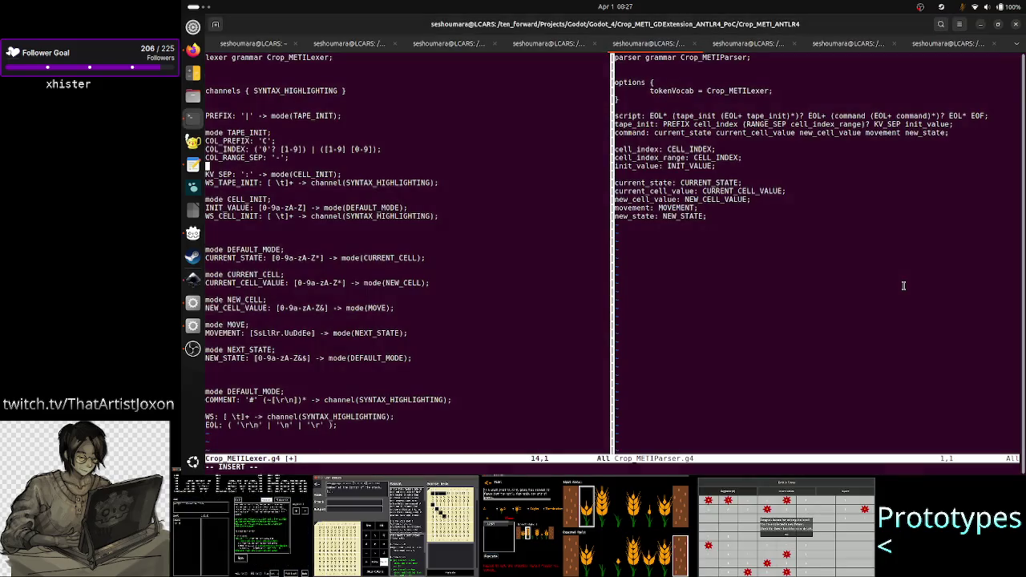
pyautogui.press('Up')
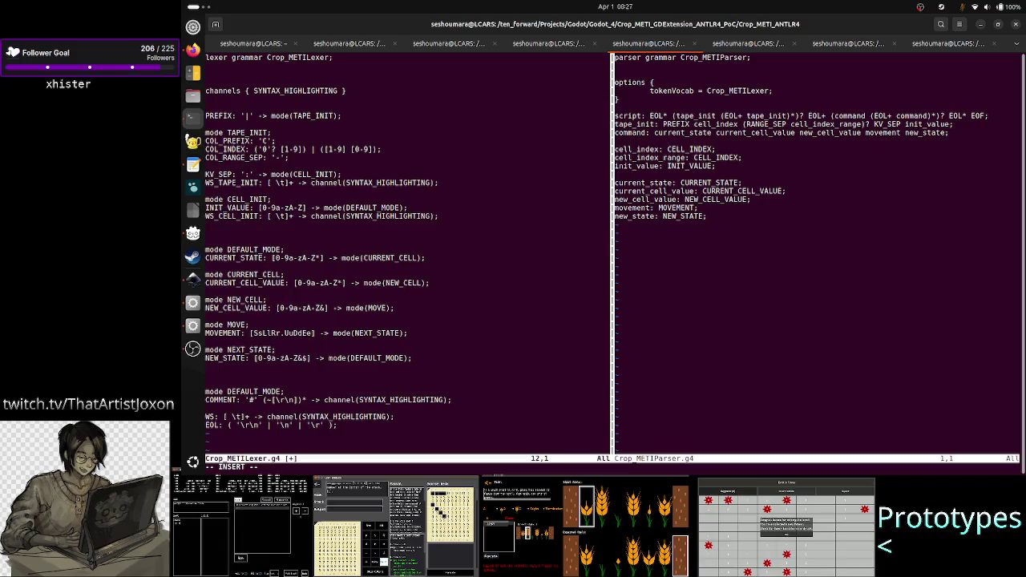
pyautogui.press('Up')
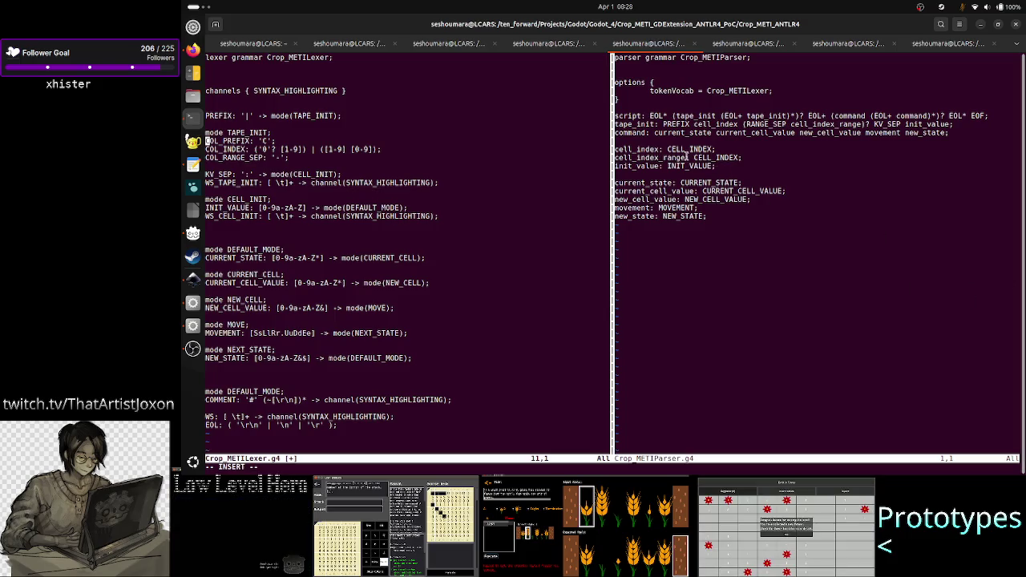
# - Compare the parser's cell_index rules and CELL_INDEX tokens with the lexer's TAPE_INIT rules
pyautogui.doubleClick(633, 150)
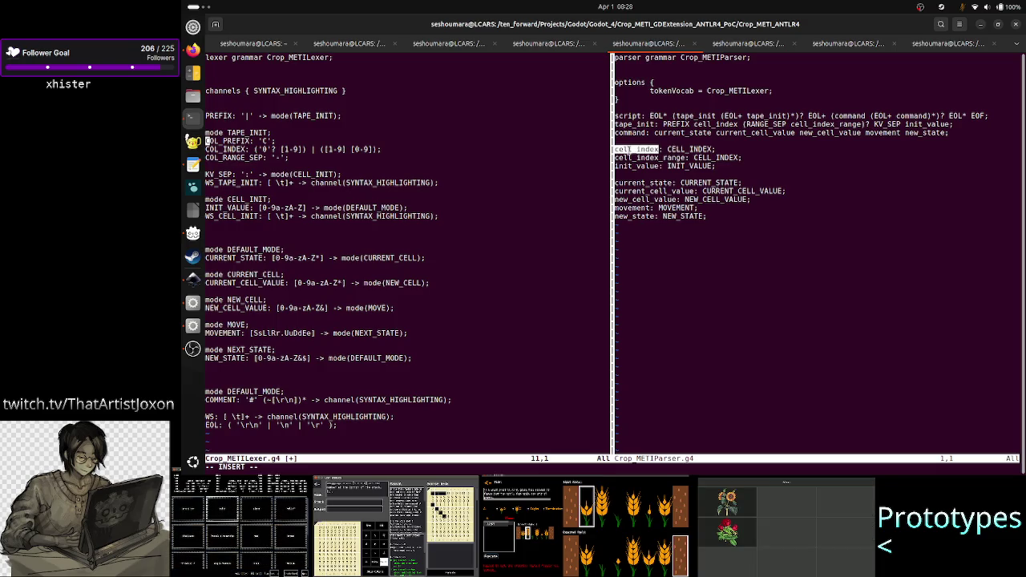
pyautogui.doubleClick(641, 157)
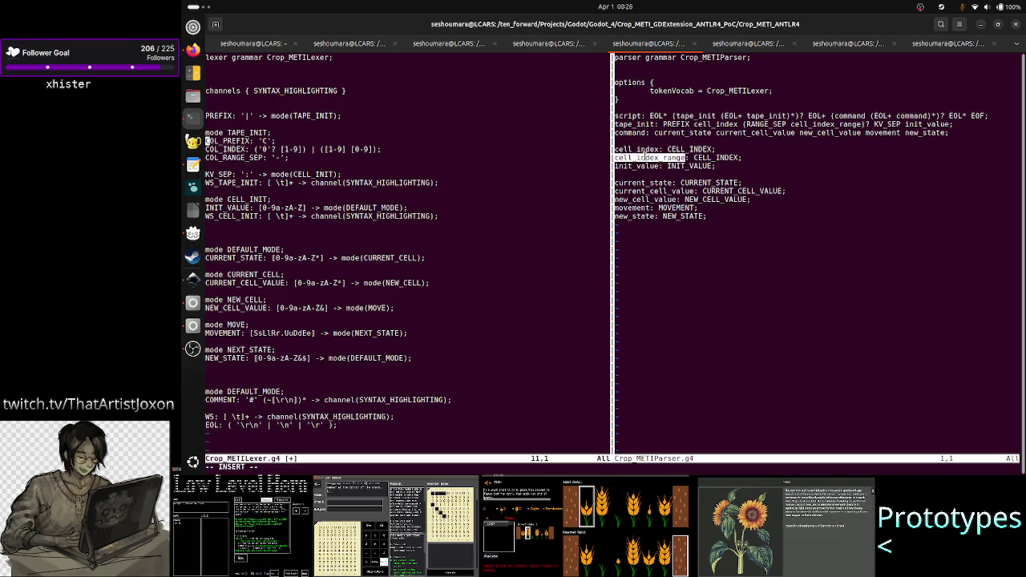
pyautogui.doubleClick(689, 149)
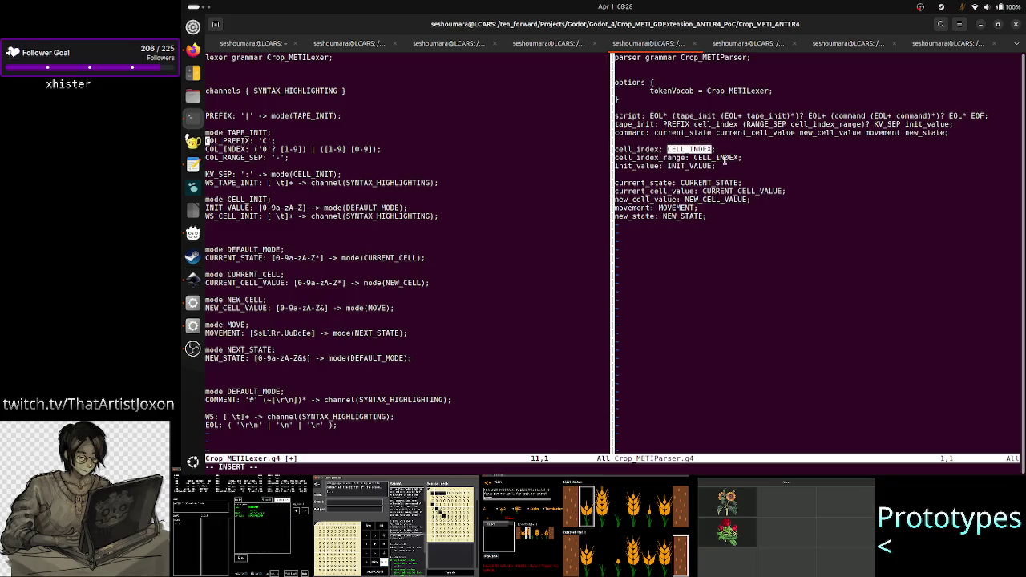
pyautogui.doubleClick(724, 158)
pyautogui.click(785, 238)
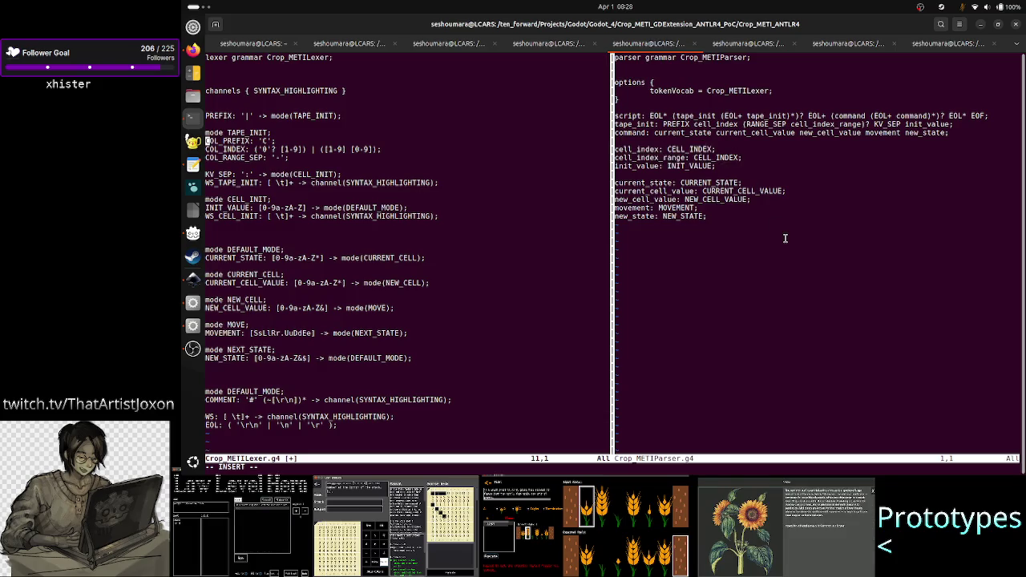
pyautogui.press('Up')
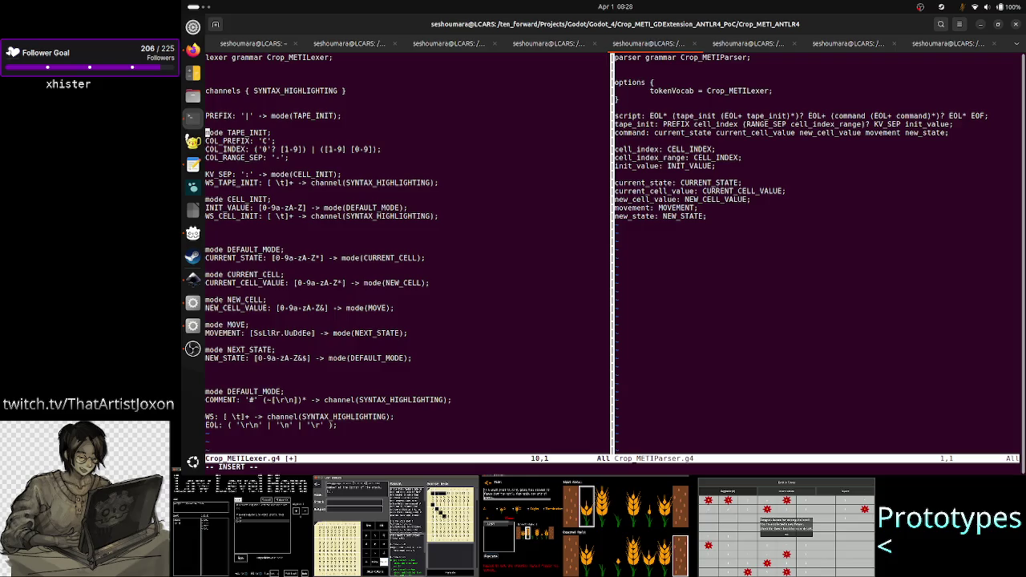
pyautogui.press('Right')
pyautogui.press('Right')
pyautogui.press('Right')
pyautogui.press('Down')
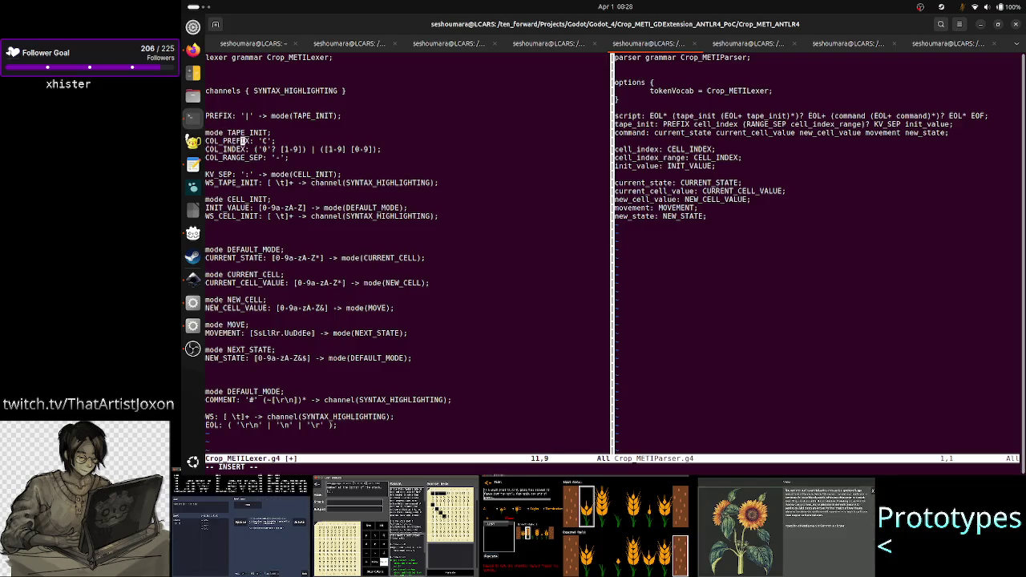
pyautogui.press('Right')
pyautogui.press('Right')
pyautogui.press('Right')
pyautogui.press('Right')
pyautogui.press('Right')
pyautogui.press('Right')
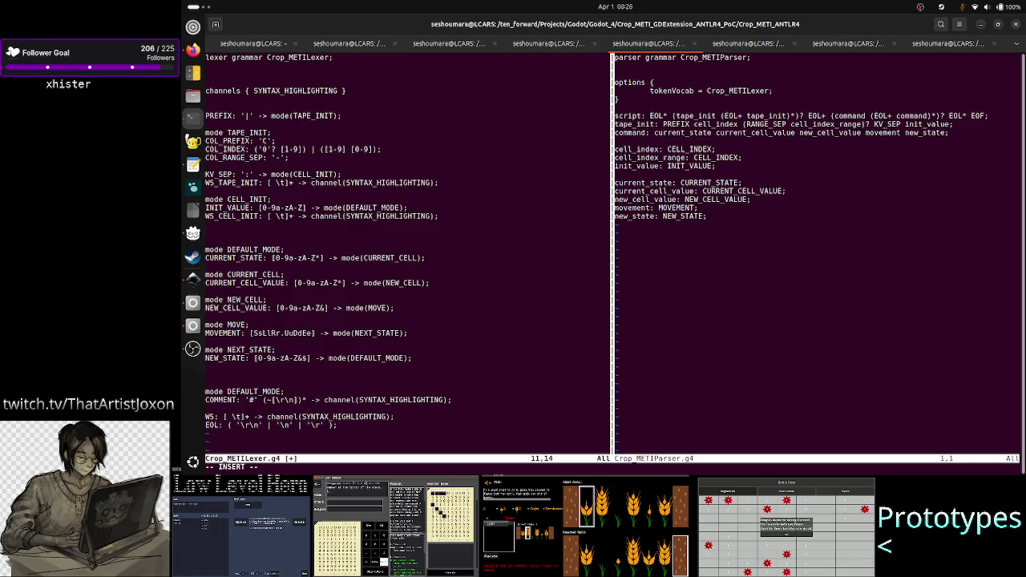
pyautogui.press('Down')
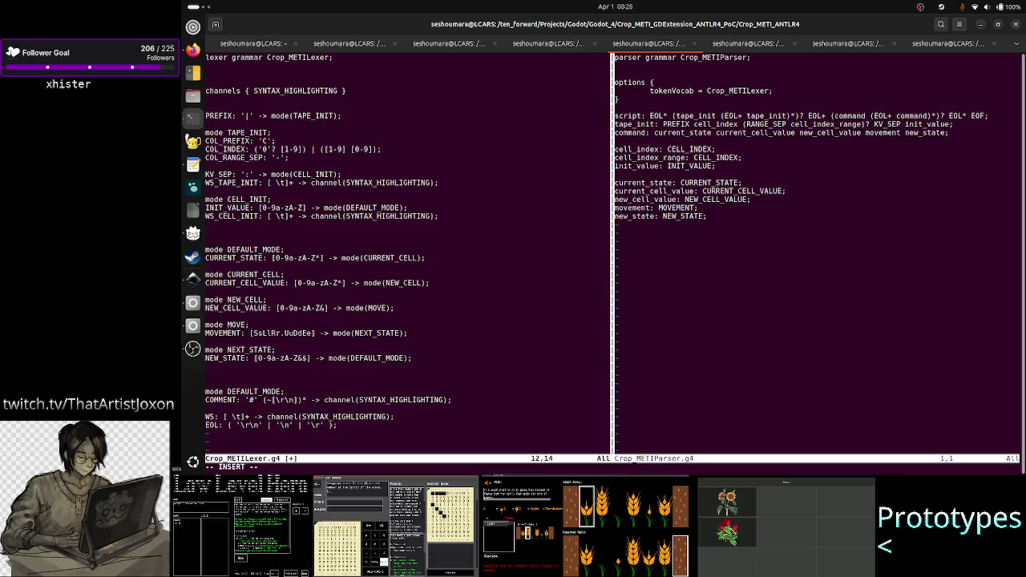
pyautogui.press('Down')
pyautogui.press('Right')
# - Delete the COL_ prefix so the dash rule reads RANGE_SEP: '-'
pyautogui.press('Right')
pyautogui.press('Right')
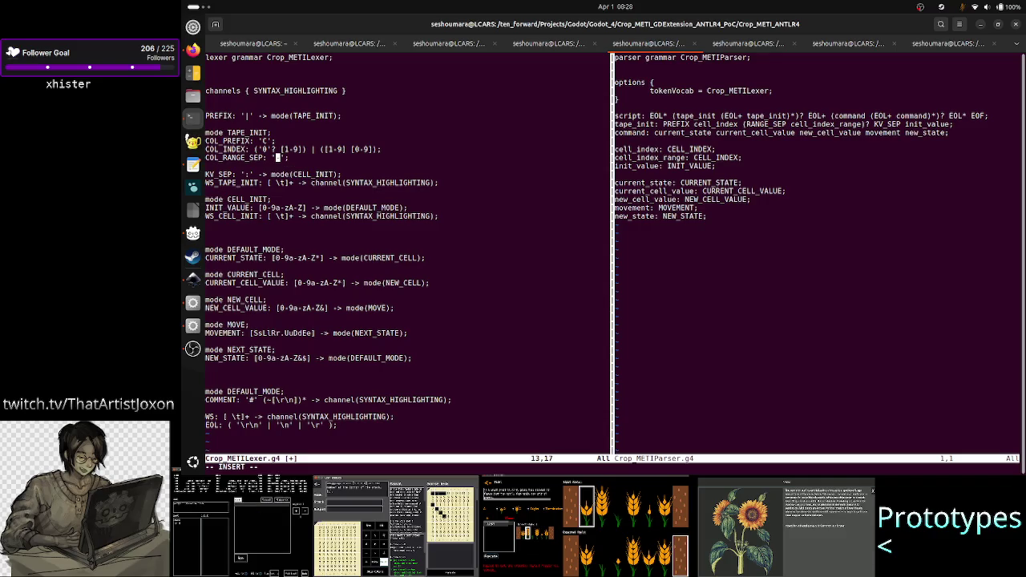
pyautogui.press('Left')
pyautogui.press('Left')
pyautogui.press('Left')
pyautogui.press('Left')
pyautogui.press('Left')
pyautogui.press('Left')
pyautogui.press('Right')
pyautogui.press('Right')
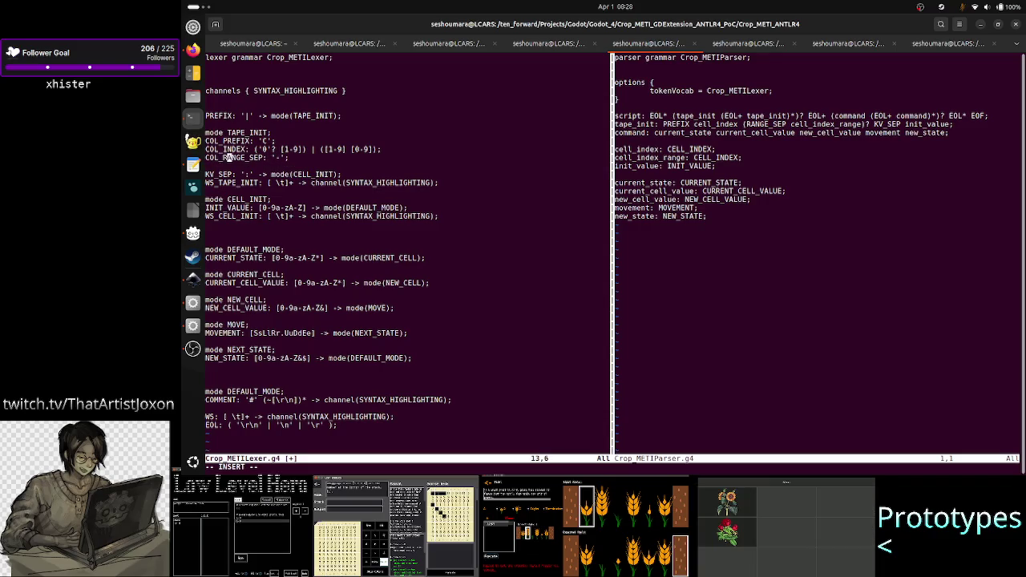
pyautogui.press('Right')
pyautogui.press('Right')
pyautogui.press('Right')
pyautogui.press('Right')
pyautogui.press('Right')
pyautogui.press('Left')
pyautogui.press('Left')
pyautogui.press('Left')
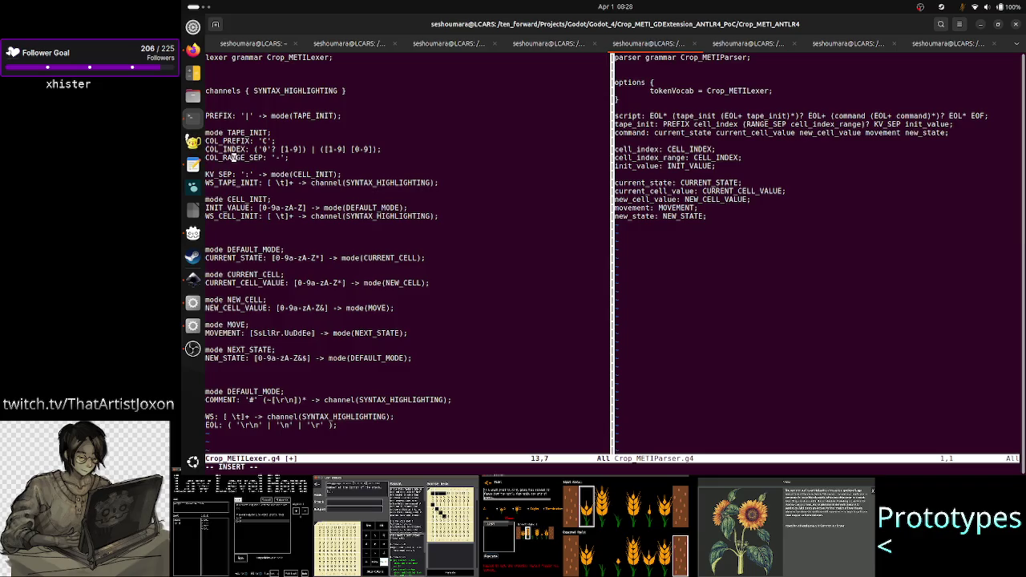
pyautogui.press('BackSpace')
pyautogui.press('BackSpace')
pyautogui.press('BackSpace')
pyautogui.press('BackSpace')
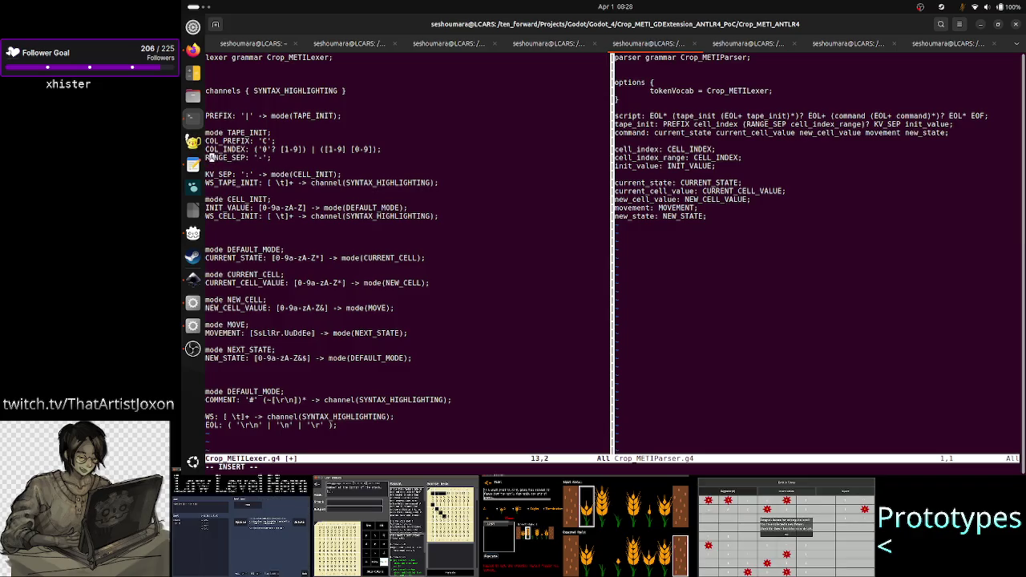
pyautogui.press('Right')
pyautogui.press('Right')
pyautogui.press('Right')
pyautogui.press('Right')
pyautogui.press('Right')
pyautogui.press('Right')
pyautogui.hotkey('alt', 'Tab')
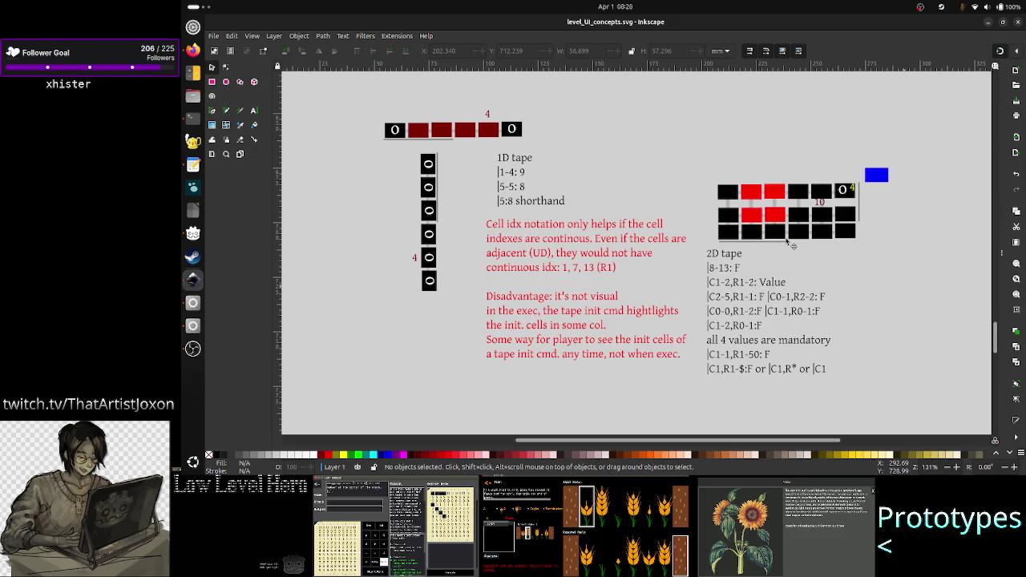
pyautogui.hotkey('alt', 'Tab')
pyautogui.press('Right')
pyautogui.press('Right')
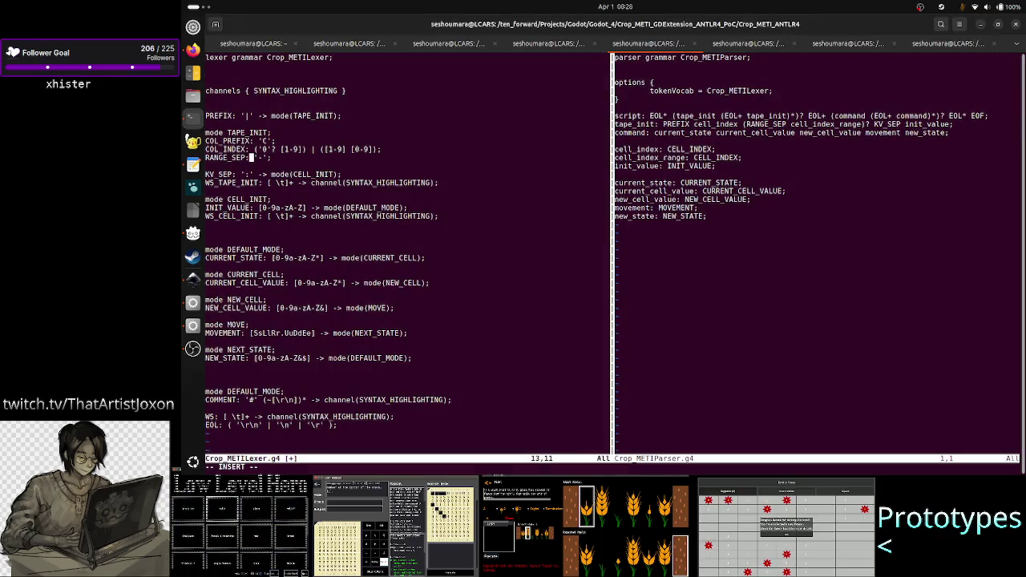
pyautogui.press('Right')
pyautogui.press('Right')
pyautogui.press('Right')
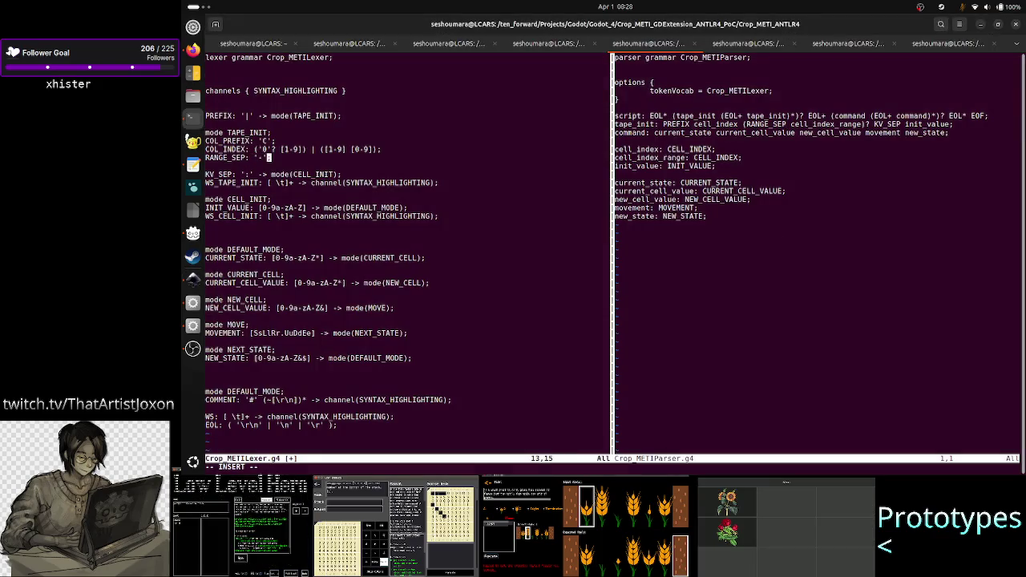
# - Compare with the 2D tape notation, then open an empty line below RANGE_SEP
pyautogui.hotkey('alt', 'Tab')
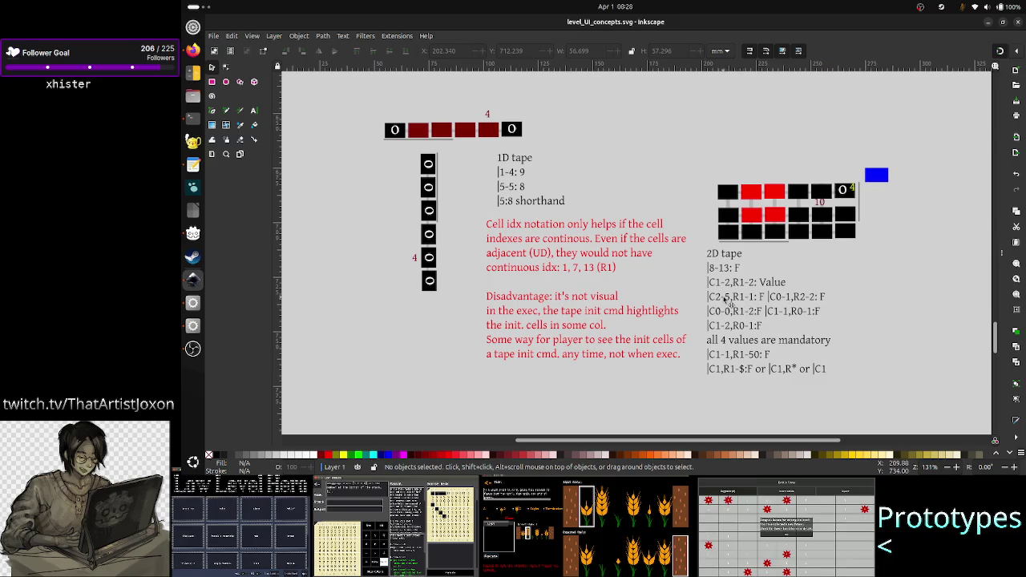
pyautogui.hotkey('alt', 'Tab')
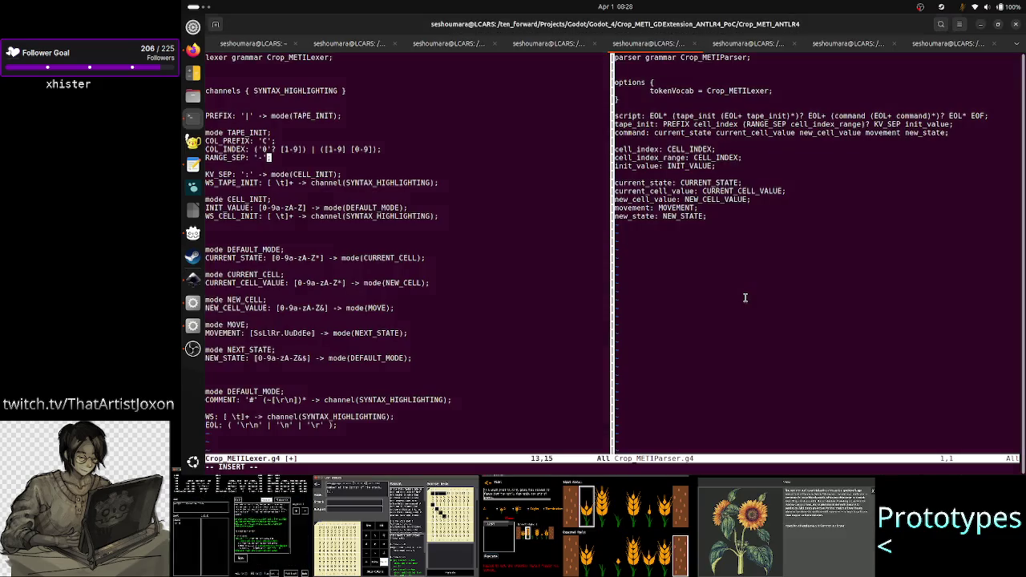
pyautogui.press('Left')
pyautogui.press('Left')
pyautogui.press('Left')
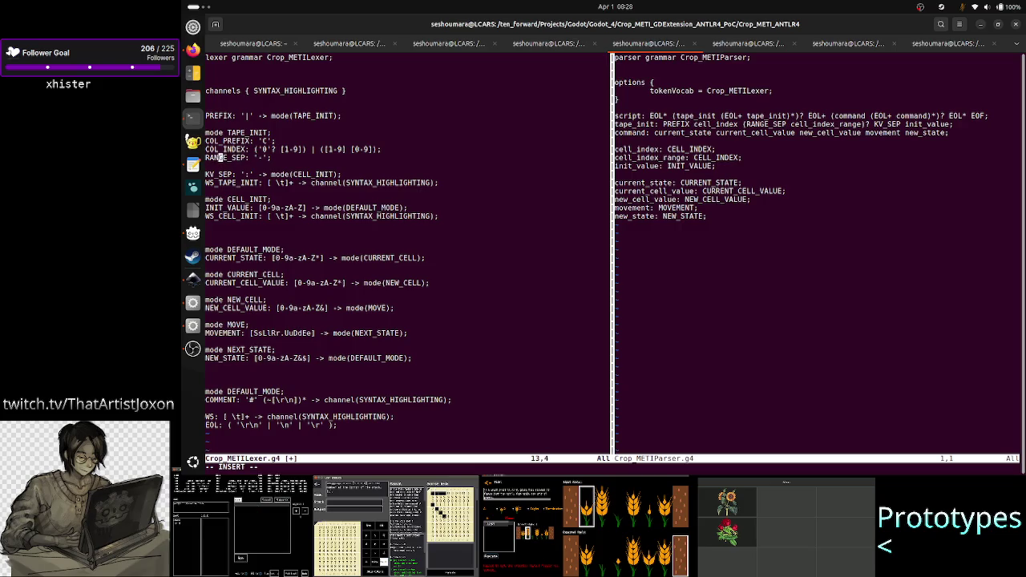
pyautogui.press('Right')
pyautogui.press('Right')
pyautogui.press('Right')
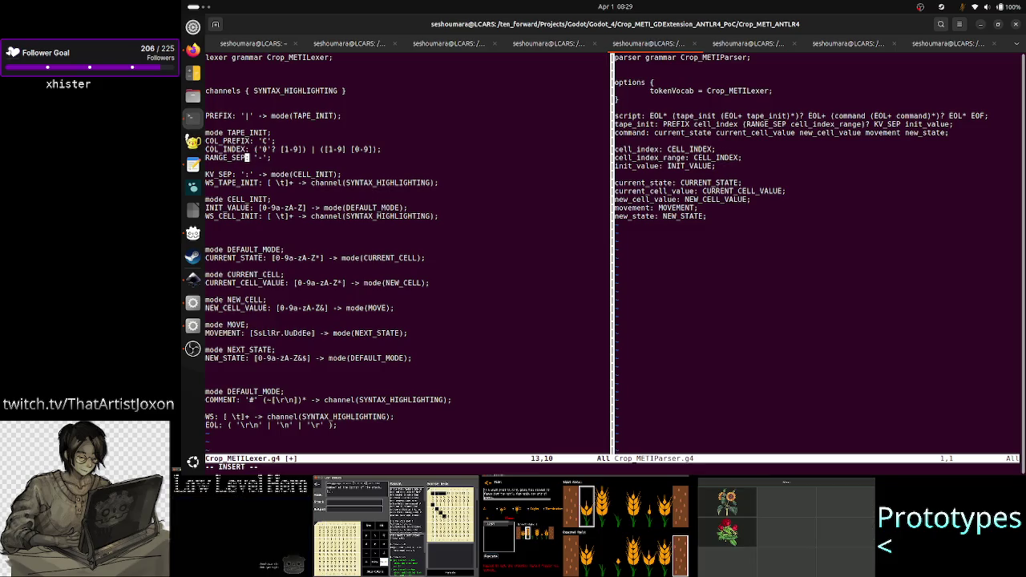
pyautogui.hotkey('alt', 'Tab')
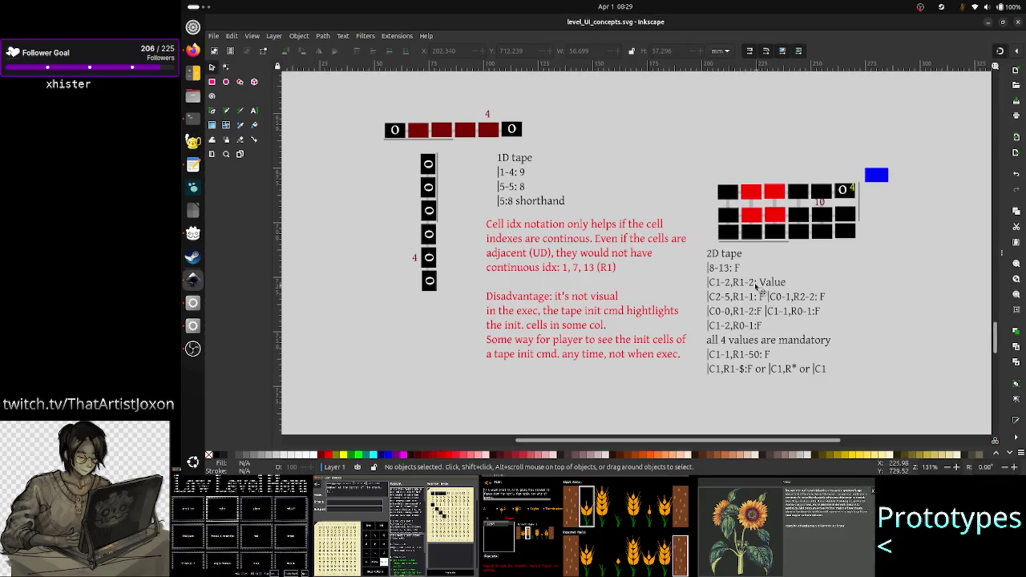
pyautogui.hotkey('alt', 'Tab')
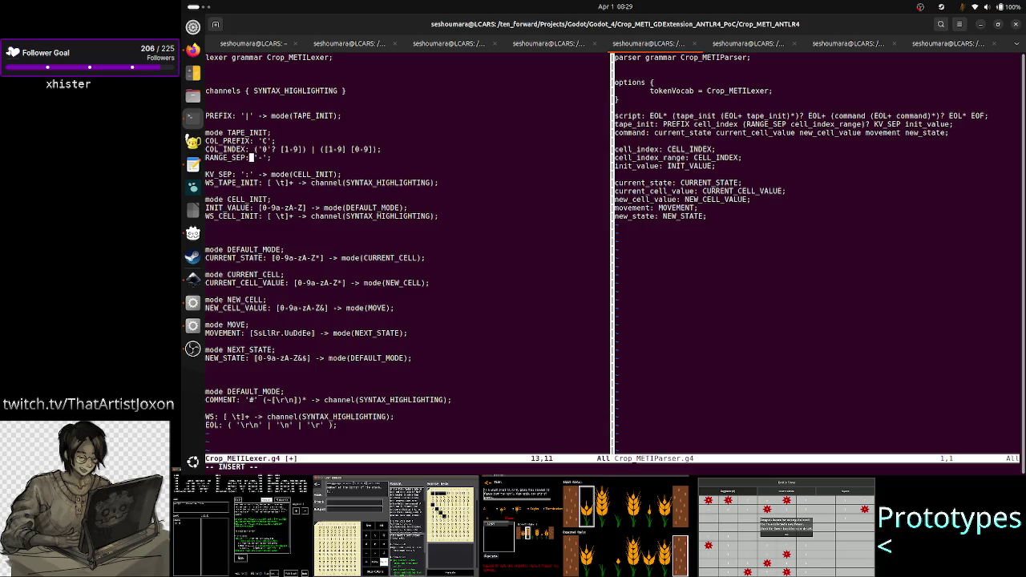
pyautogui.press('End')
pyautogui.press('Return')
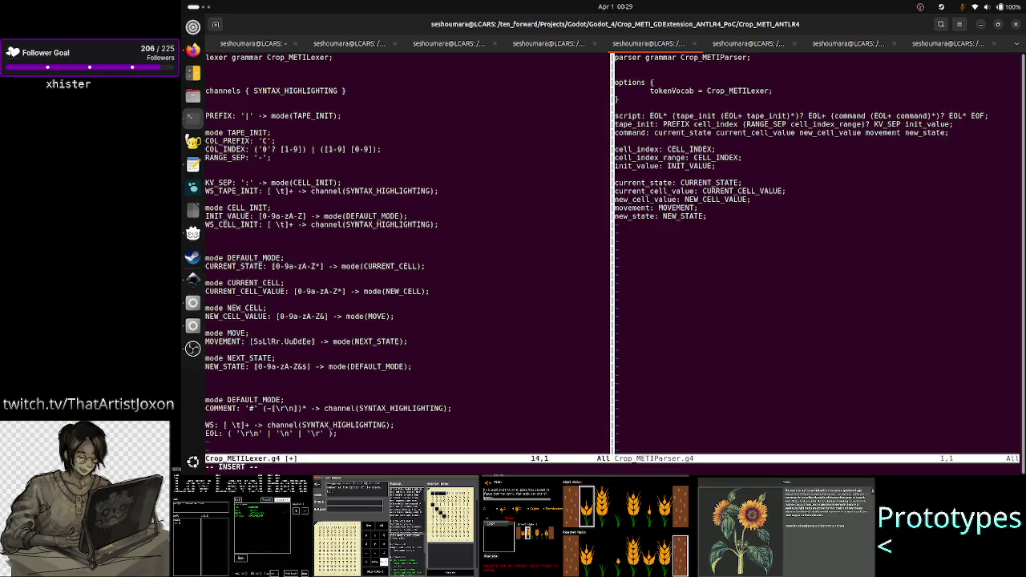
# - Type the CR_SEP: rule name below RANGE_SEP and compare with the C1-2,R1-2 notation
pyautogui.write('C')
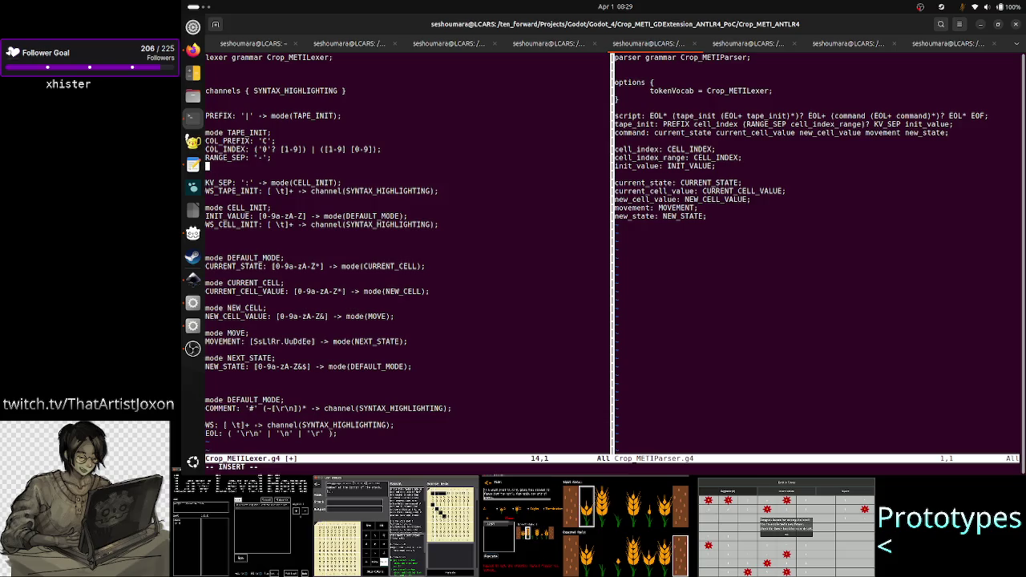
pyautogui.write('R')
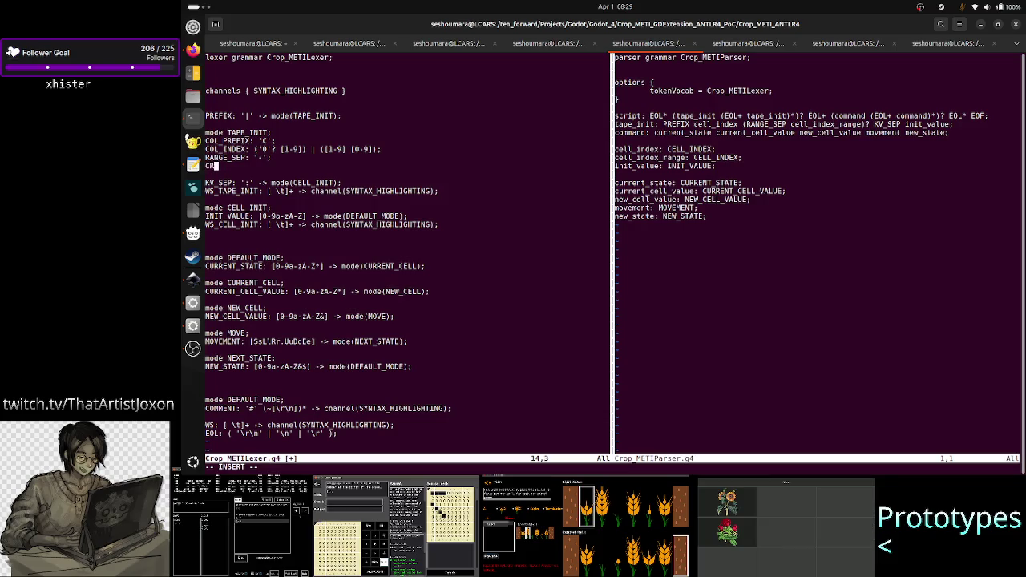
pyautogui.write('_SEP')
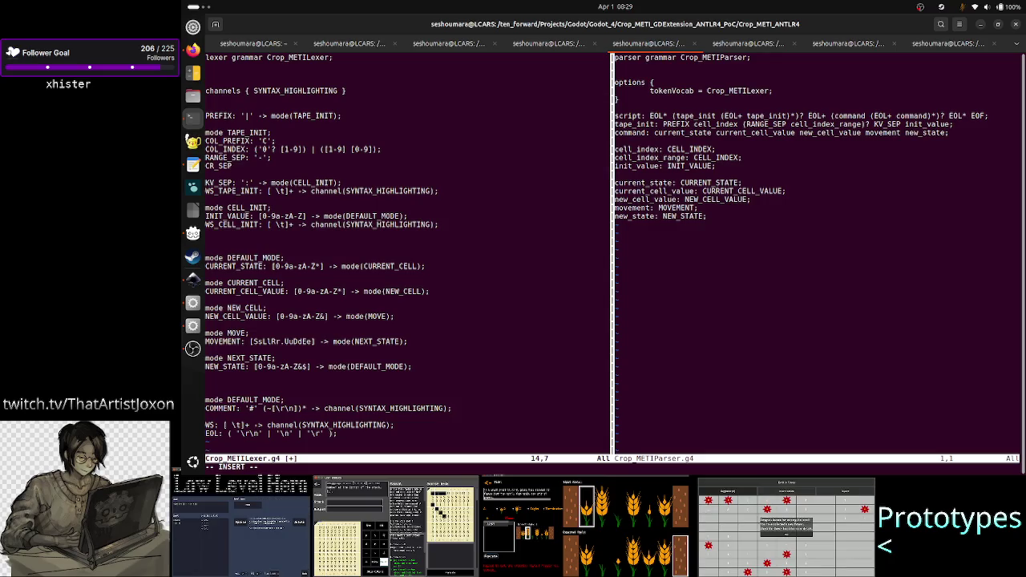
pyautogui.write(':')
pyautogui.hotkey('alt', 'Tab')
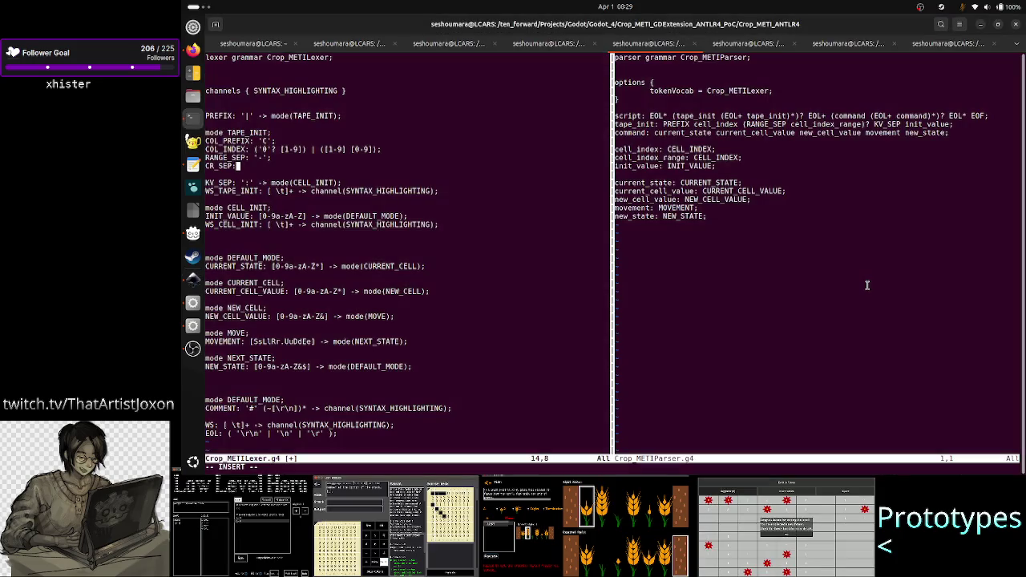
pyautogui.hotkey('alt', 'Tab')
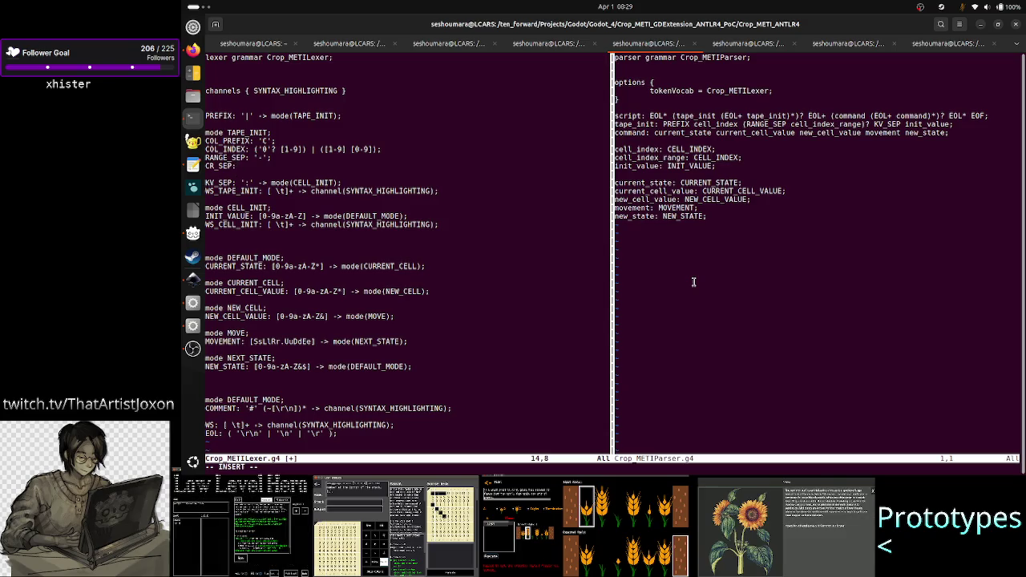
pyautogui.hotkey('alt', 'Tab')
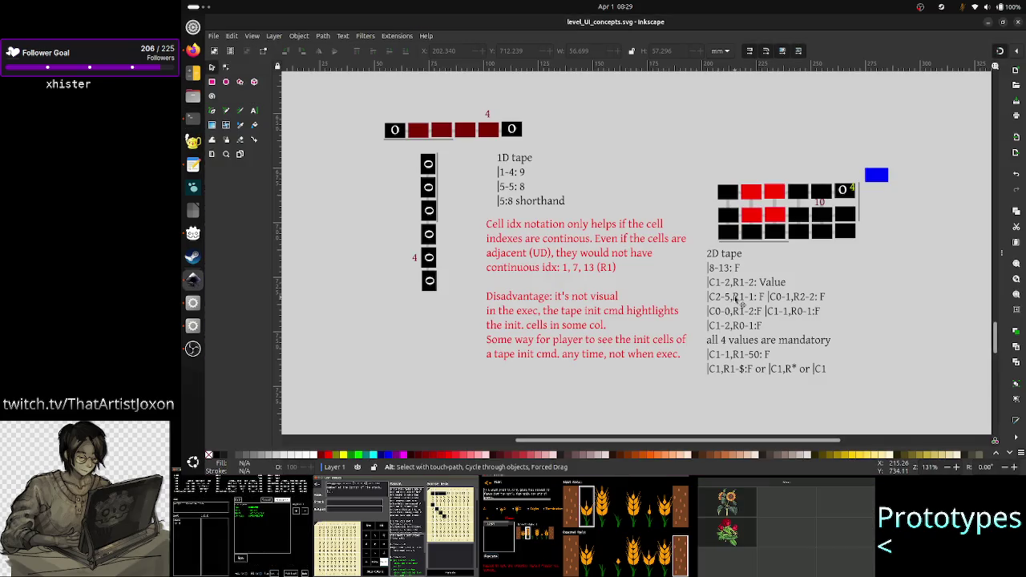